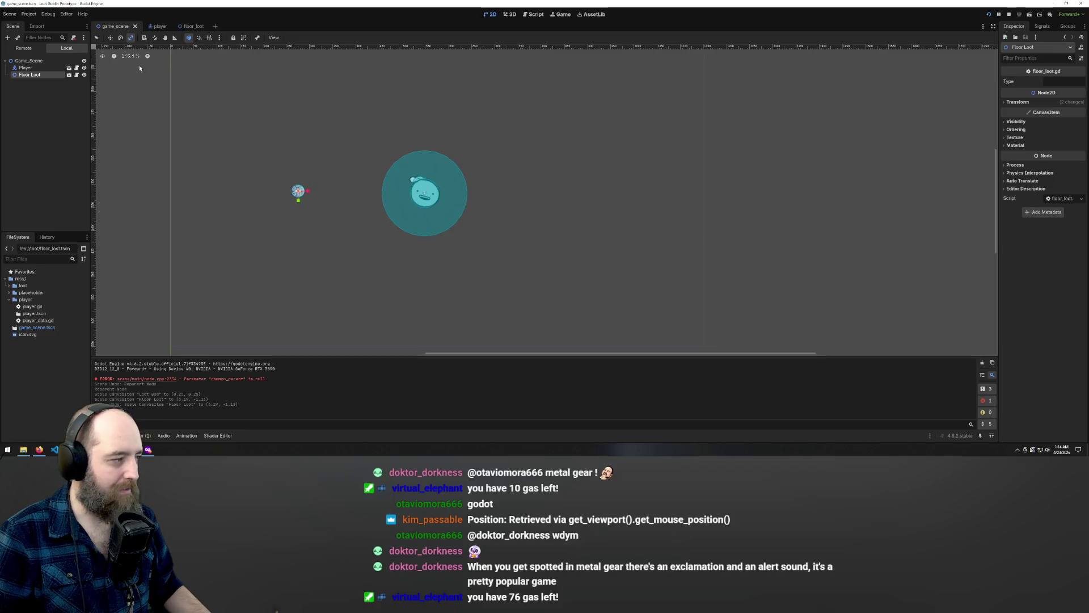
Undo the Floor Loot's scale change and move the Player left so its pickup circle reaches the loot
left_click(25, 68)
key("w")
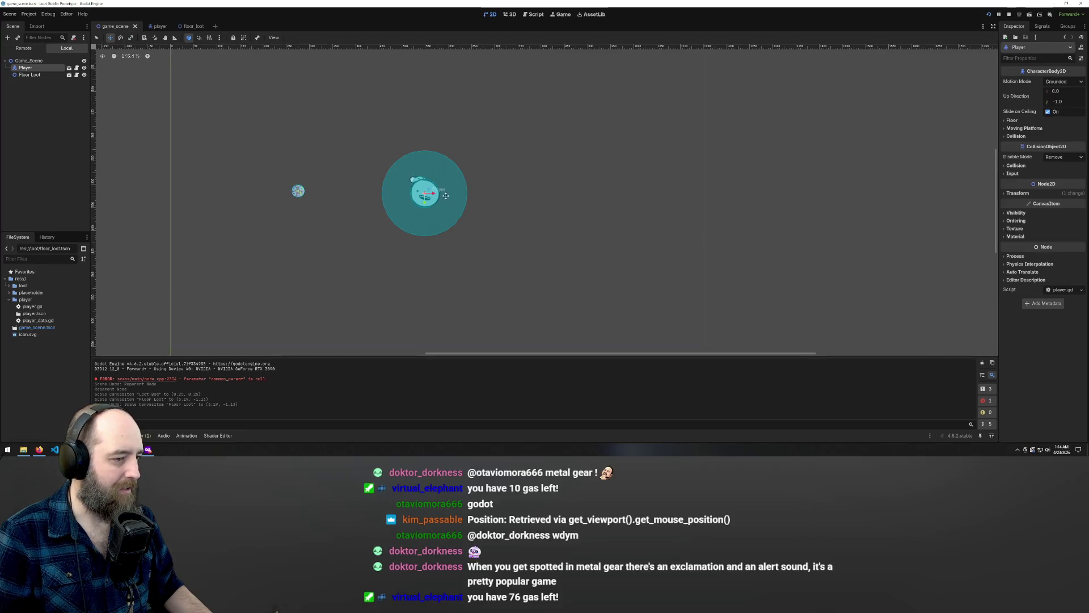
left_click_drag(440, 189, 361, 184)
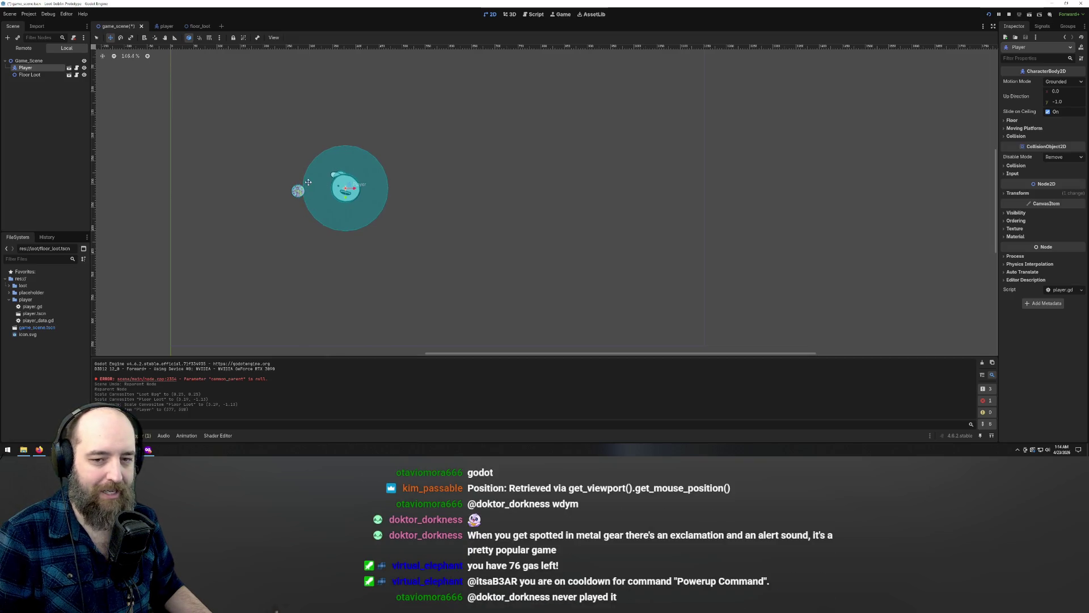
scroll(312, 171, "up", 5)
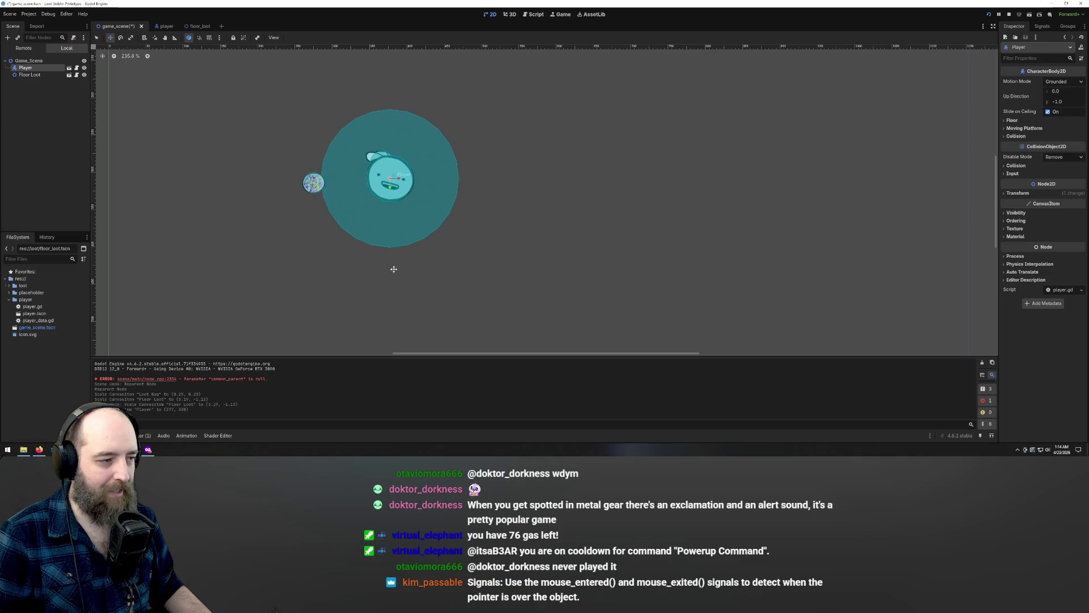
scroll(372, 251, "down", 3)
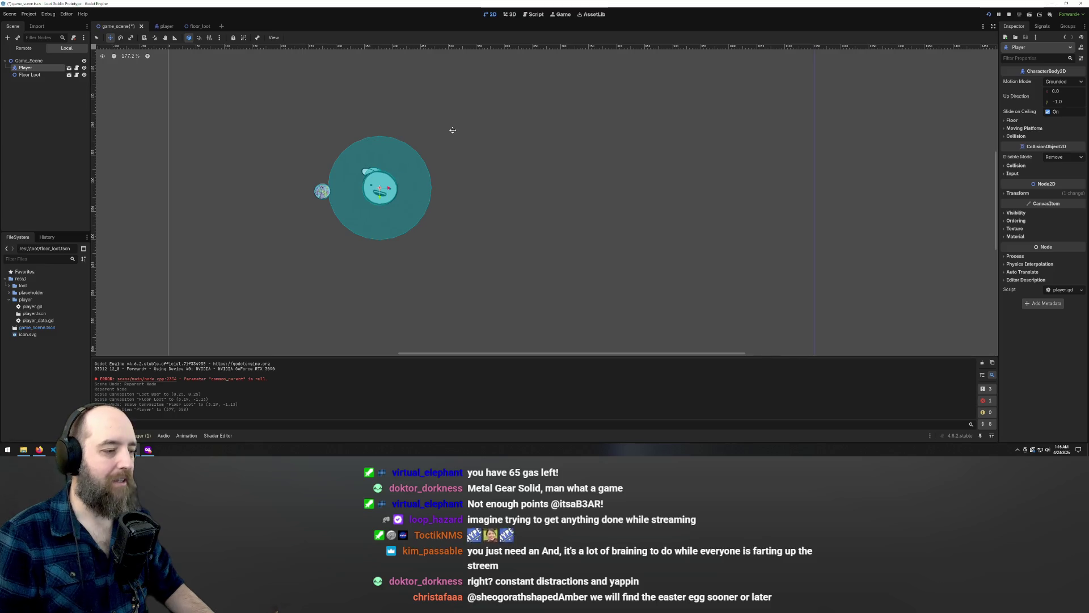
Move the Player right, then nudge it 1 px left so the loot touches the circle's lower-left edge
scroll(452, 130, "down", 3)
scroll(451, 106, "up", 4)
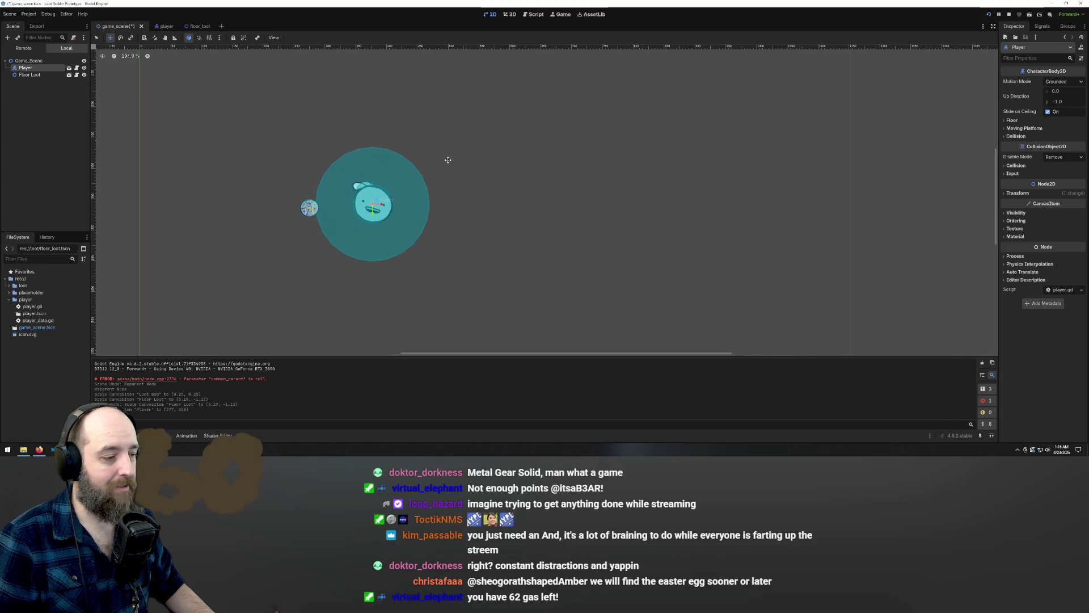
mouse_move(392, 189)
left_mouse_down()
mouse_move(451, 188)
mouse_move(385, 179)
mouse_move(403, 179)
mouse_move(384, 156)
left_mouse_up()
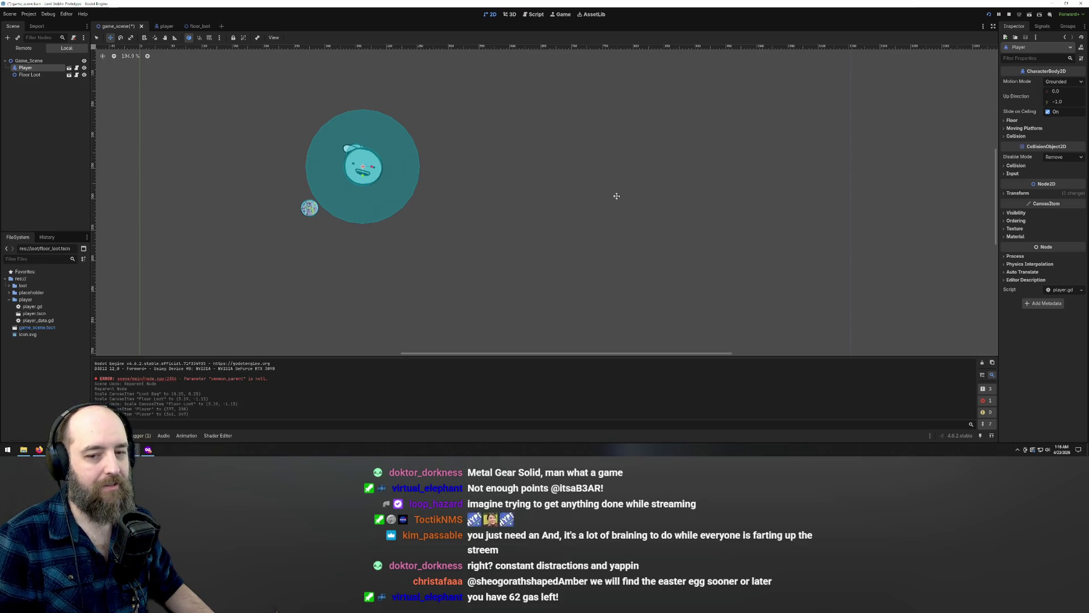
scroll(309, 206, "up", 15)
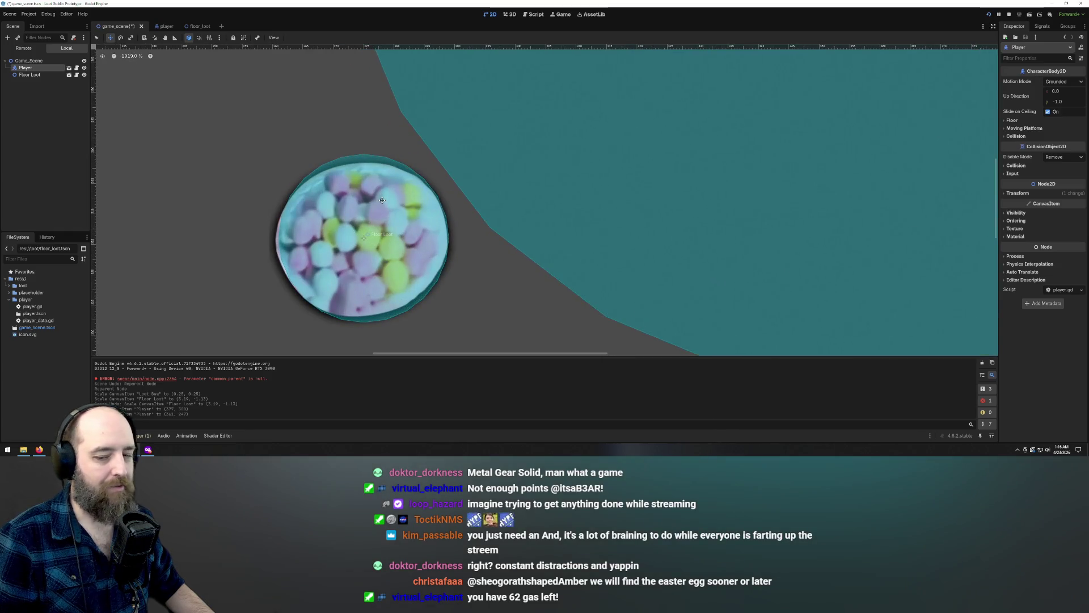
scroll(381, 197, "down", 4)
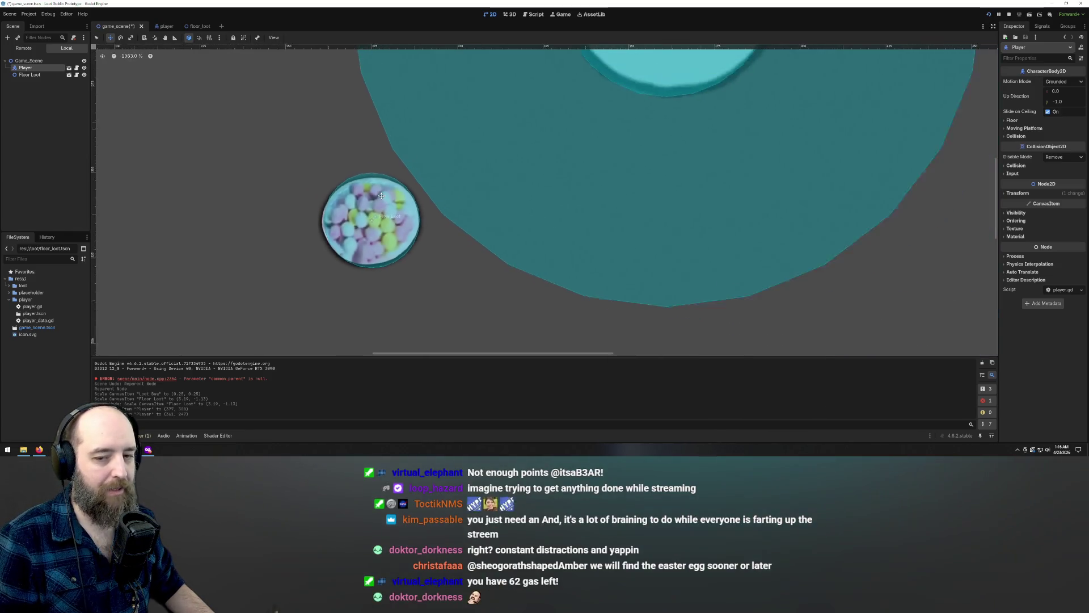
scroll(381, 196, "down", 9)
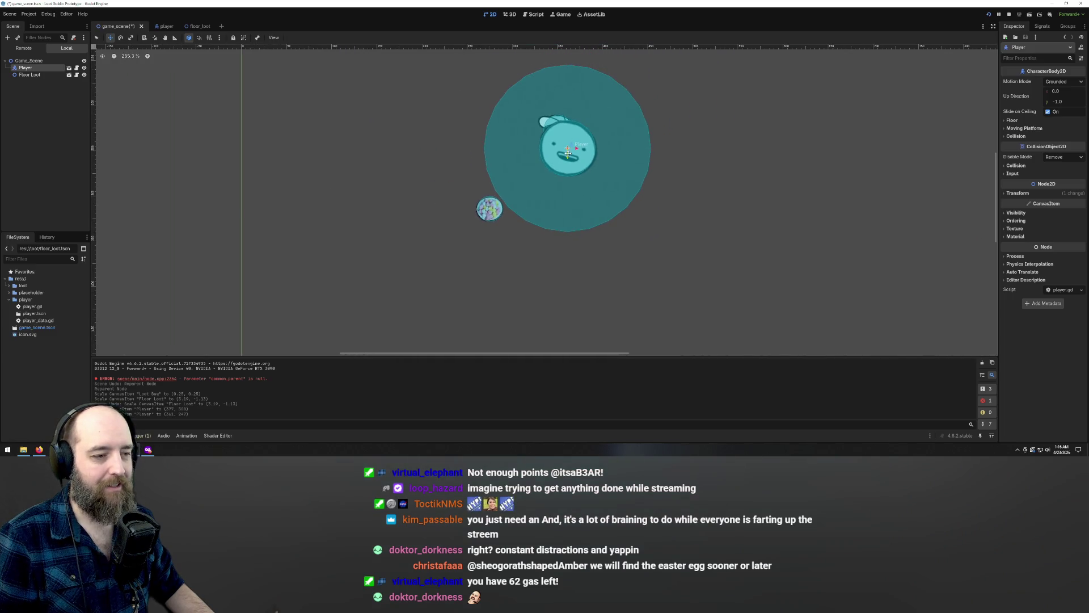
left_click_drag(568, 153, 569, 151)
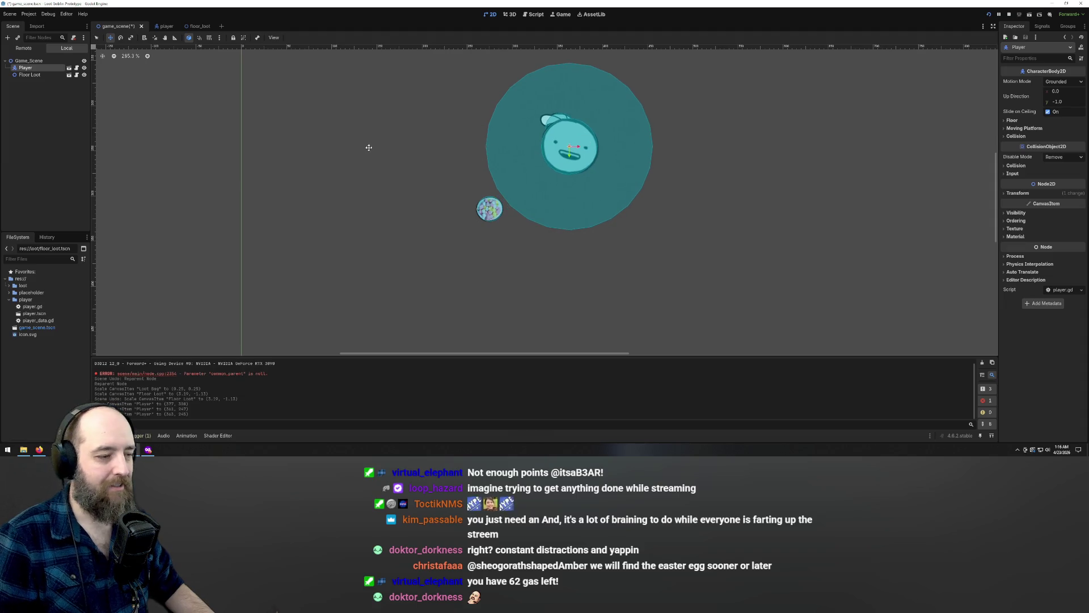
scroll(408, 218, "down", 4)
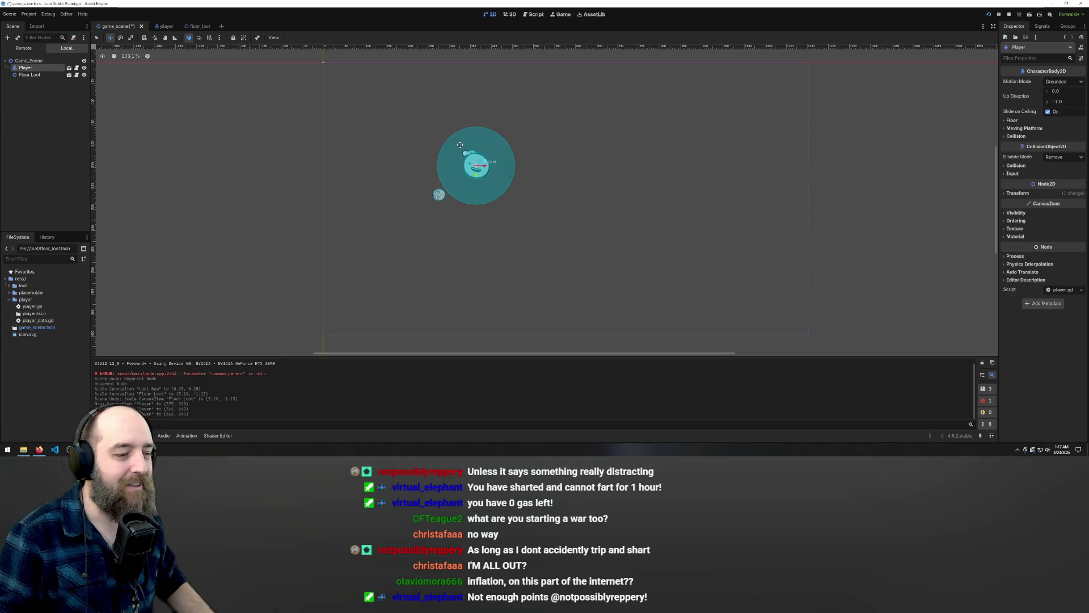
Move the Player right and down, save the scene, then shift it slightly left with the loot still outside range
left_click_drag(460, 145, 509, 188)
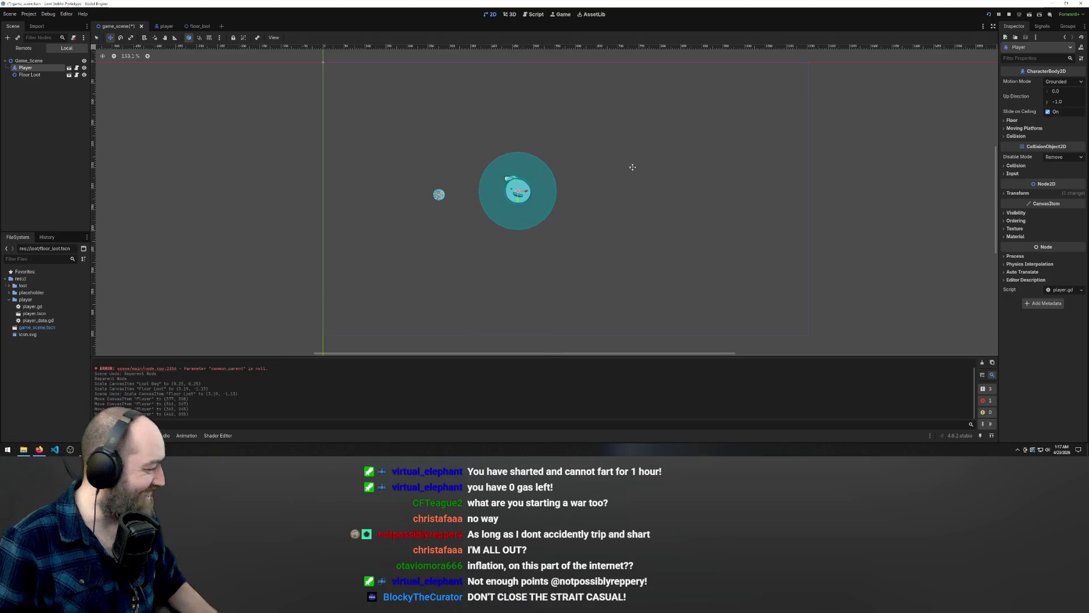
key("ctrl+s")
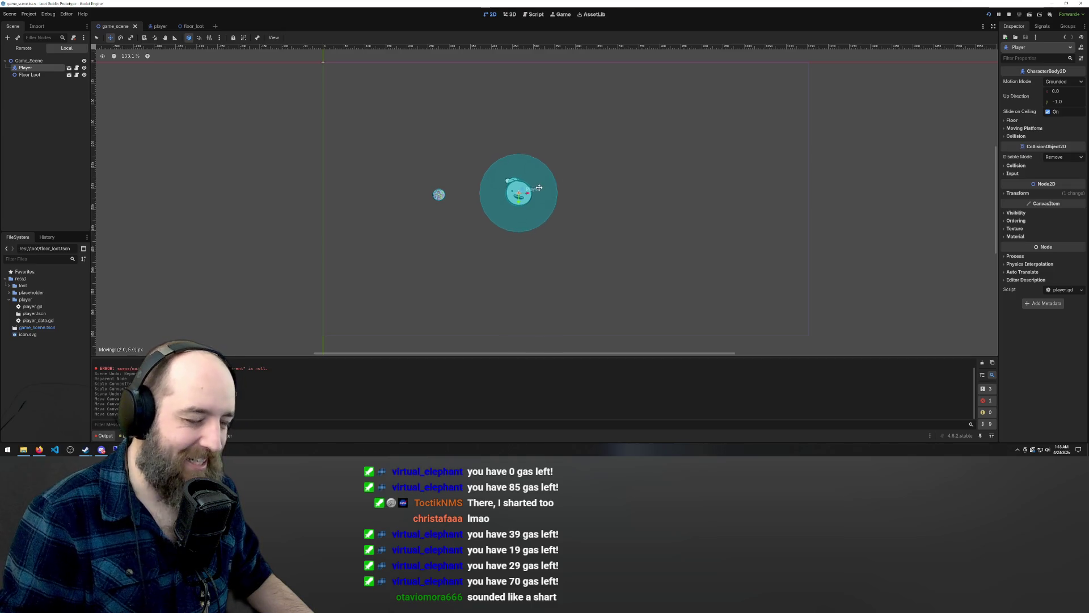
mouse_move(539, 187)
left_mouse_down()
mouse_move(499, 186)
mouse_move(541, 186)
left_mouse_up()
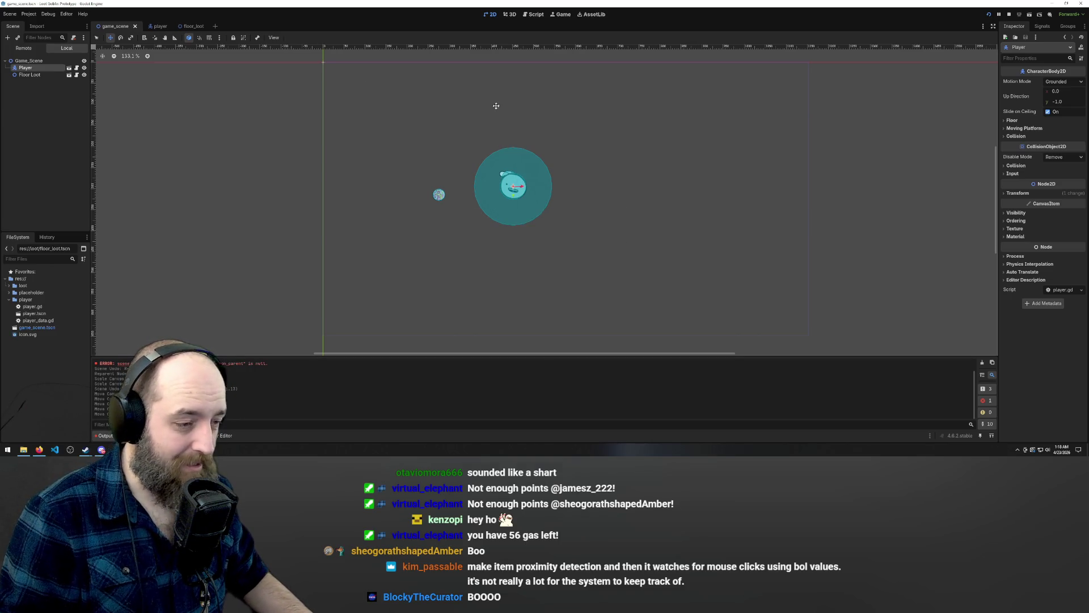
scroll(507, 145, "up", 5)
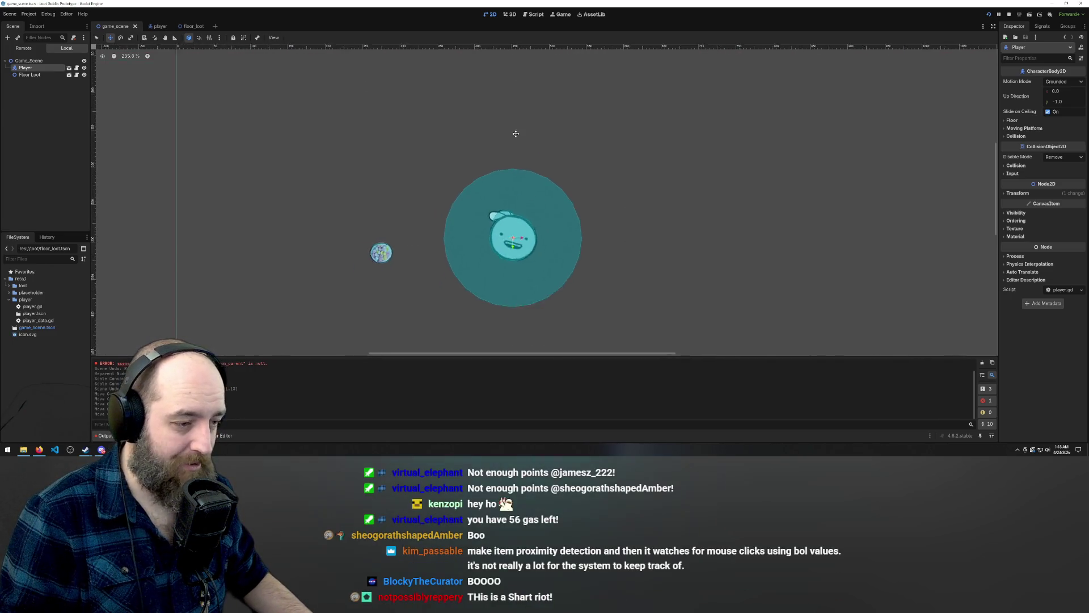
scroll(507, 145, "down", 5)
scroll(509, 241, "up", 5)
scroll(509, 241, "up", 2)
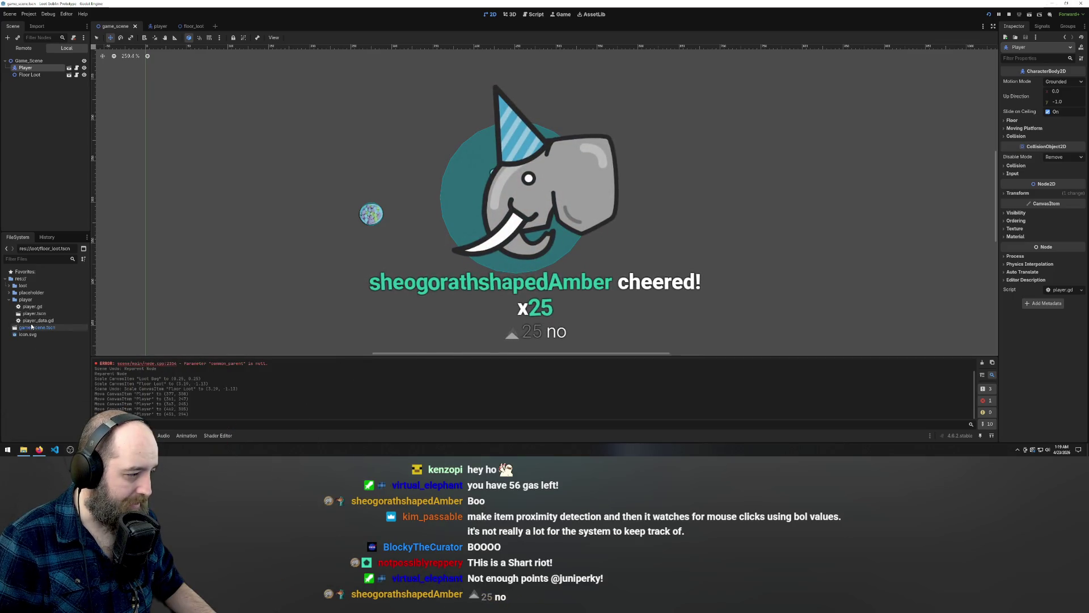
Review player_data.gd and floor_loot.gd in the Script workspace, then return to the game scene's 2D view
left_click(34, 320)
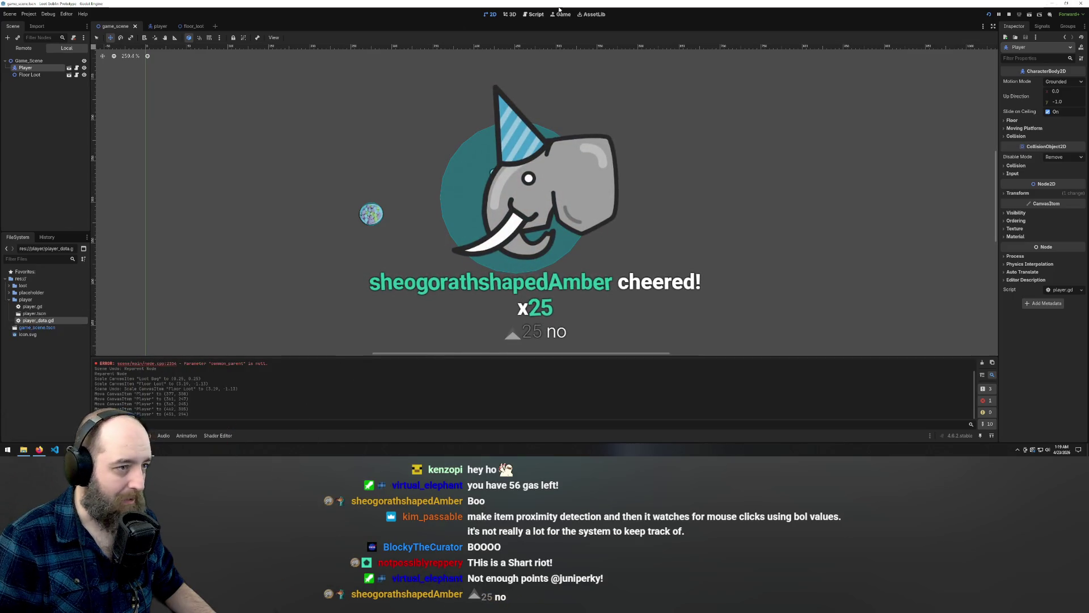
left_click(534, 15)
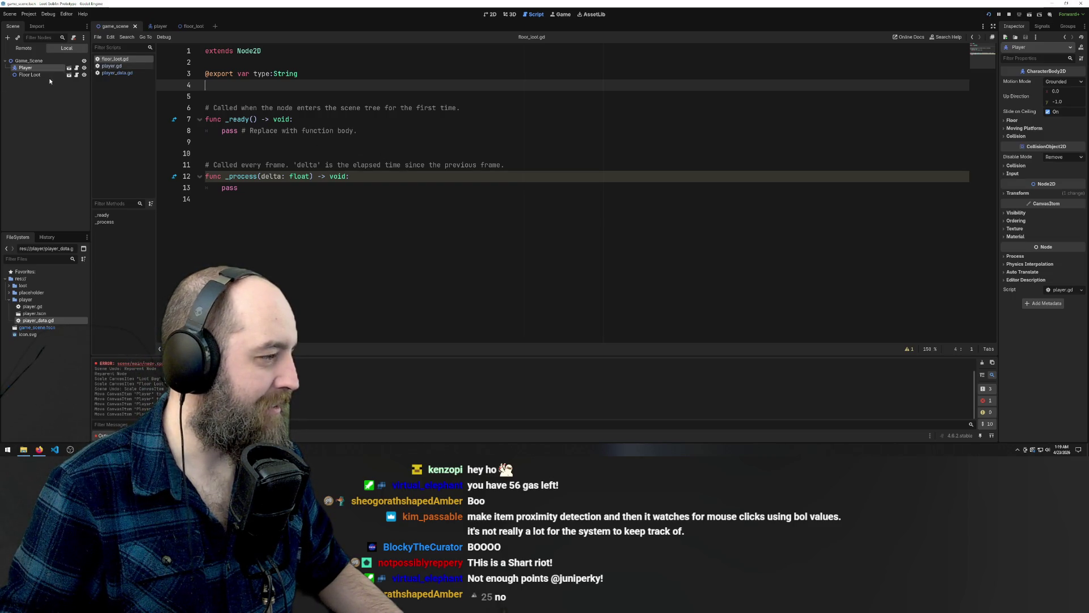
left_click(152, 27)
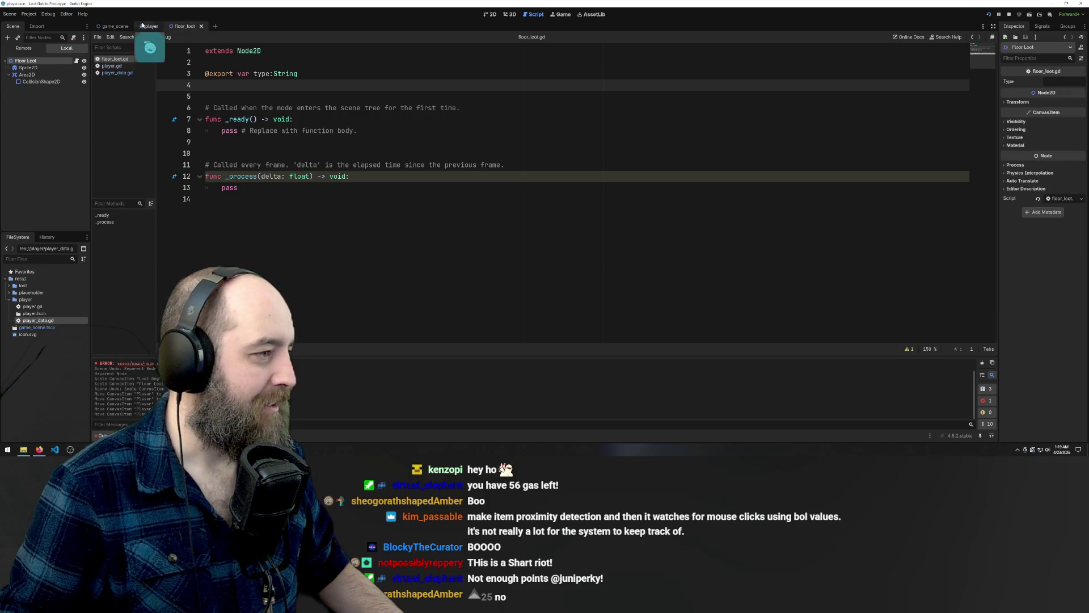
left_click(115, 26)
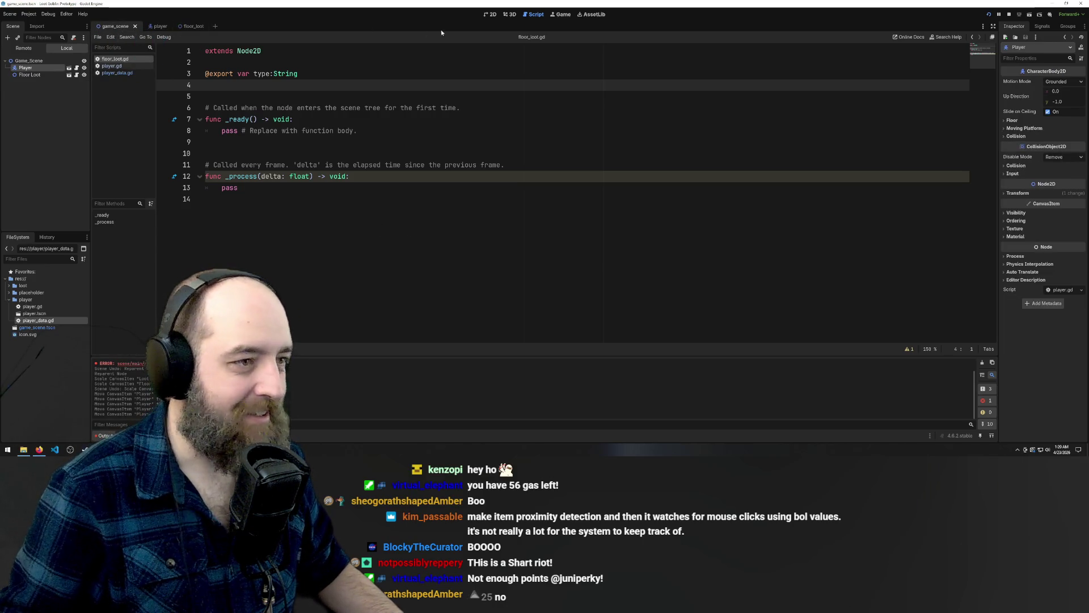
left_click(489, 15)
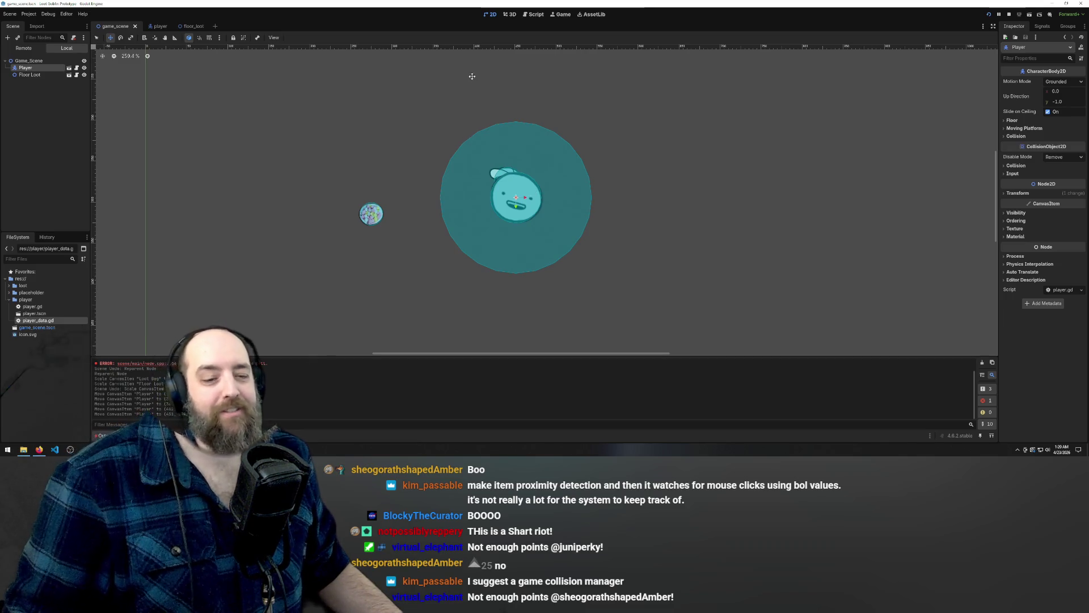
Move the Player around the Floor Loot to test its range, ending with the pickup circle just right of the loot
scroll(437, 121, "down", 4)
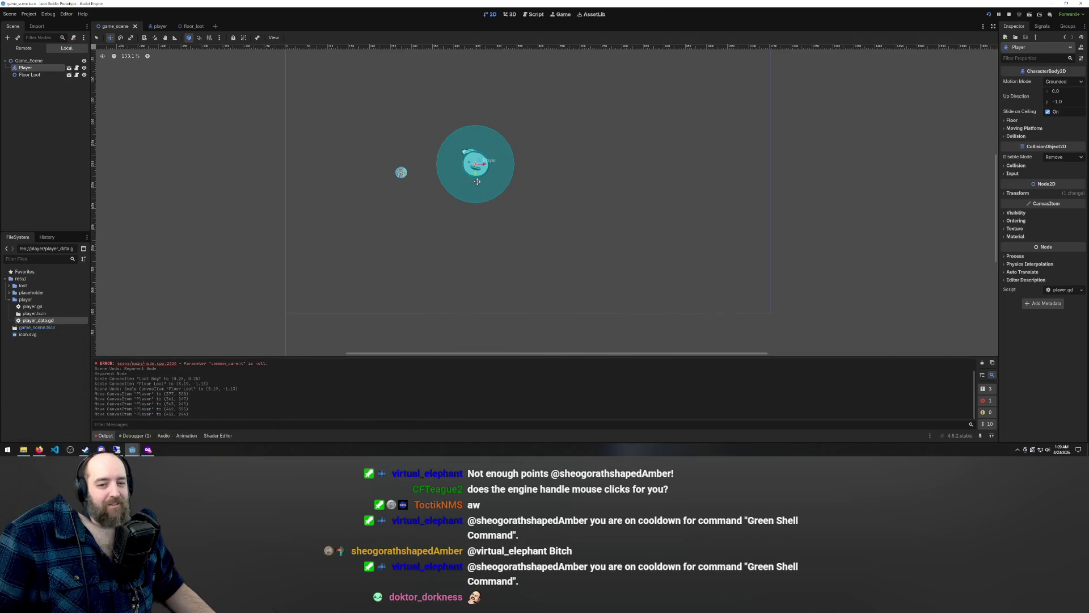
left_click_drag(477, 181, 449, 183)
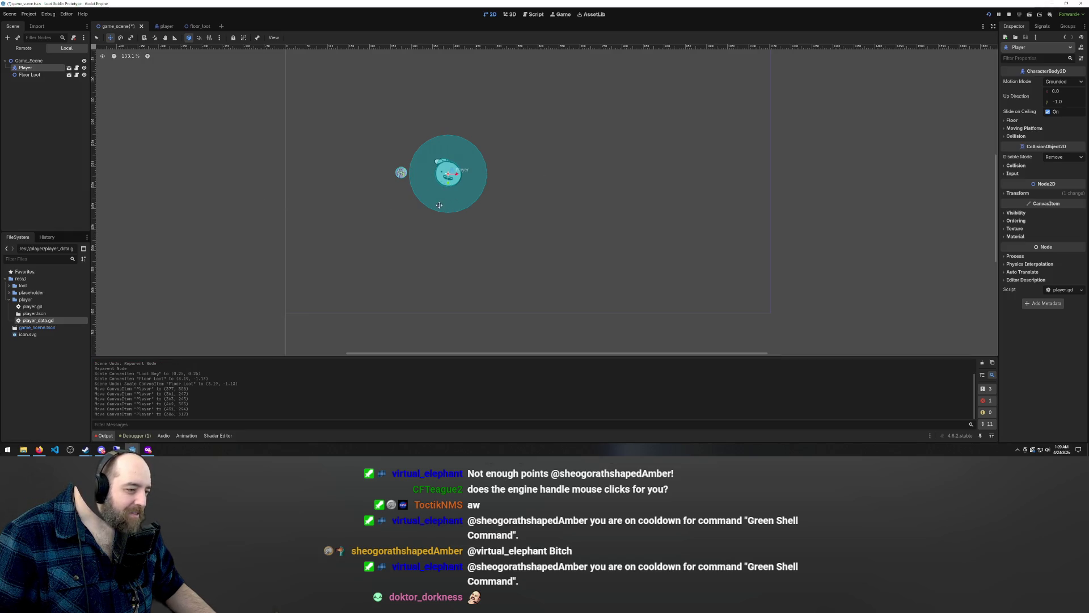
mouse_move(451, 202)
left_mouse_down()
mouse_move(451, 162)
mouse_move(425, 171)
left_mouse_up()
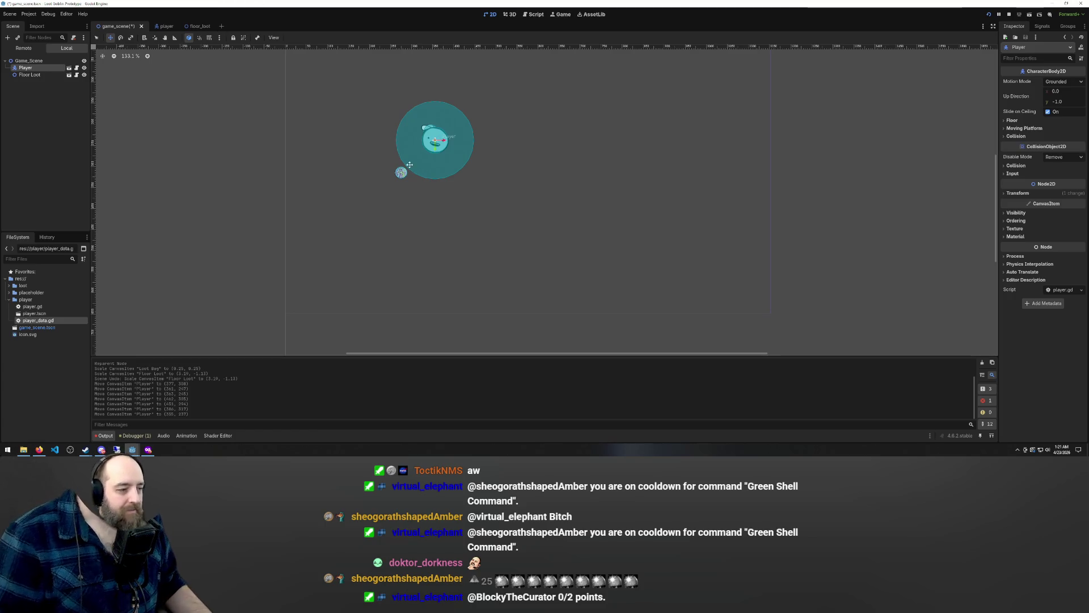
mouse_move(410, 165)
left_mouse_down()
mouse_move(449, 201)
mouse_move(443, 191)
left_mouse_up()
left_click(30, 15)
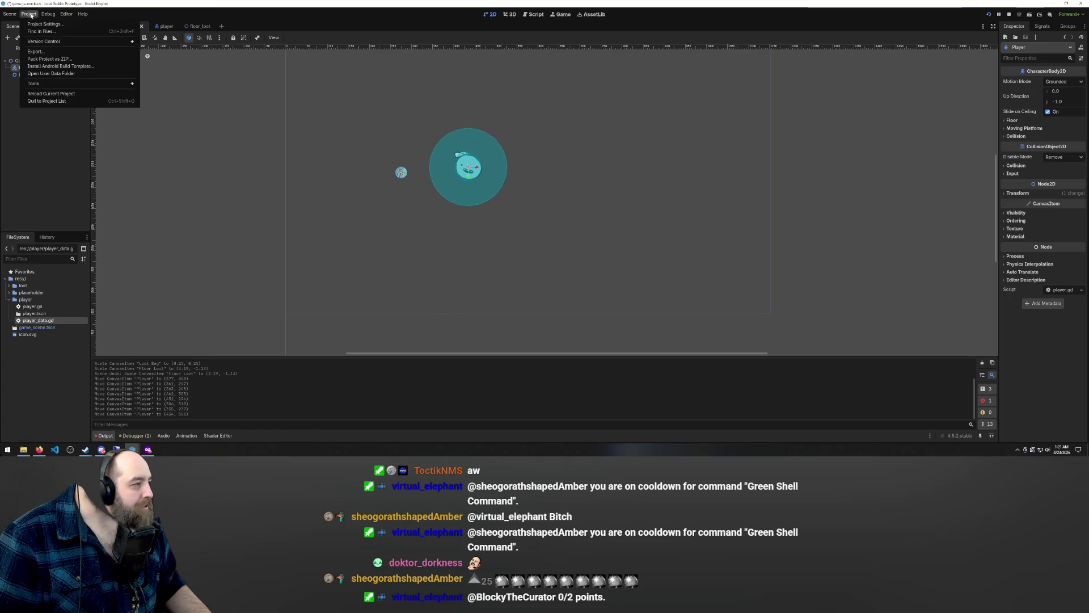
Look over the General project settings, close them, and bring up the player scene
left_click(44, 24)
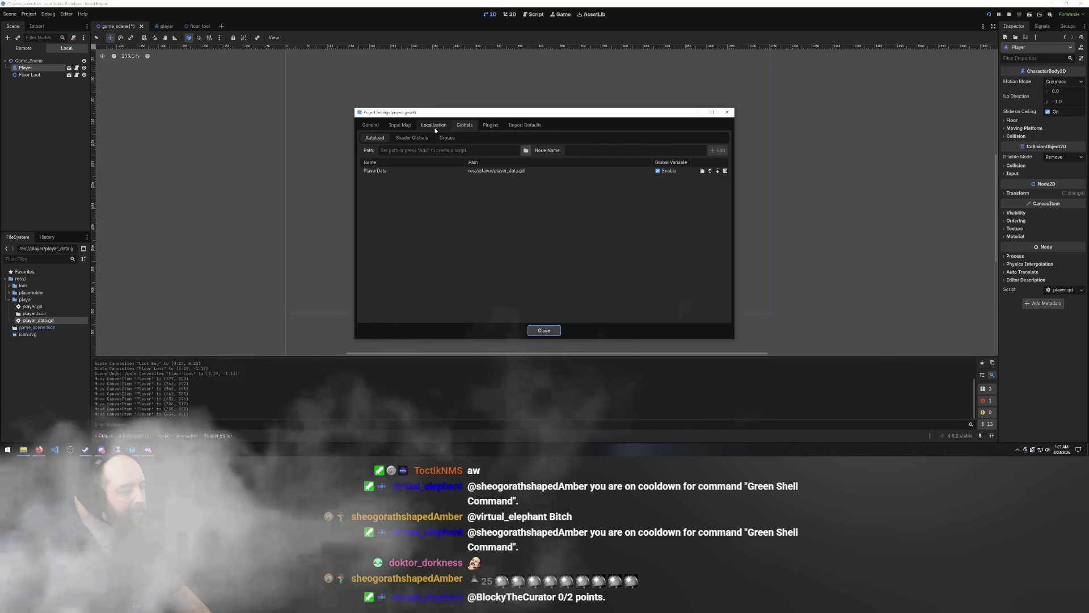
left_click(371, 126)
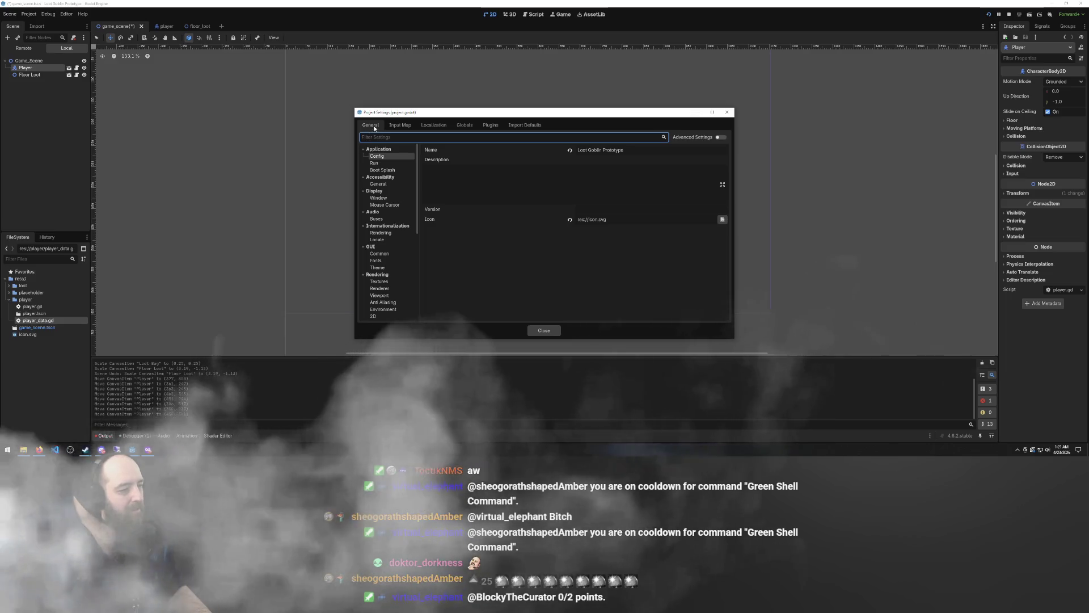
scroll(392, 288, "down", 6)
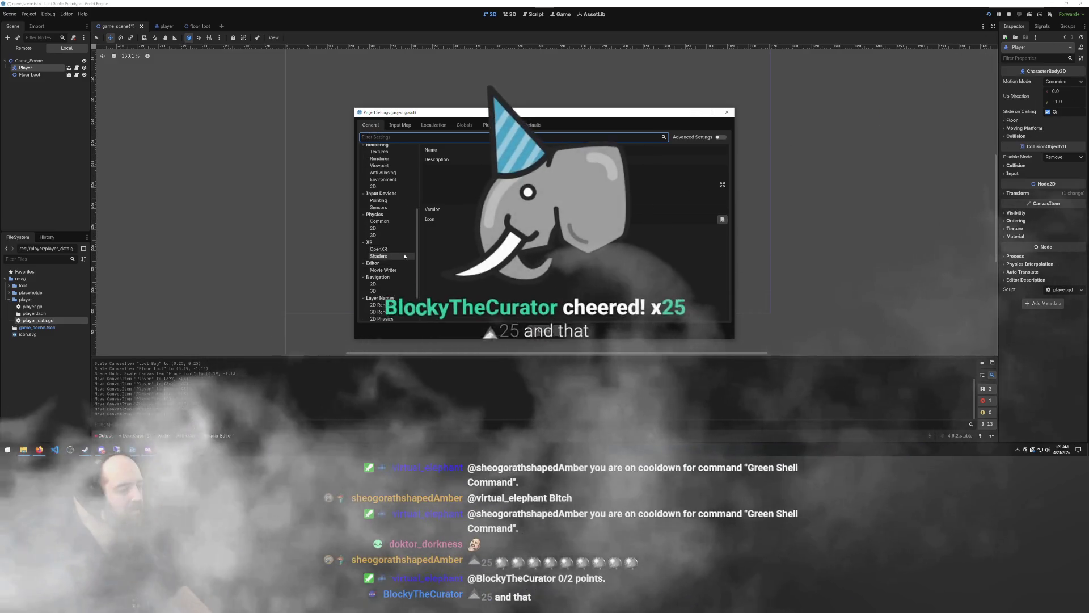
scroll(404, 253, "up", 5)
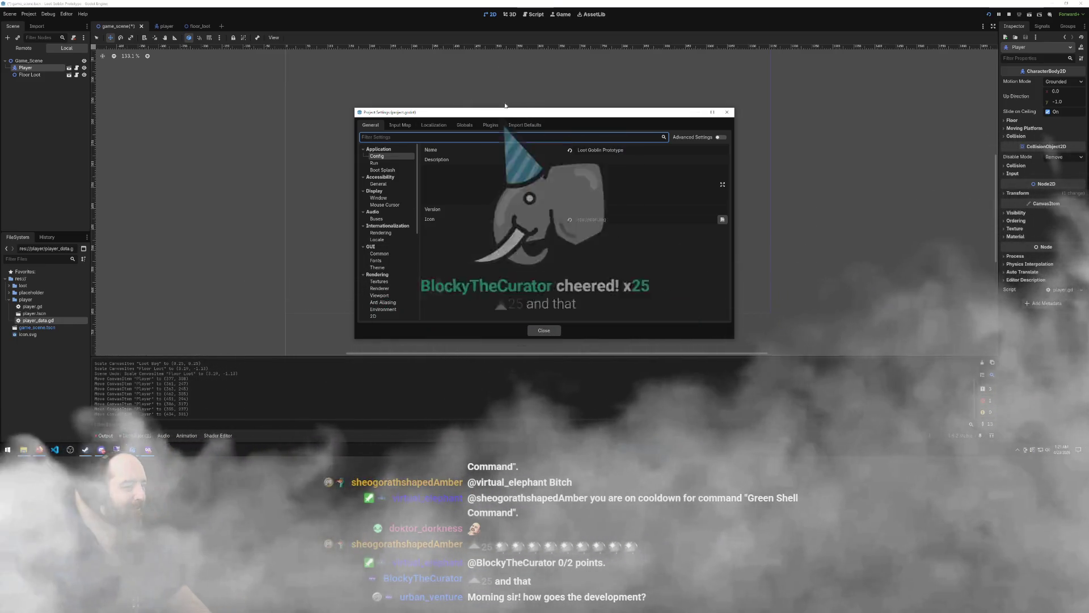
left_click_drag(501, 113, 701, 100)
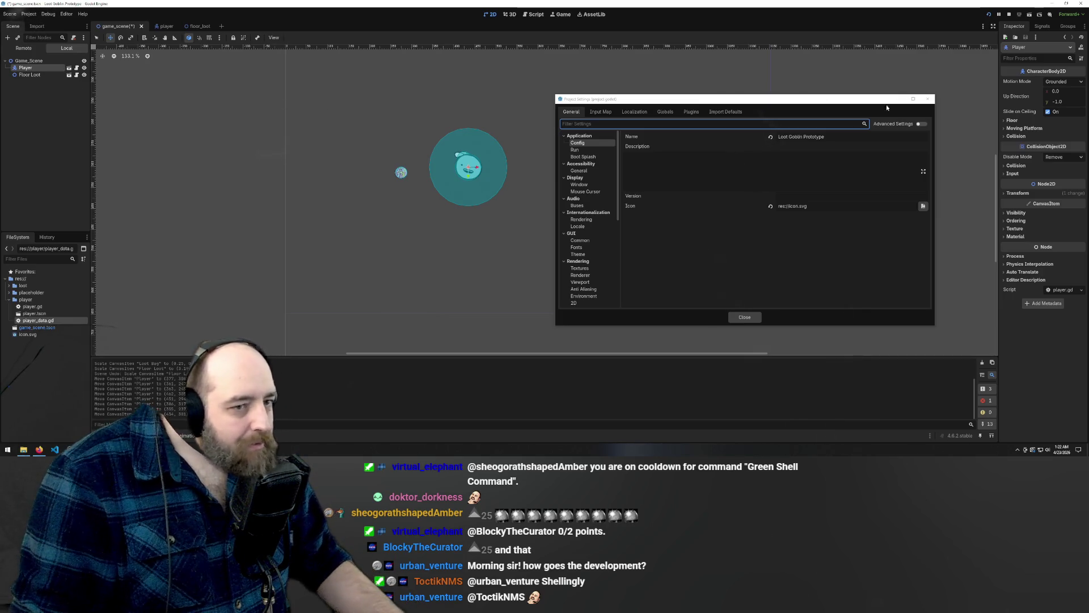
left_click(928, 99)
left_click(167, 26)
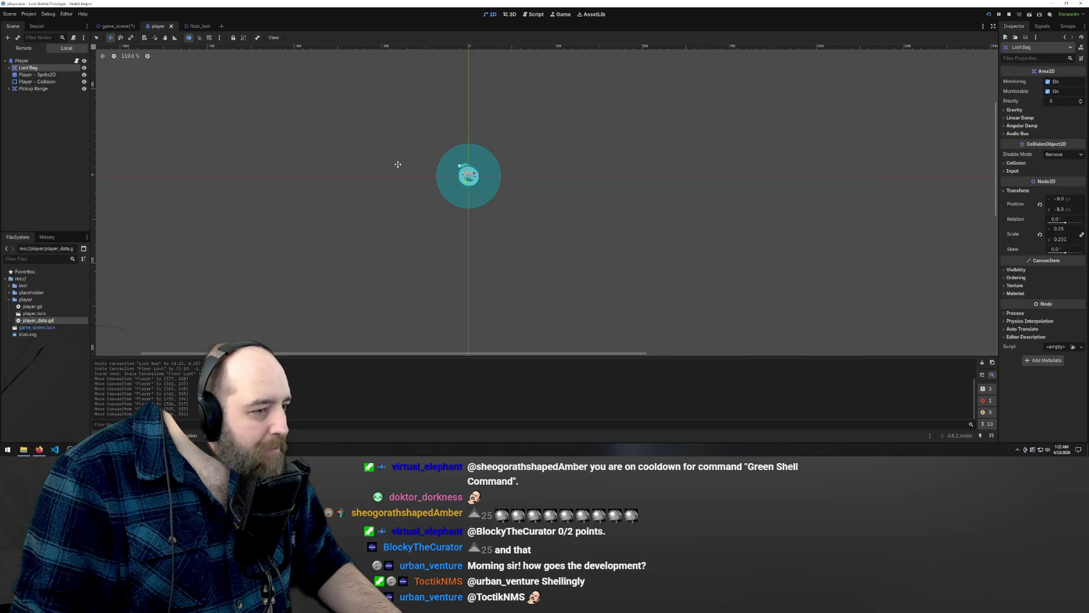
key("s")
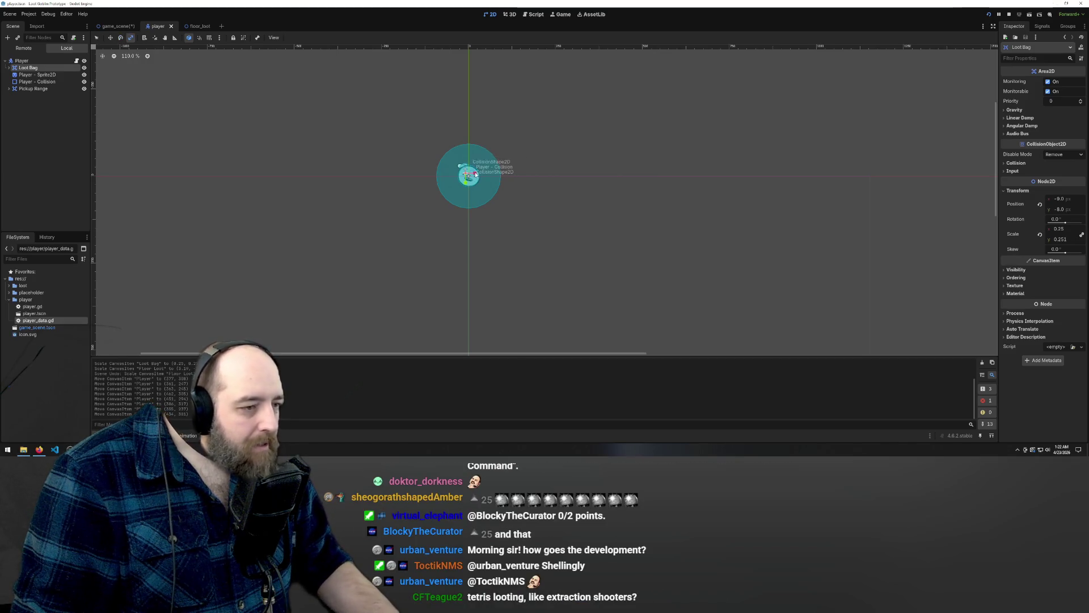
left_click_drag(476, 174, 491, 175)
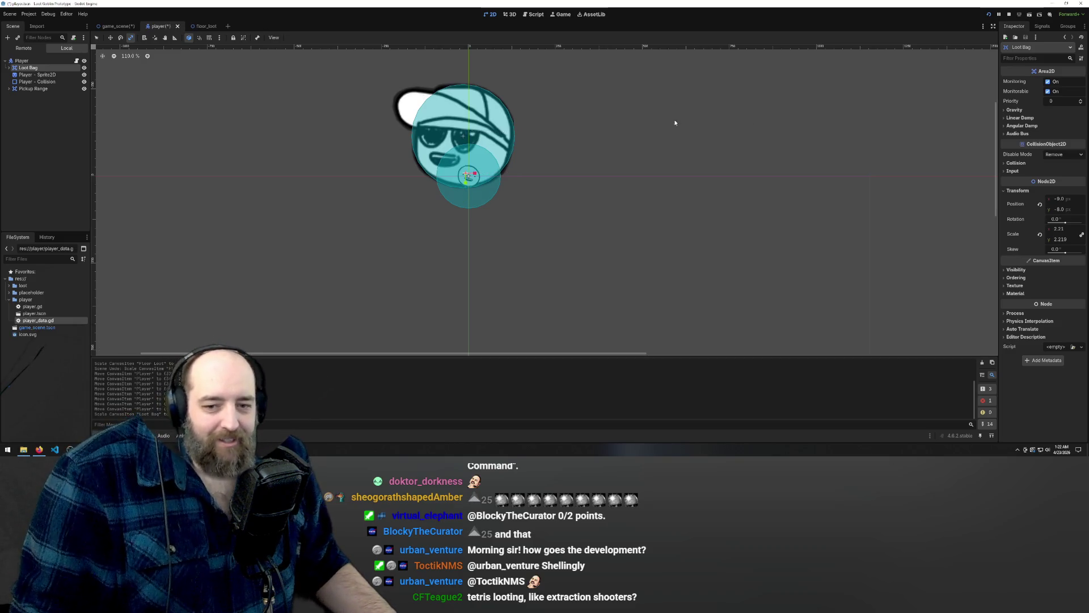
key("ctrl+z")
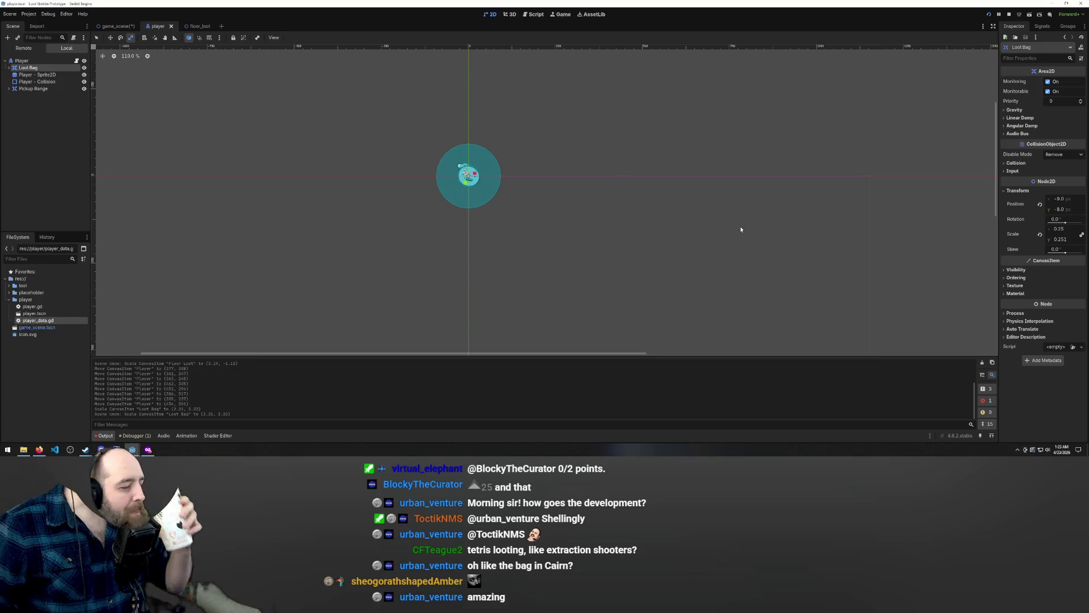
left_click(631, 179)
Zoom out of the viewport, then bring the Steam library window over the Godot editor
scroll(574, 140, "down", 3)
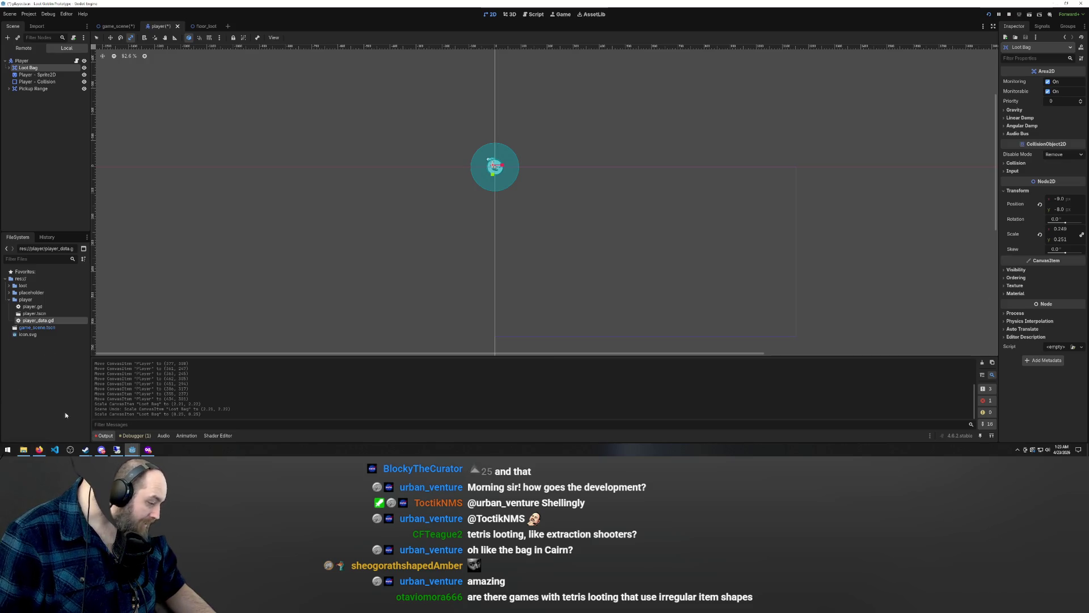
left_click(102, 450)
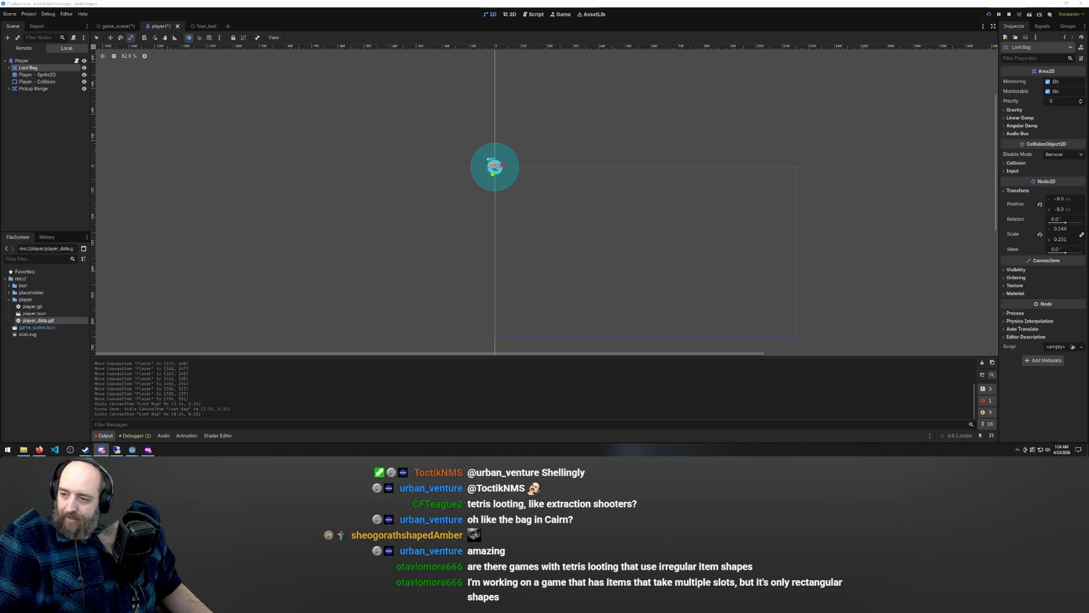
key("alt+Tab")
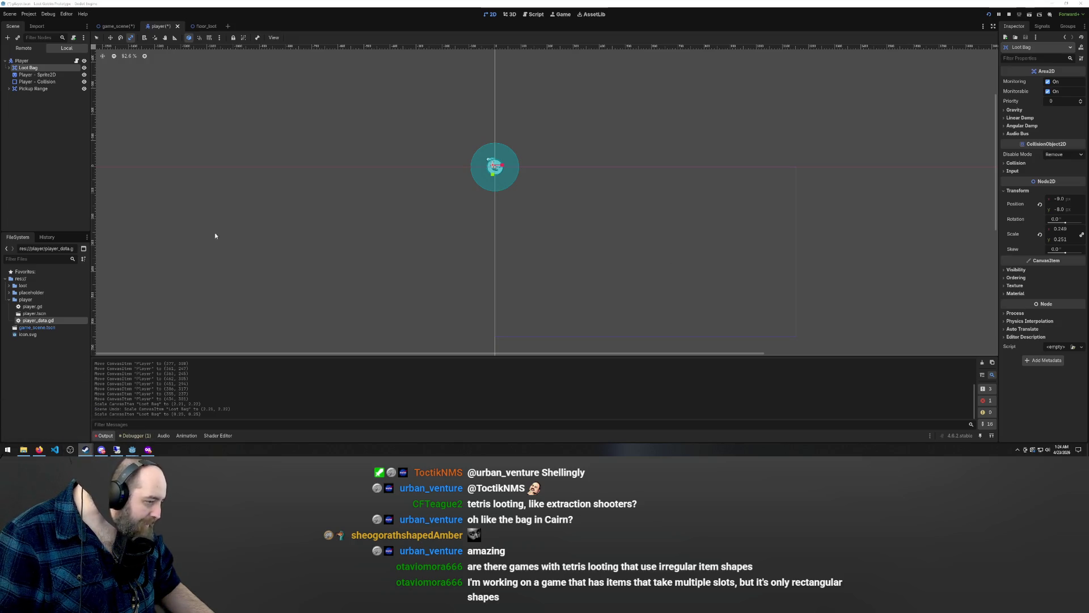
key("super+shift+Left")
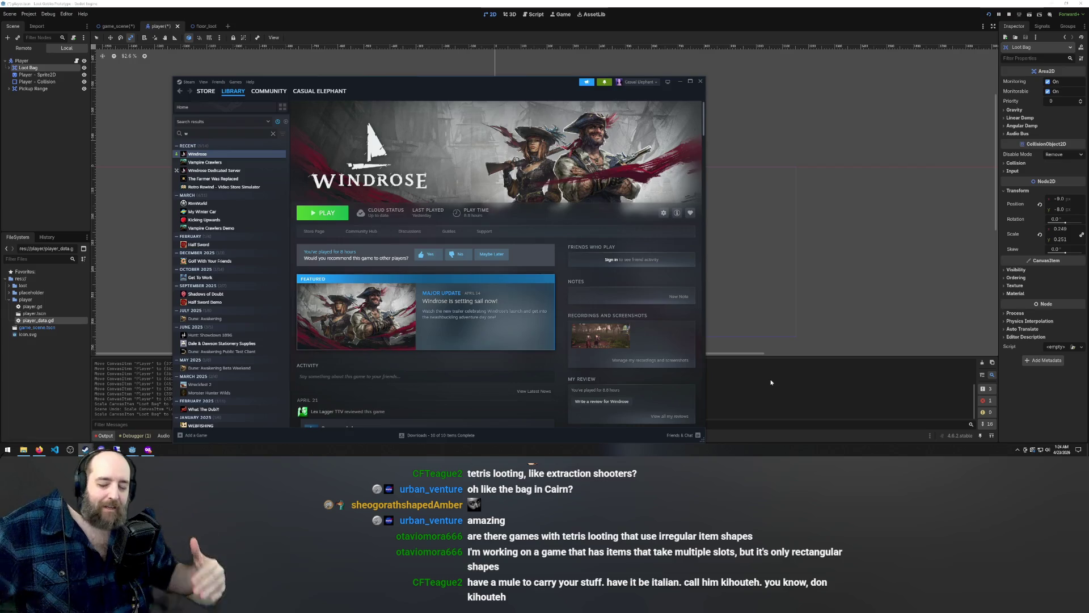
Search the Steam store for 'lootbound', open its store page, and move Steam to the other monitor
mouse_move(234, 90)
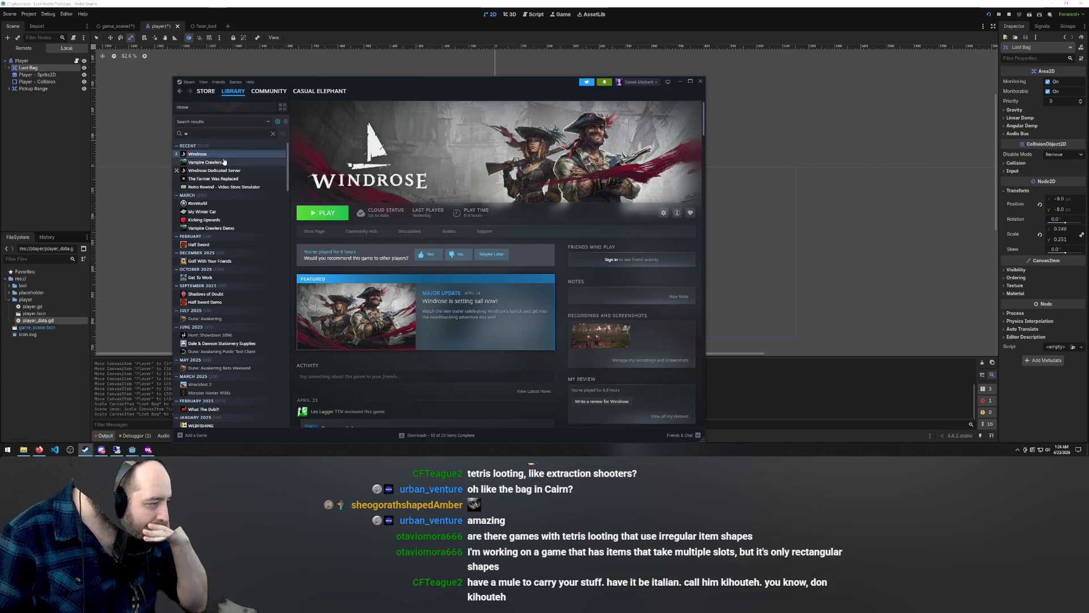
type("lo")
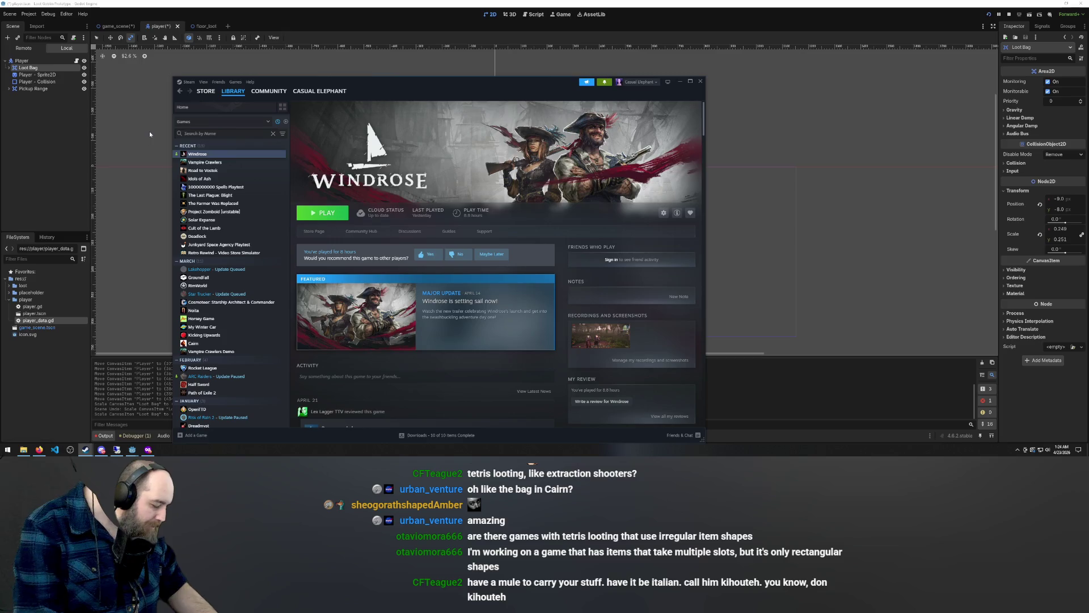
type("ot")
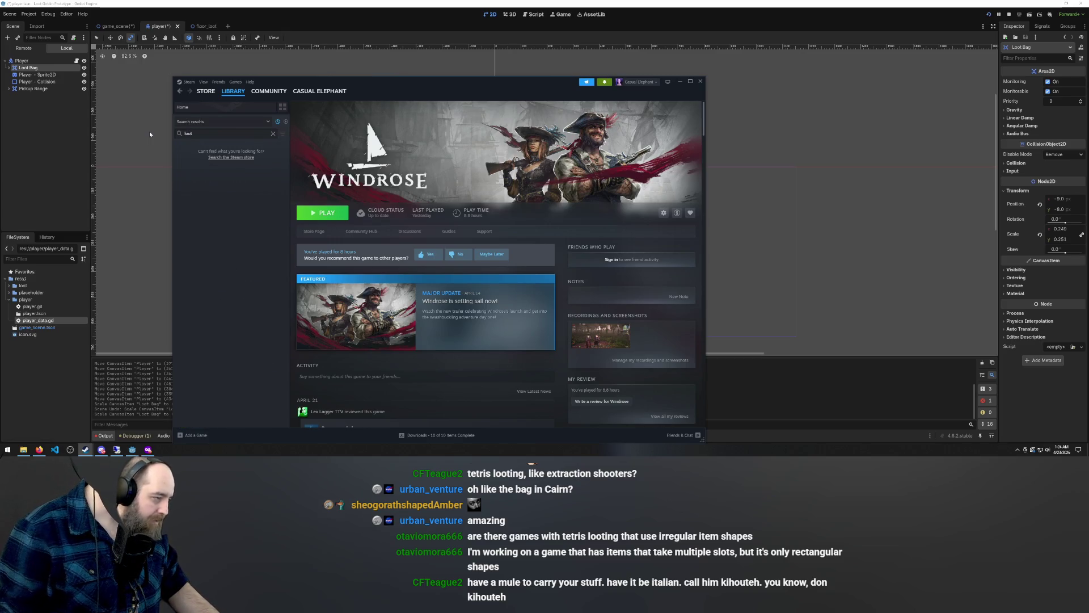
left_click(206, 91)
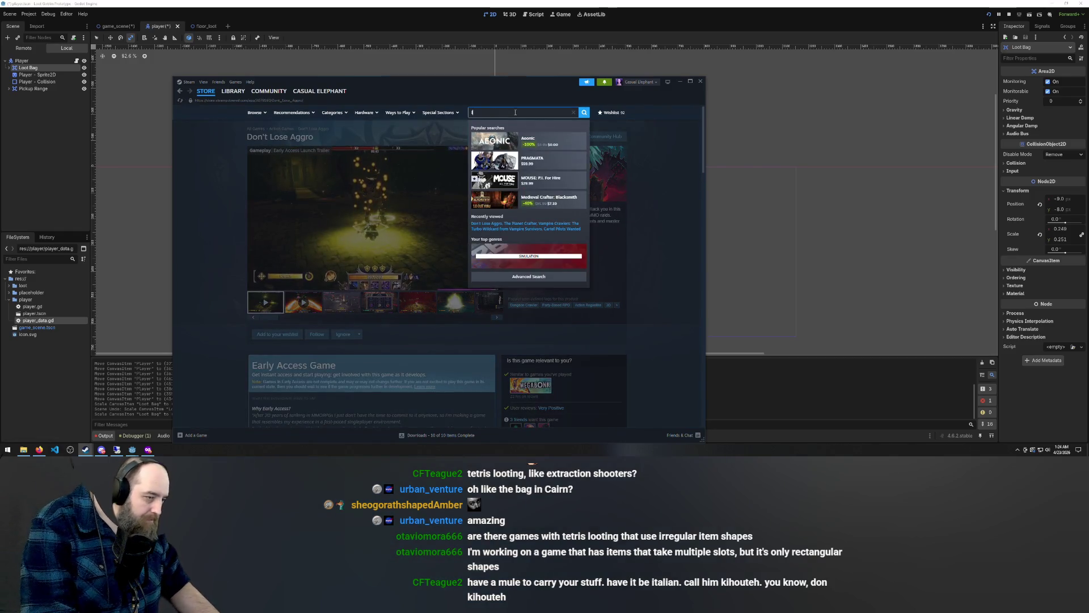
type("lootbound")
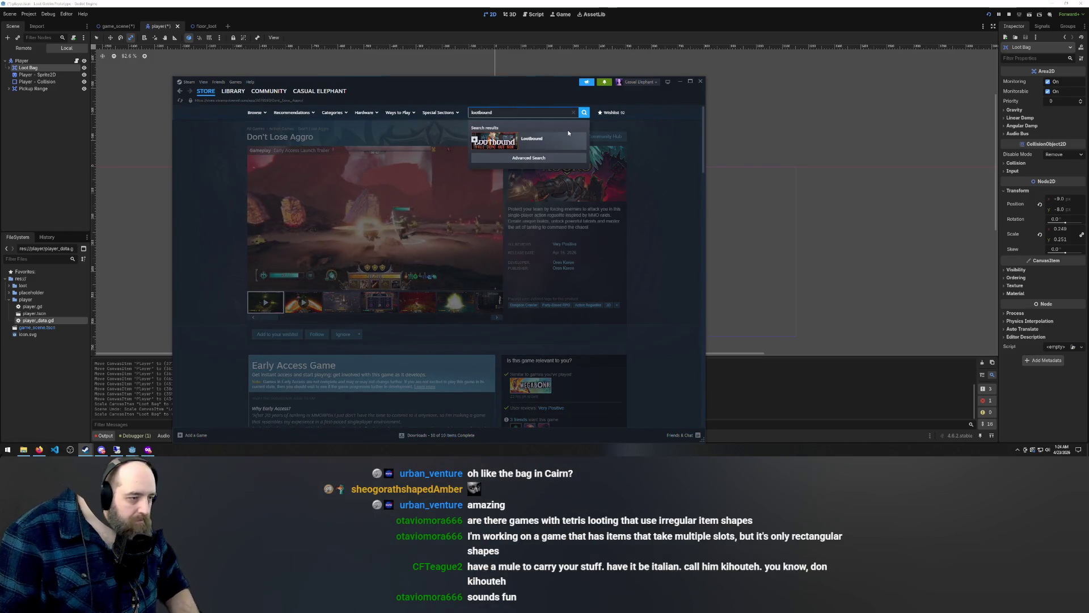
left_click(549, 142)
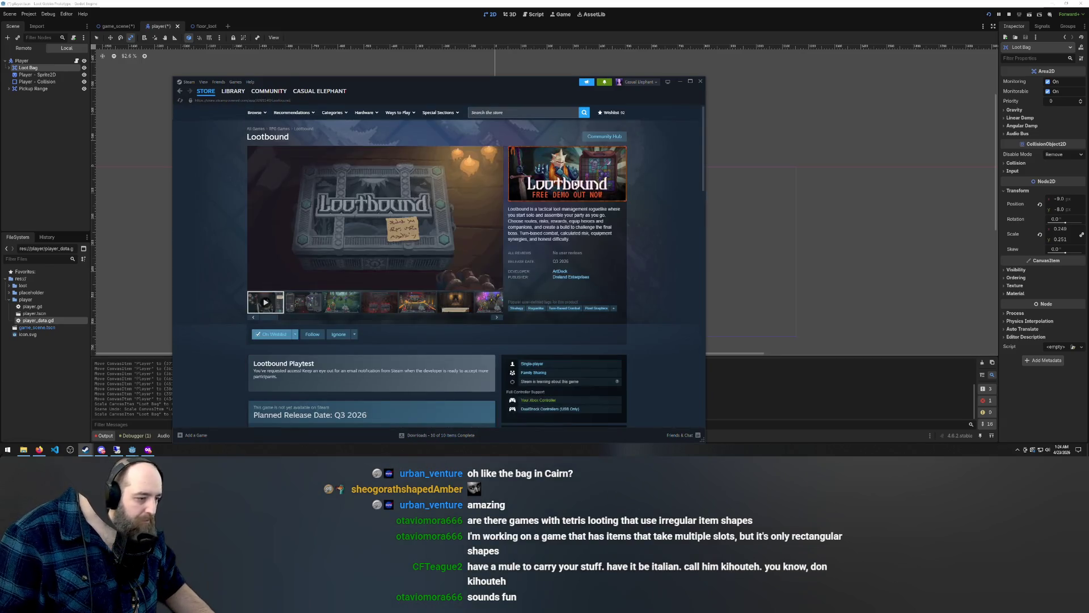
scroll(416, 229, "down", 3)
scroll(392, 234, "up", 1)
scroll(393, 235, "up", 2)
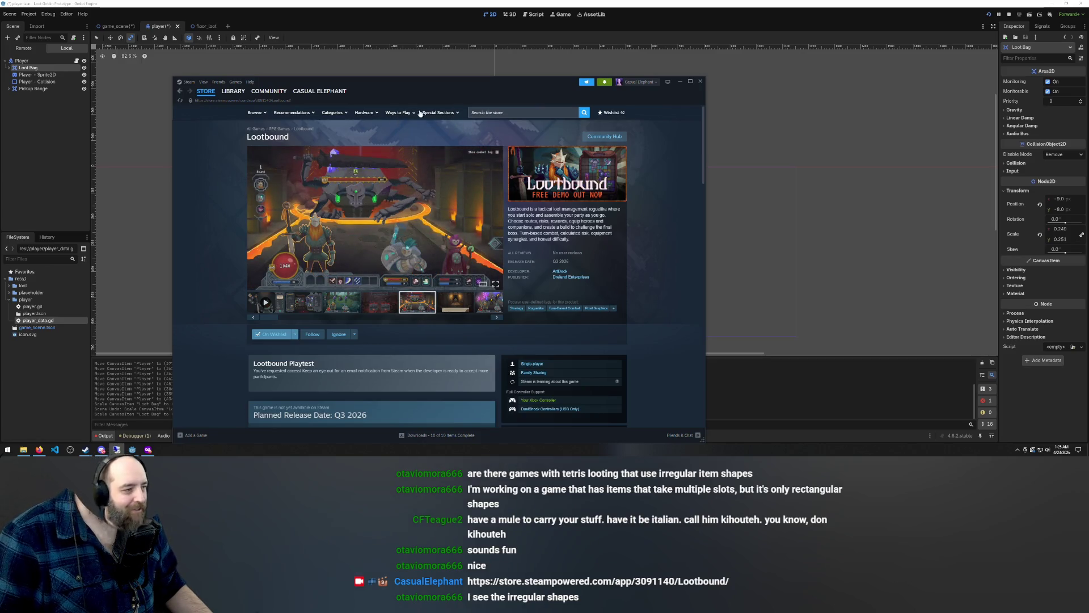
left_click_drag(405, 90, 1088, 89)
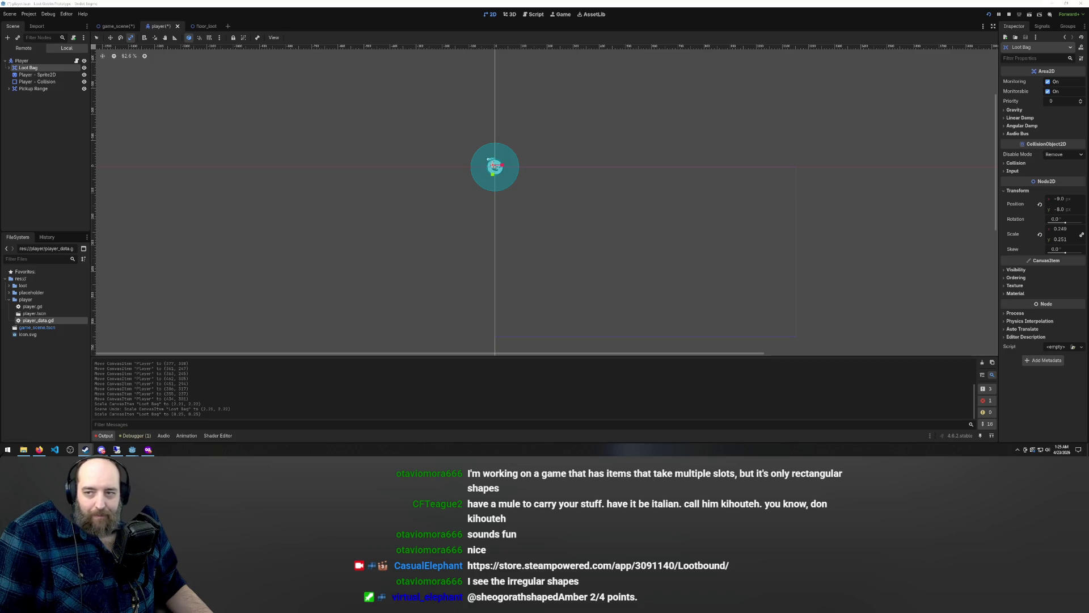
Hide the Steam window, save the player scene, and return to the game scene
key("super+shift+Left")
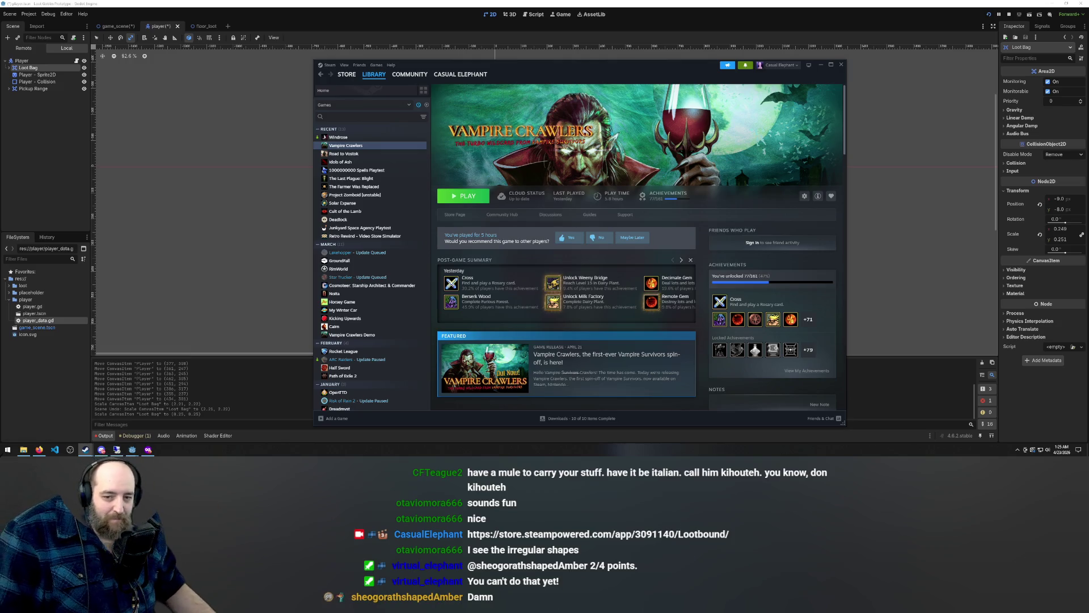
left_click(820, 65)
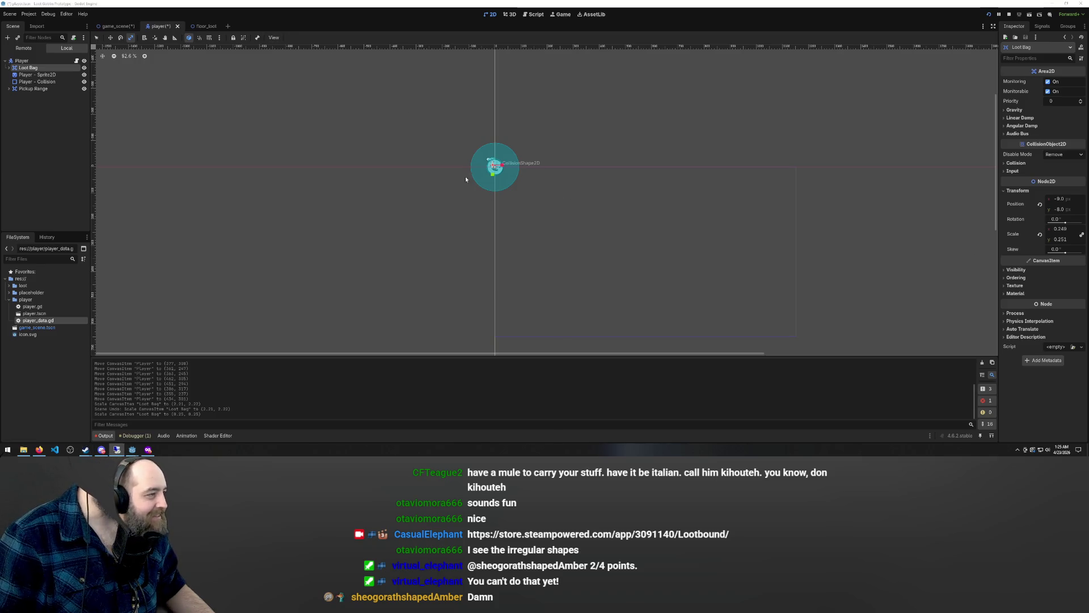
key("ctrl+s")
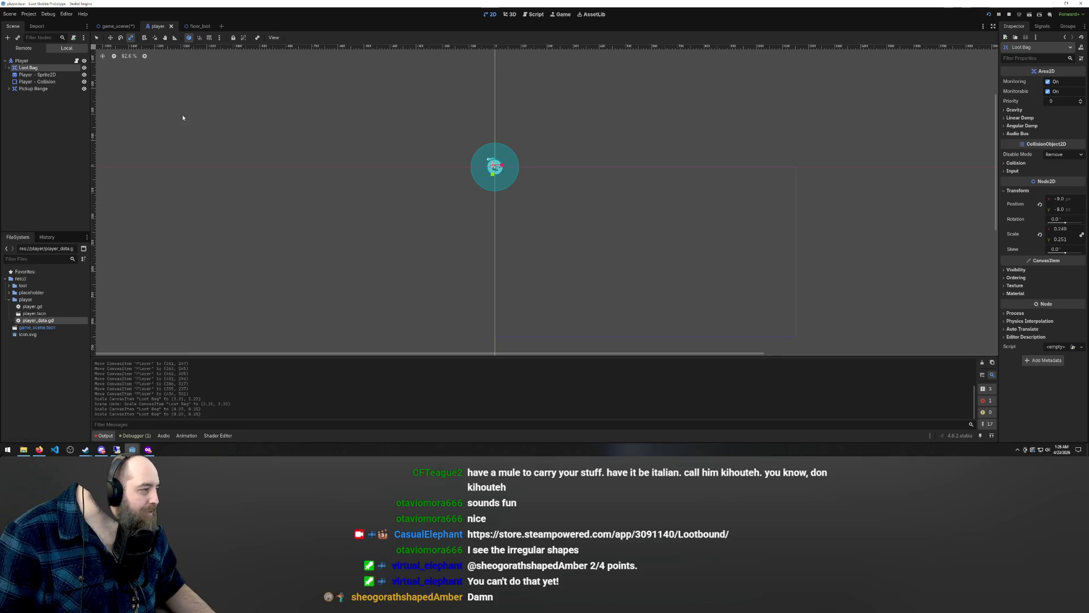
left_click(116, 26)
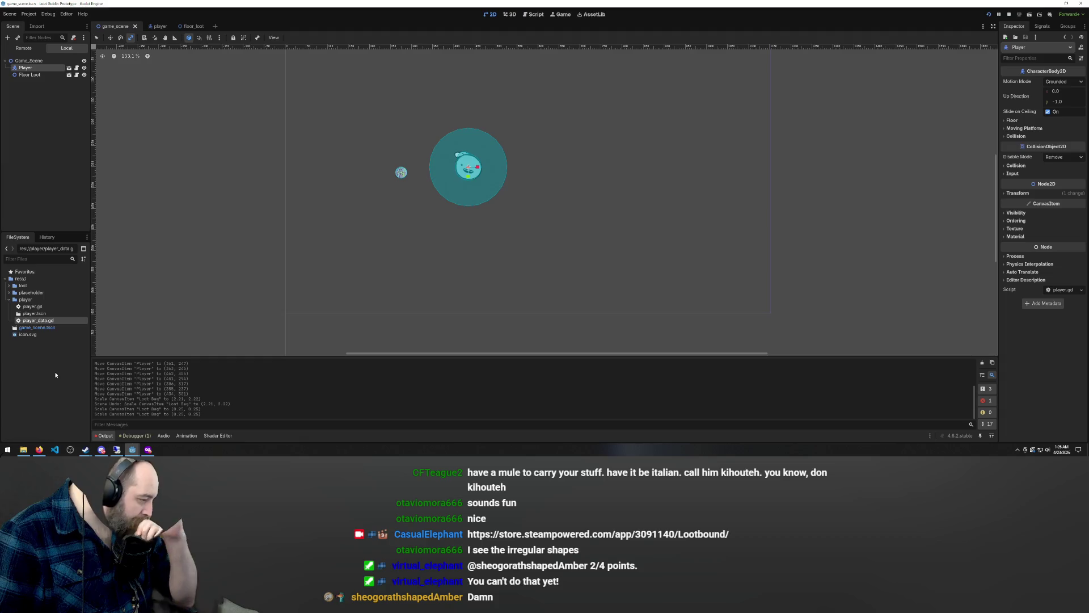
Start a new 'var' line in player_data.gd below the stats, then show the other project's loot.gd
double_click(36, 321)
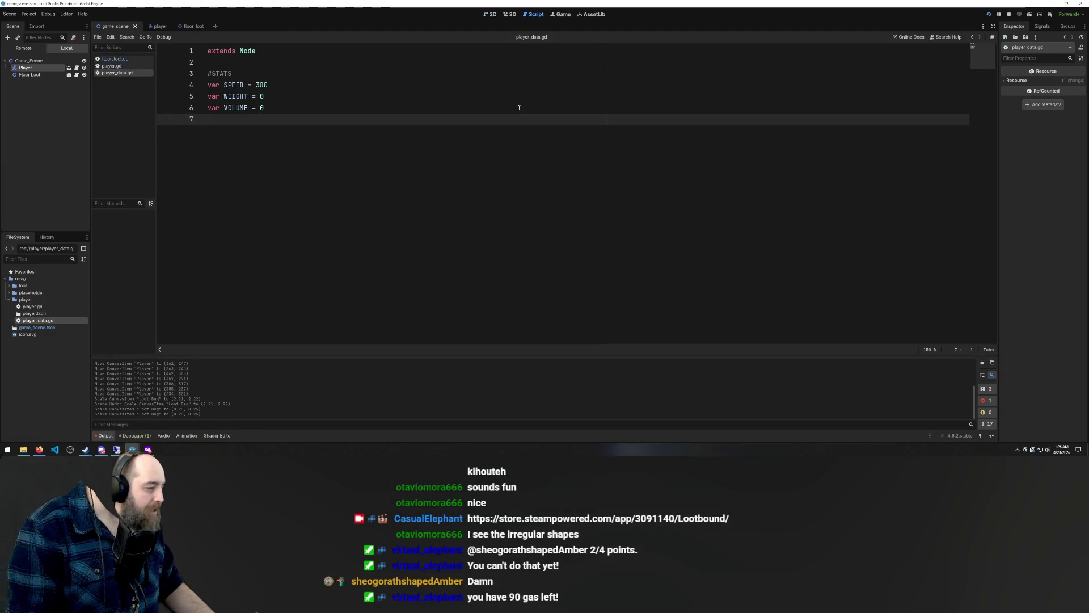
key("Return")
type("var")
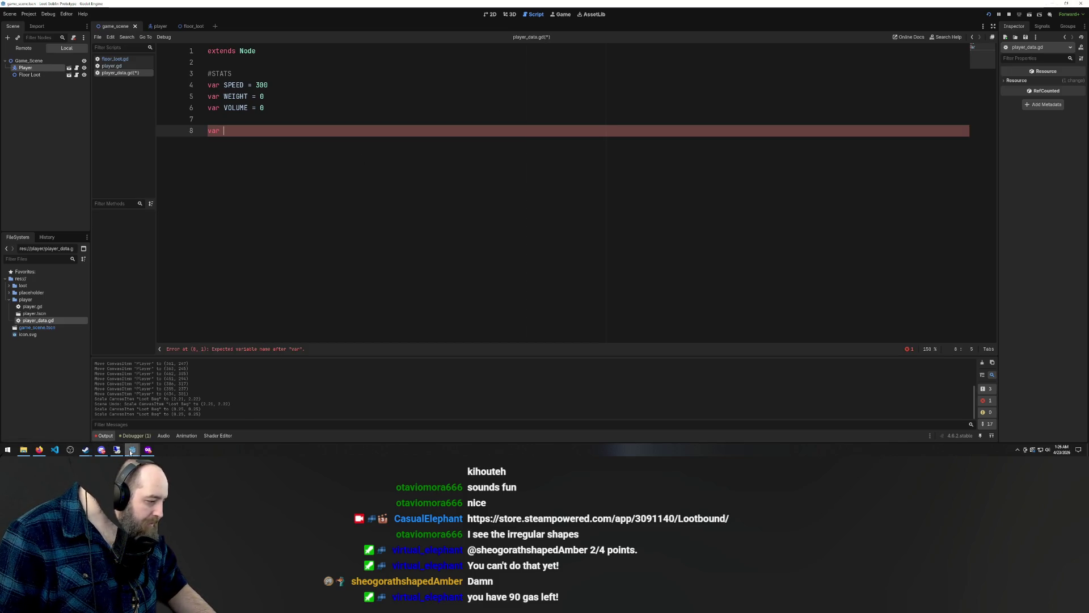
mouse_move(132, 449)
left_click(150, 434)
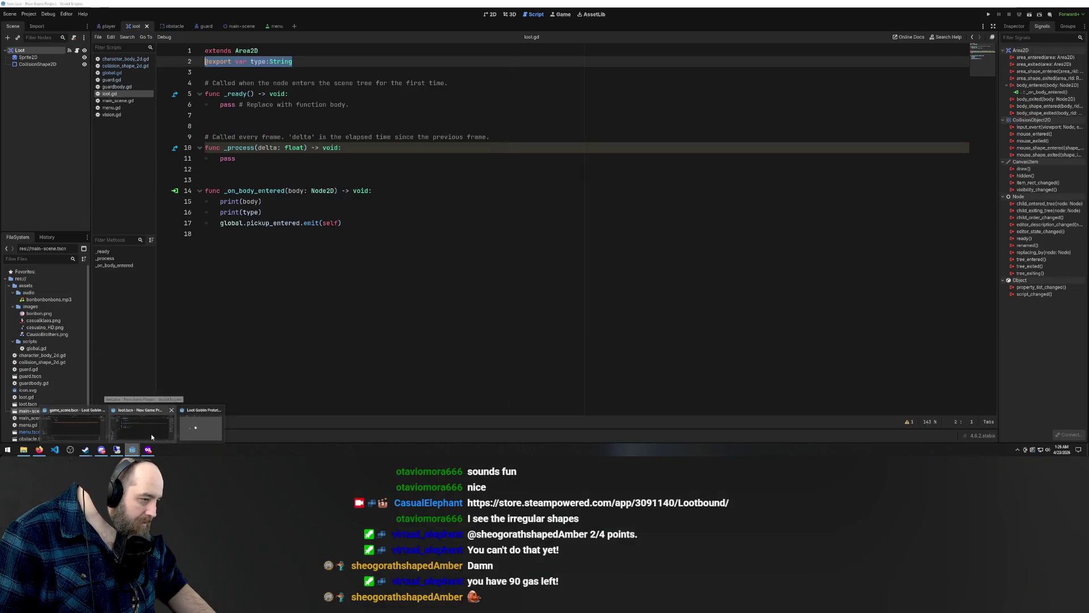
Browse the other project's menu.gd, main_scene.gd and loot.gd scripts
left_click(142, 115)
left_click(115, 107)
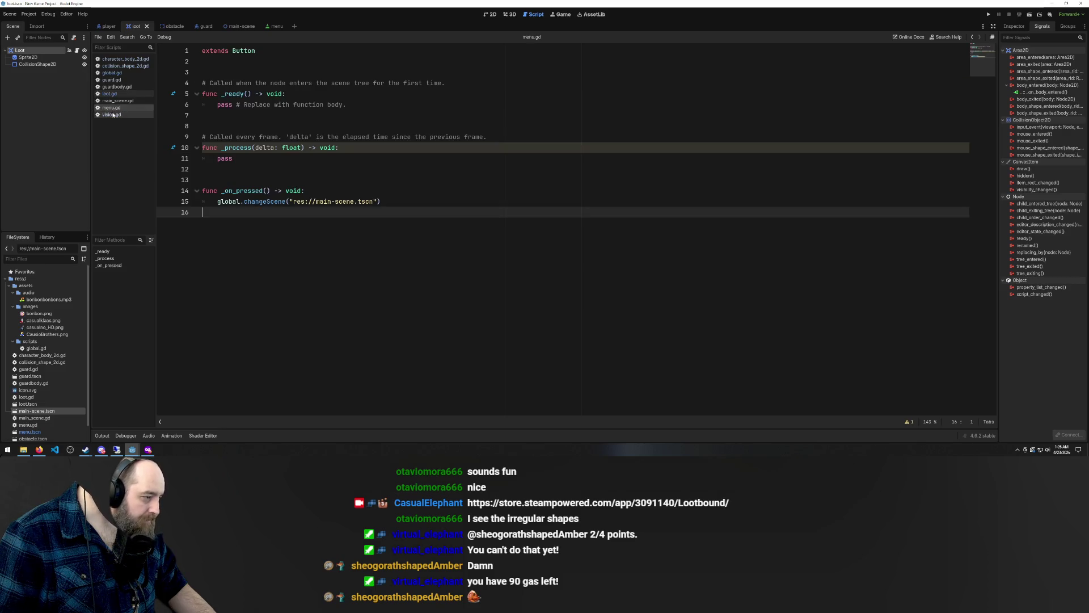
left_click(113, 100)
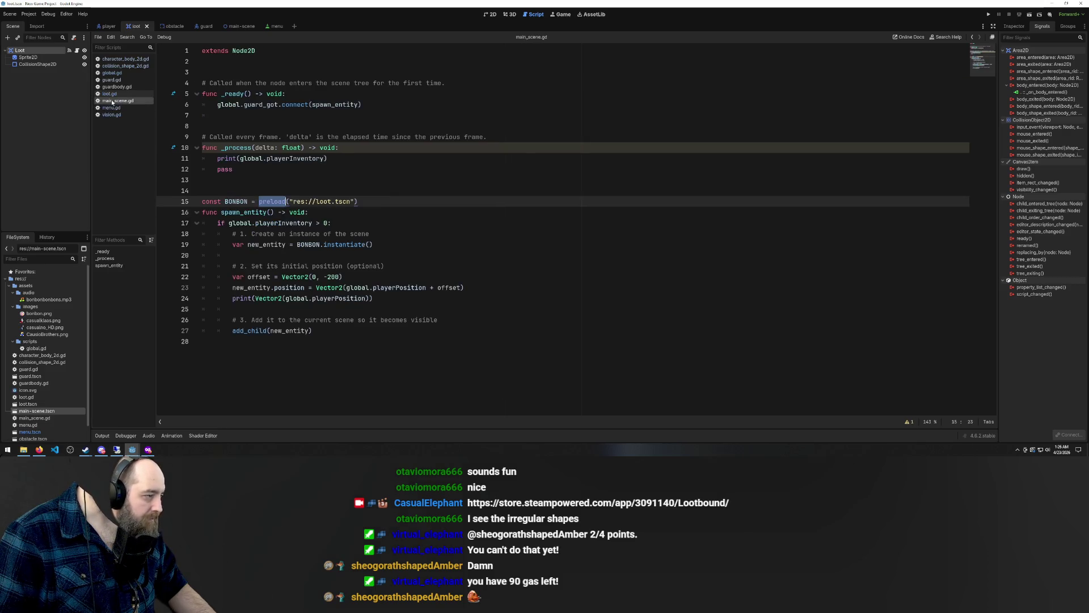
left_click(112, 95)
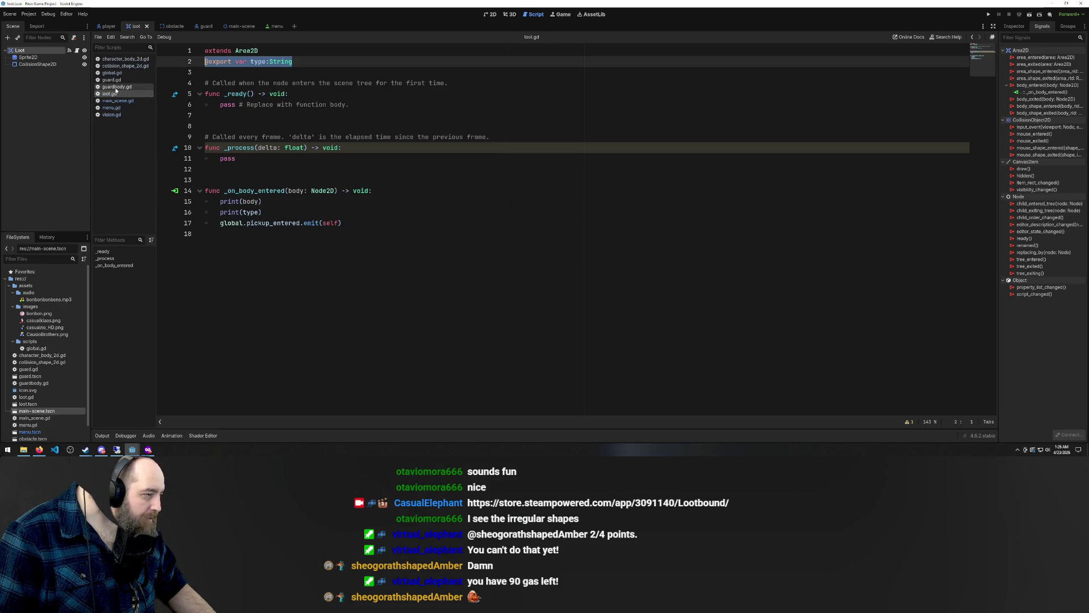
left_click(113, 100)
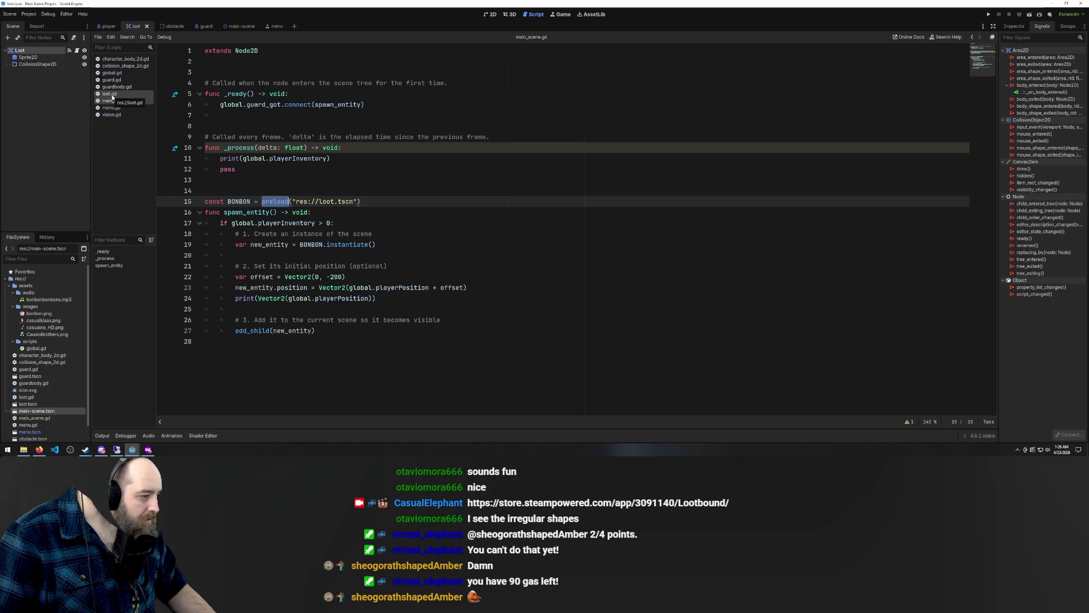
left_click(111, 96)
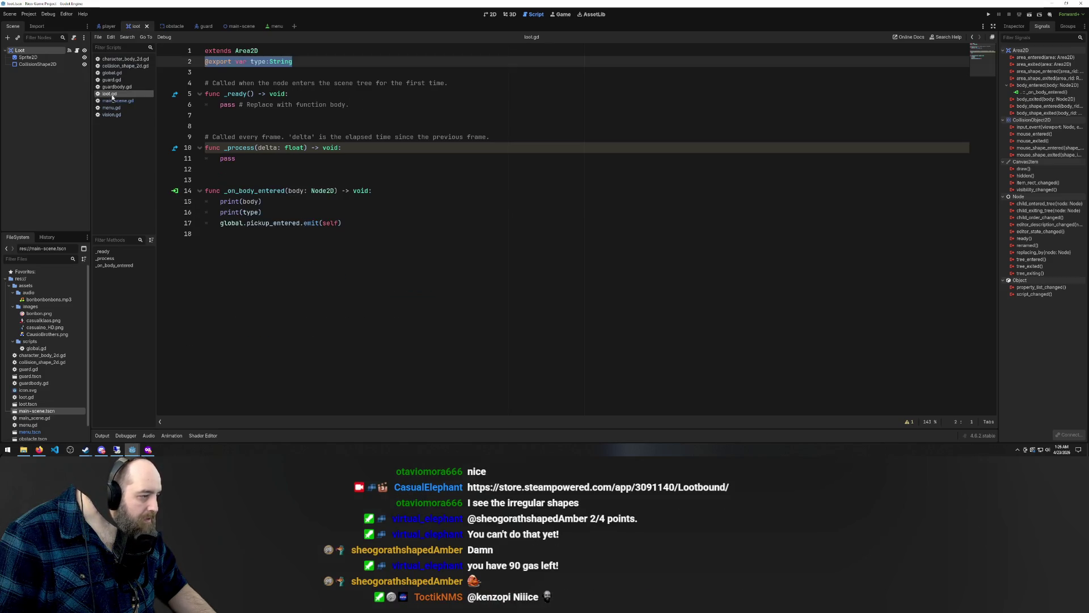
View the guardbody.gd, global and guard scripts, selecting the guard's body-entered handler lines
left_click(114, 87)
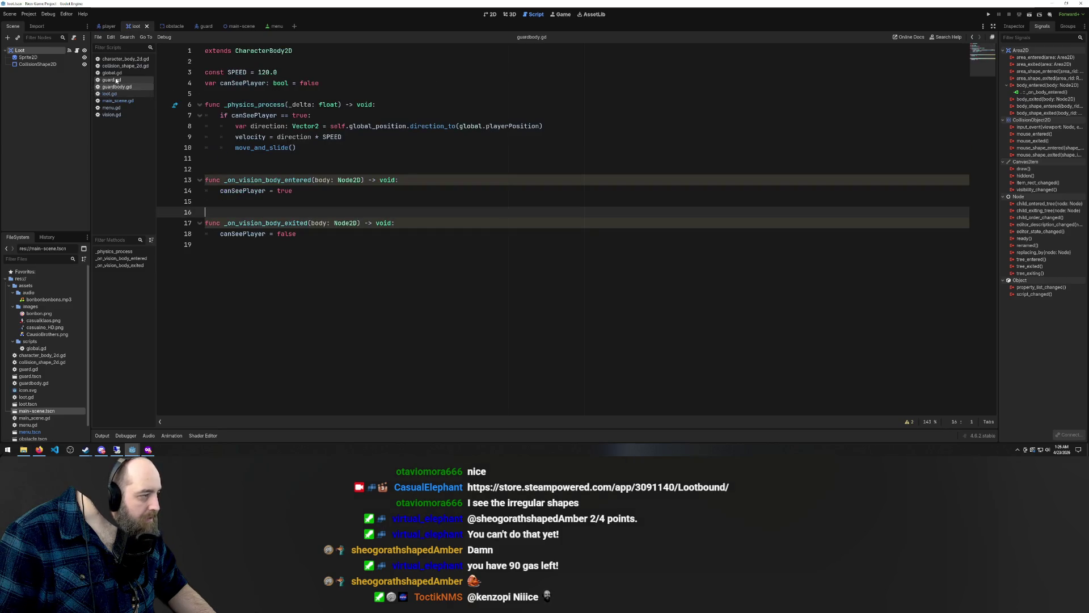
left_click(112, 74)
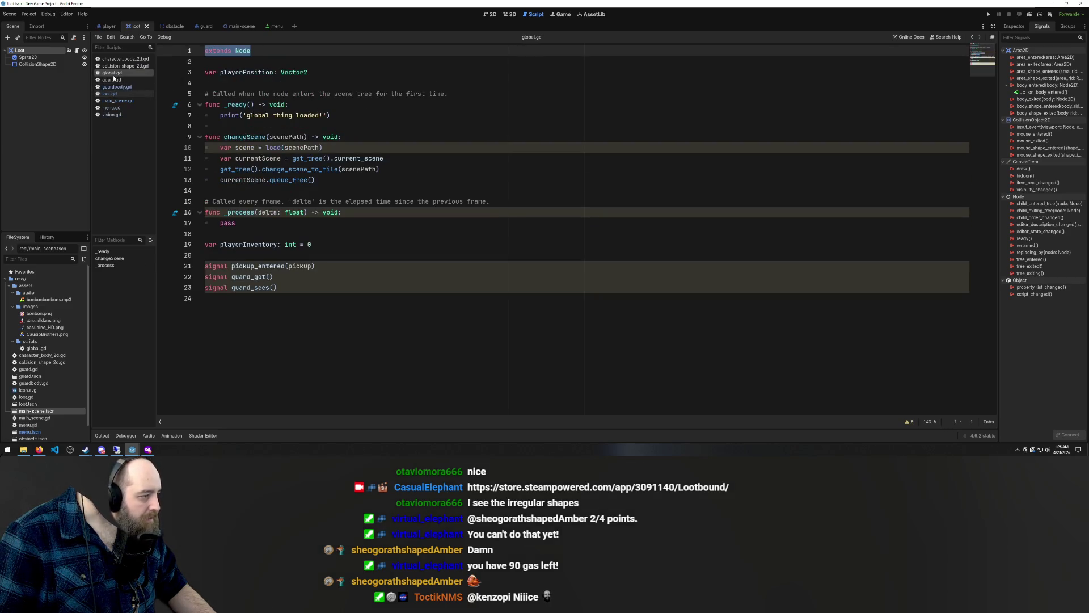
left_click(113, 79)
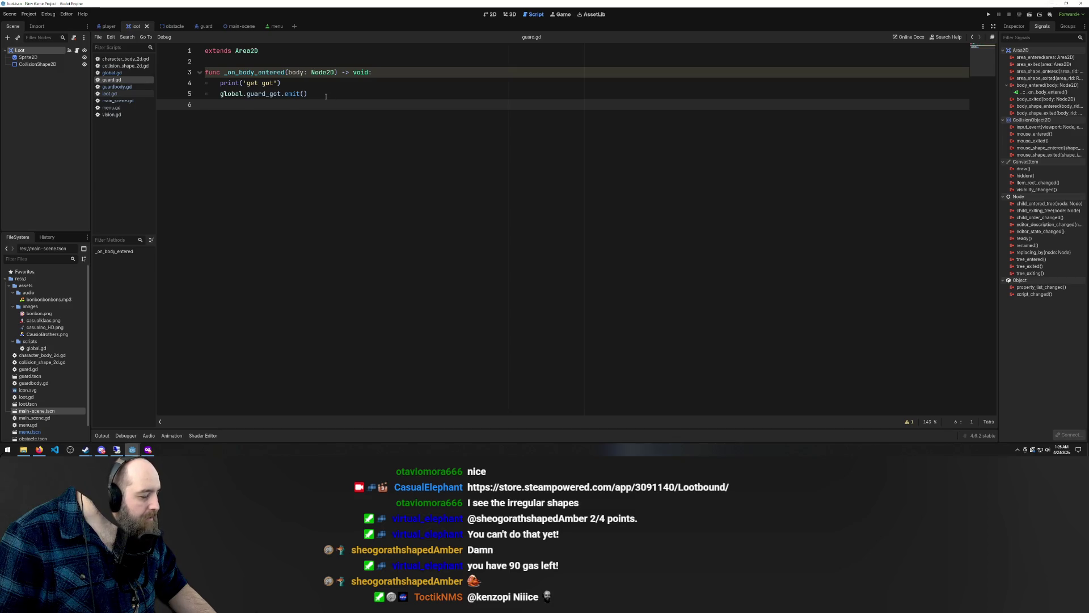
key("shift+Up")
key("shift+Up")
key("shift+Up")
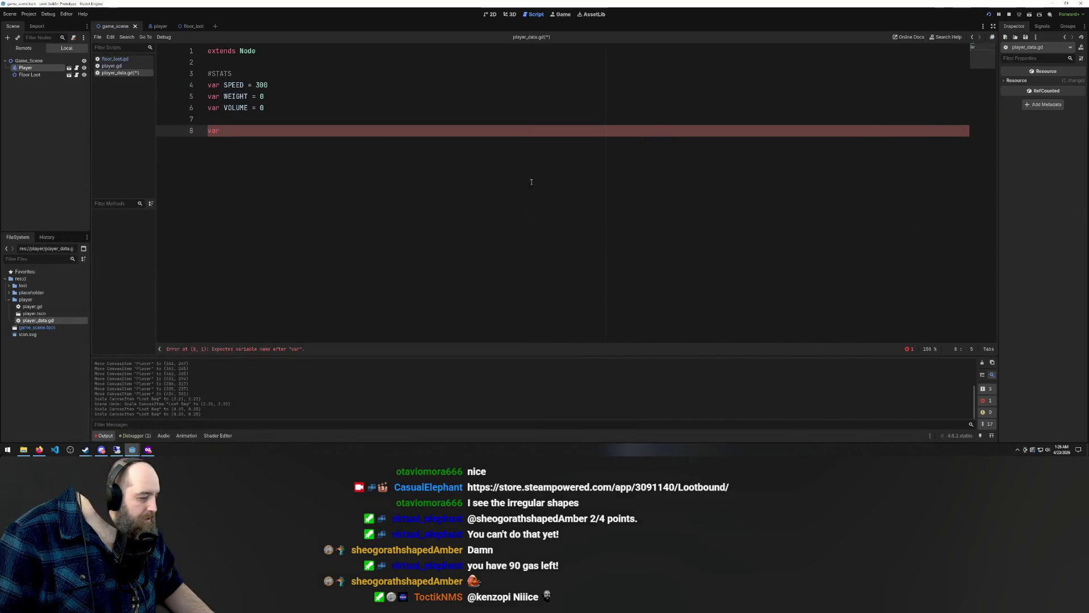
Remove the unfinished var line from player_data.gd, save it, and show the Signals list
key("BackSpace")
key("BackSpace")
key("BackSpace")
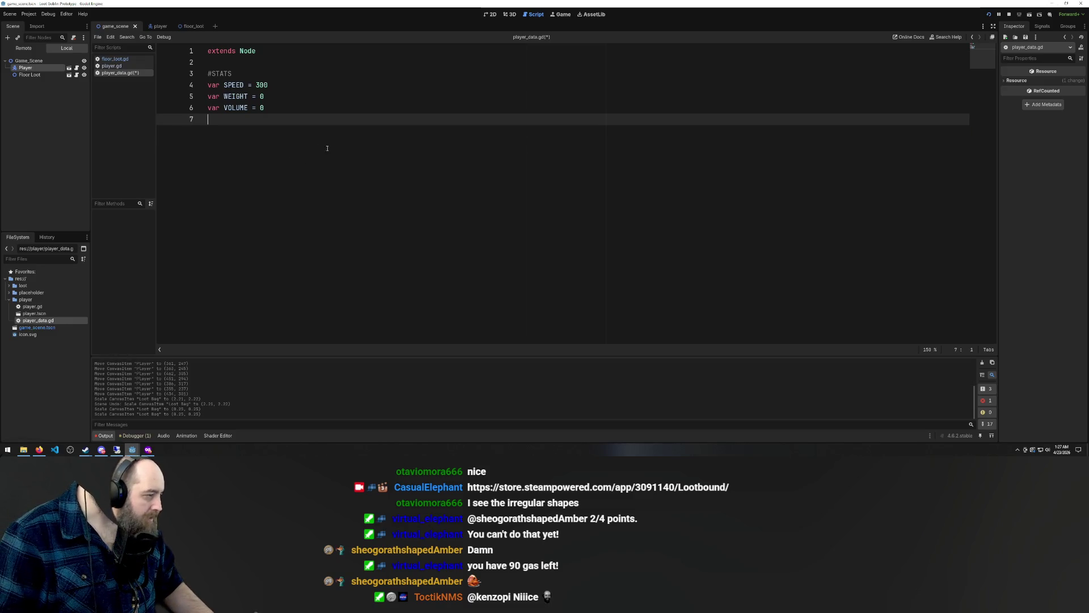
key("ctrl+s")
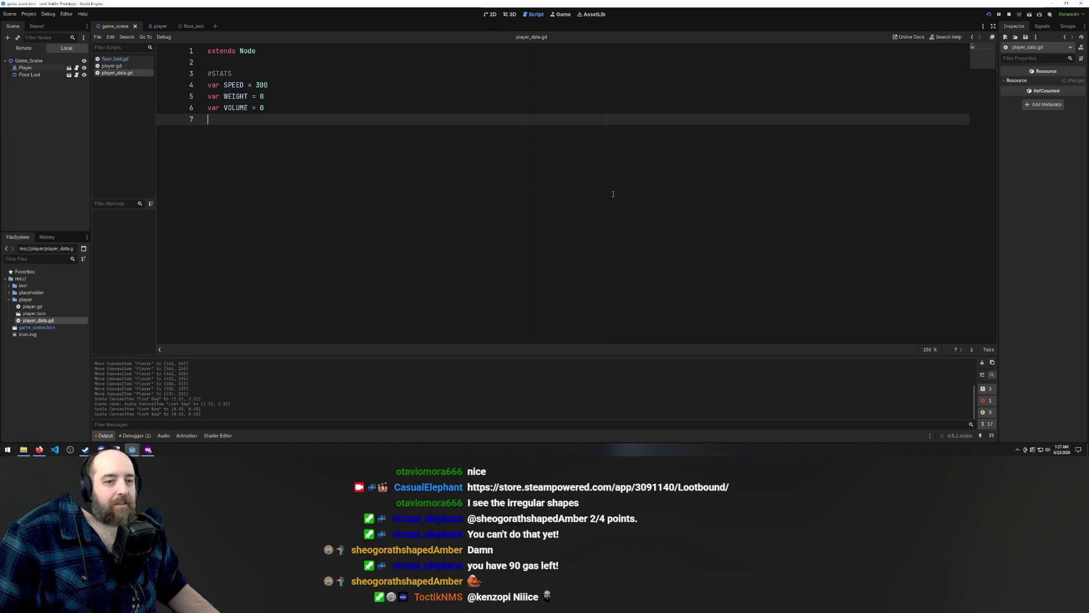
left_click(1042, 26)
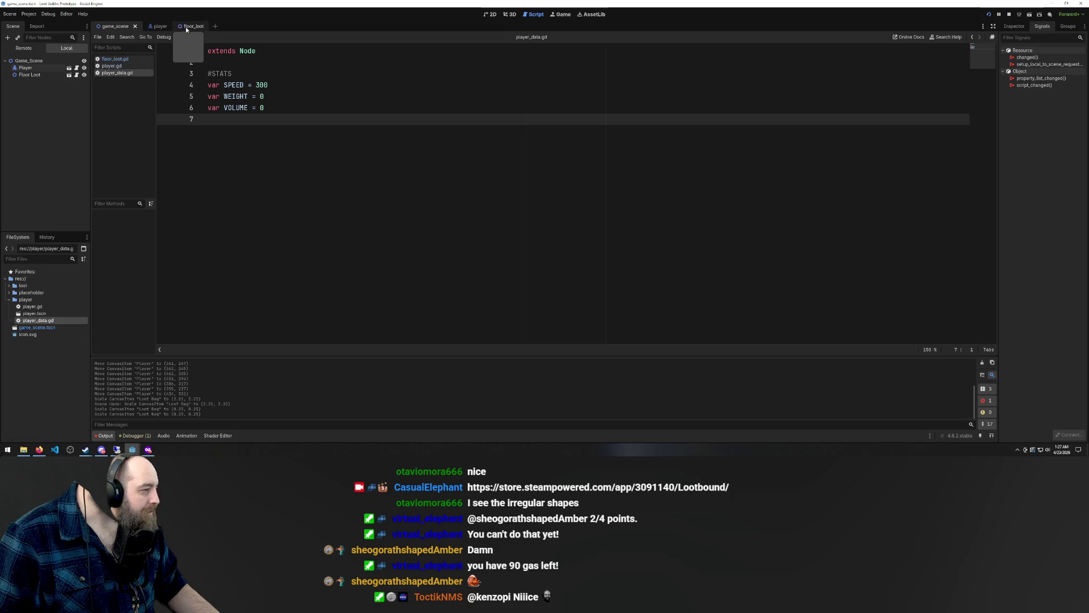
Switch to the player scene and add an empty line after the stats in the script
left_click(159, 28)
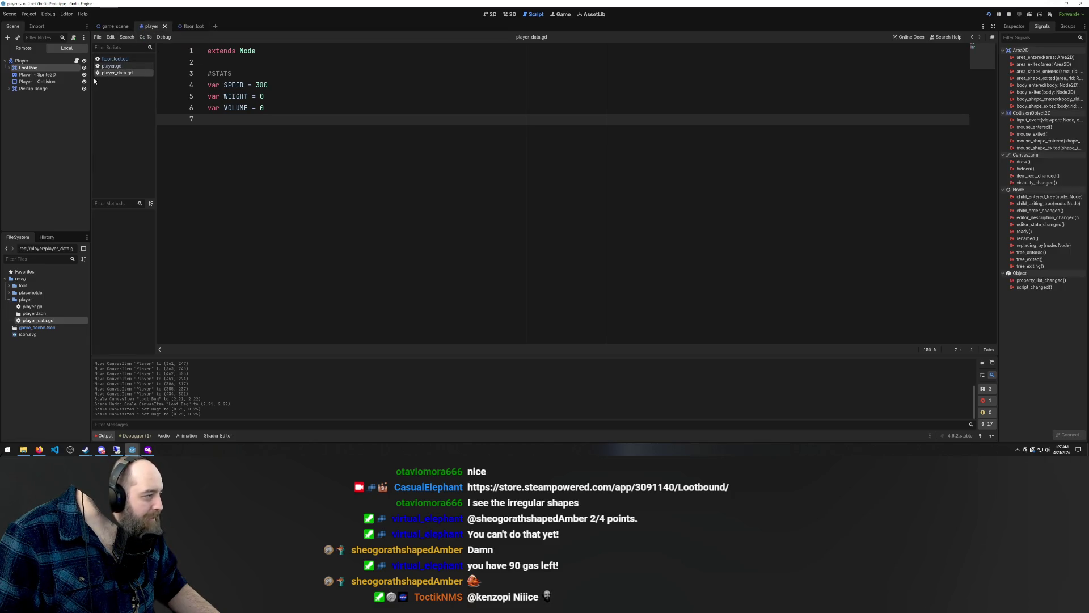
left_click(21, 145)
left_click(275, 190)
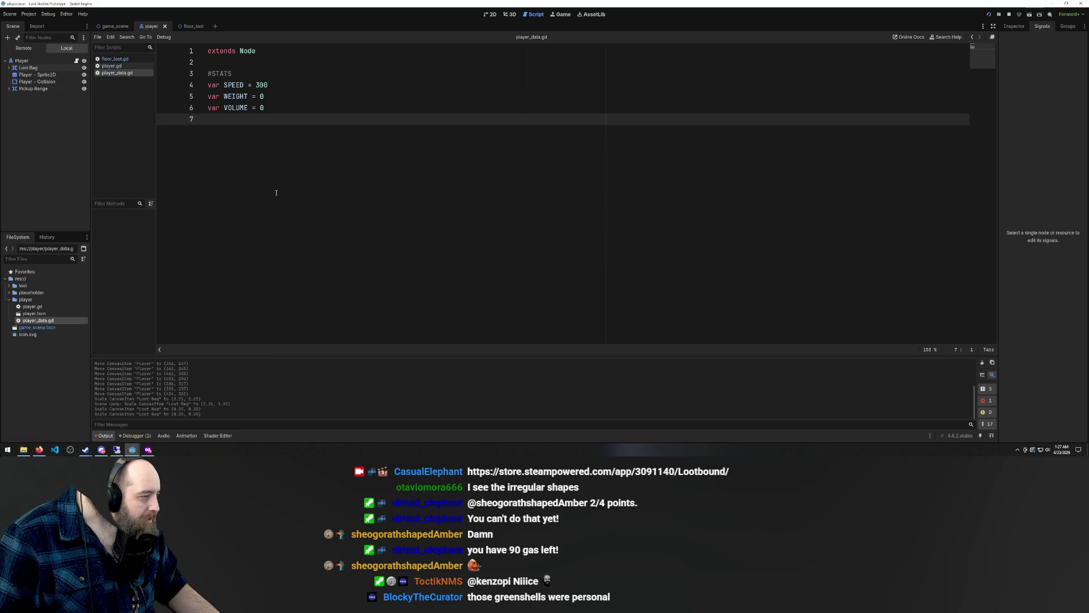
key("Return")
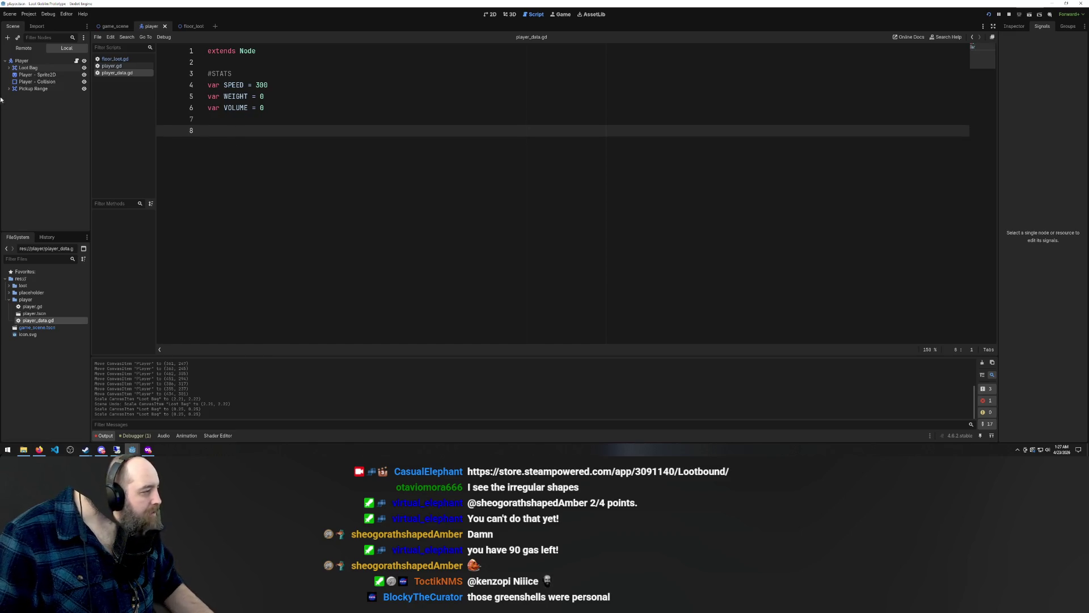
Open the Connect dialog for the Pickup Range node's body_entered signal
left_click(48, 90)
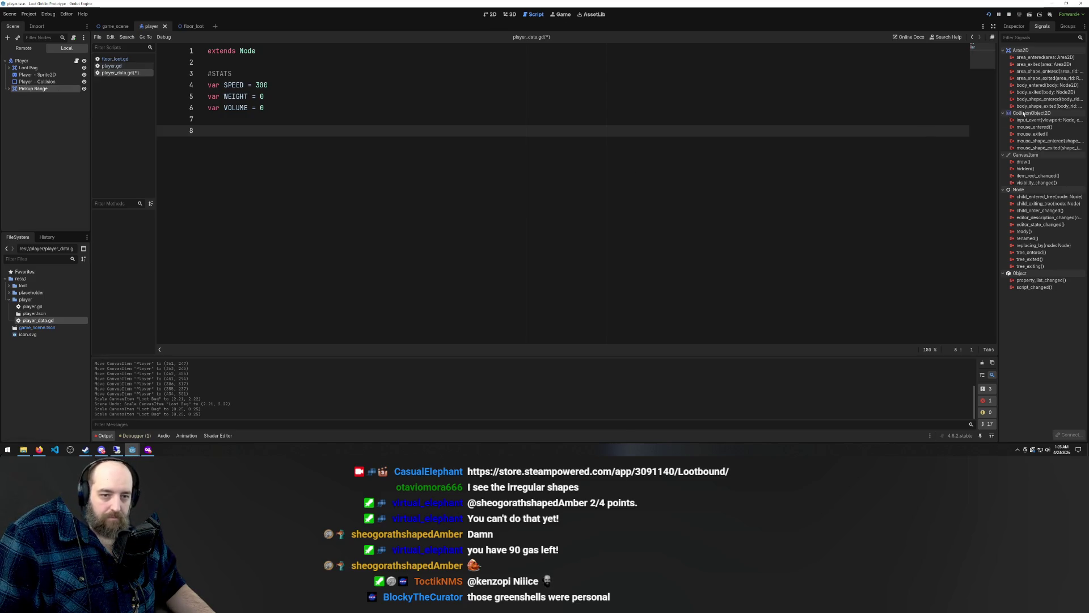
mouse_move(1038, 89)
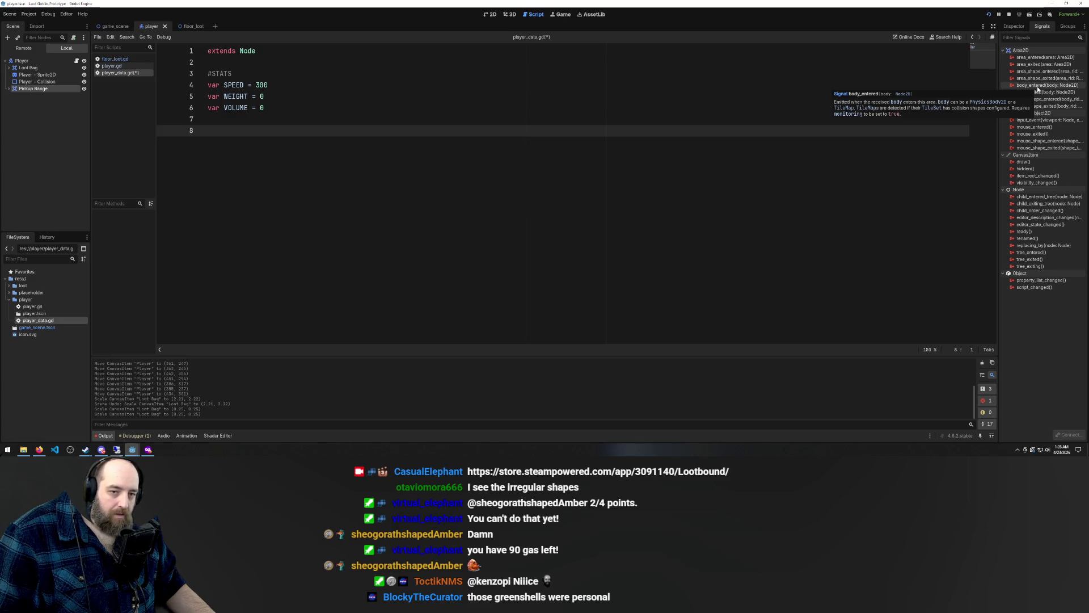
left_click(1038, 89)
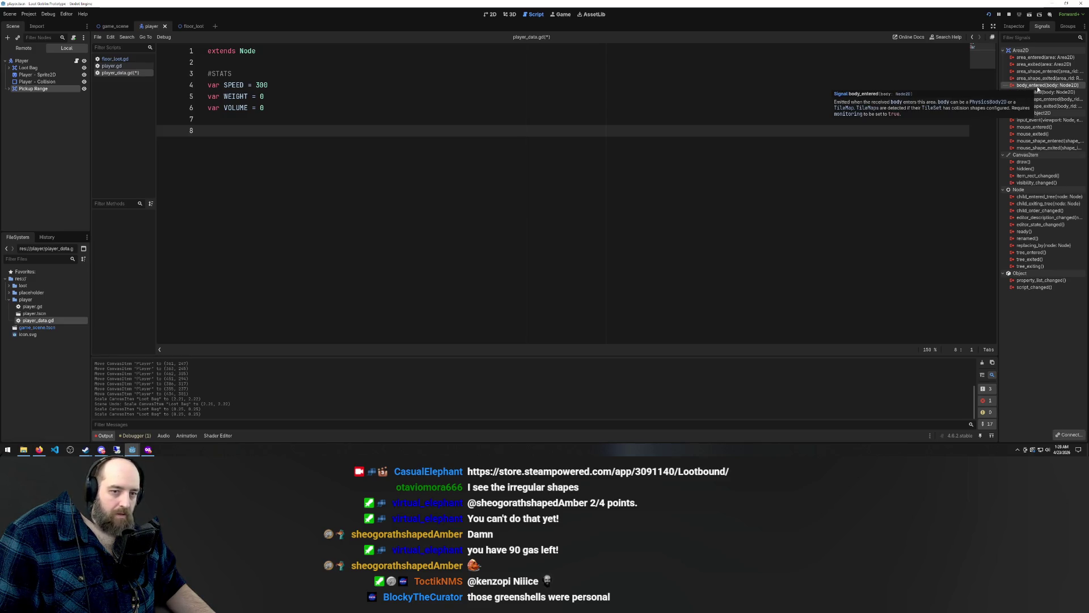
double_click(1039, 88)
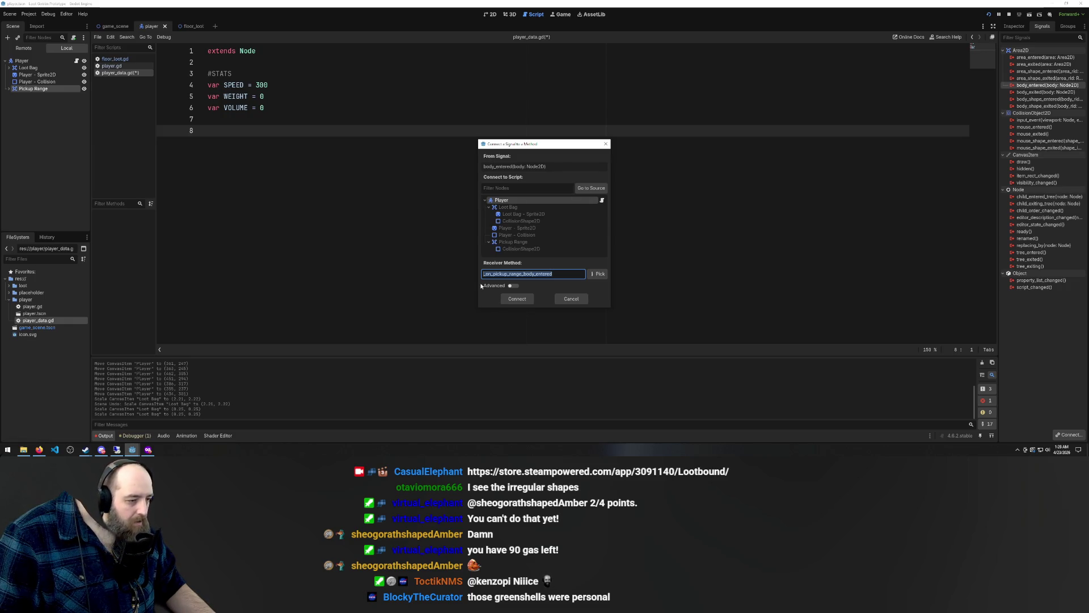
Connect body_entered to player.gd, generating the _on_pickup_range_body_entered(body: Node2D) stub
left_click(518, 299)
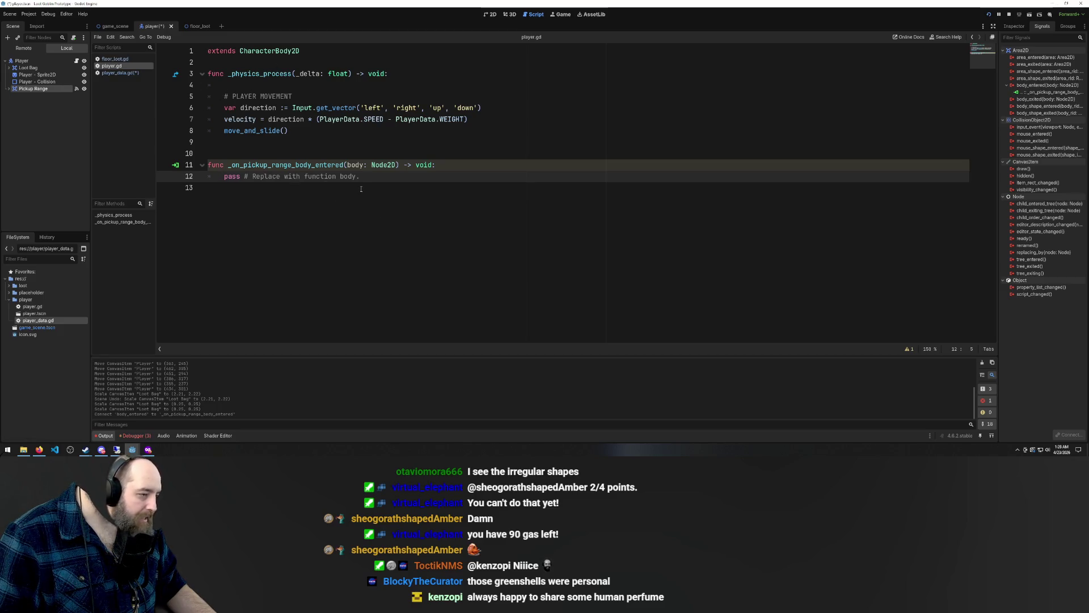
Delete then restore the handler's pass placeholder, save player.gd, and select player_data.gd in the files
left_click_drag(373, 175, 224, 176)
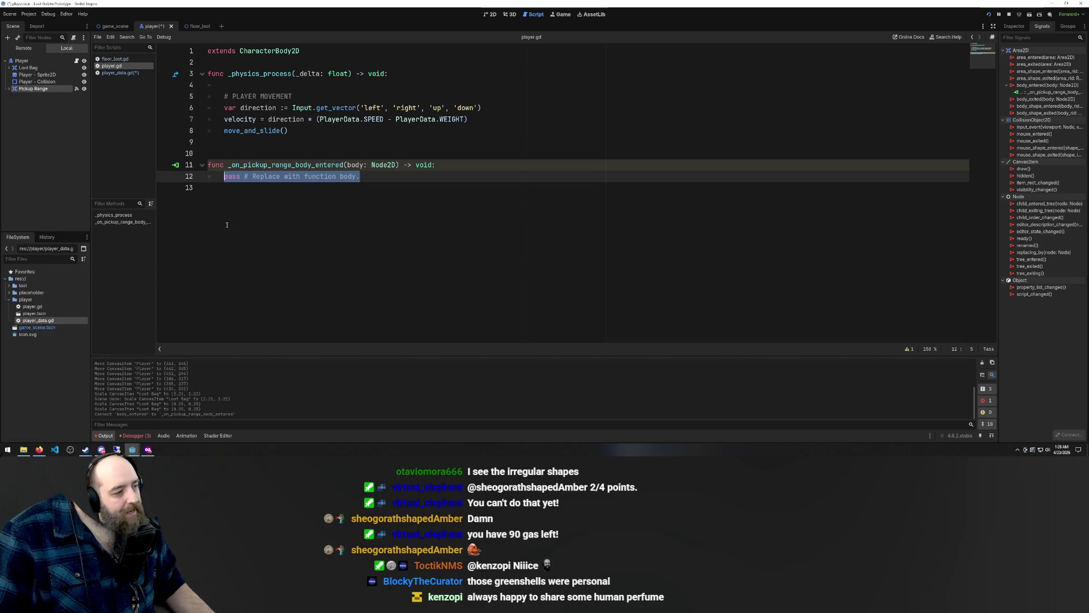
key("BackSpace")
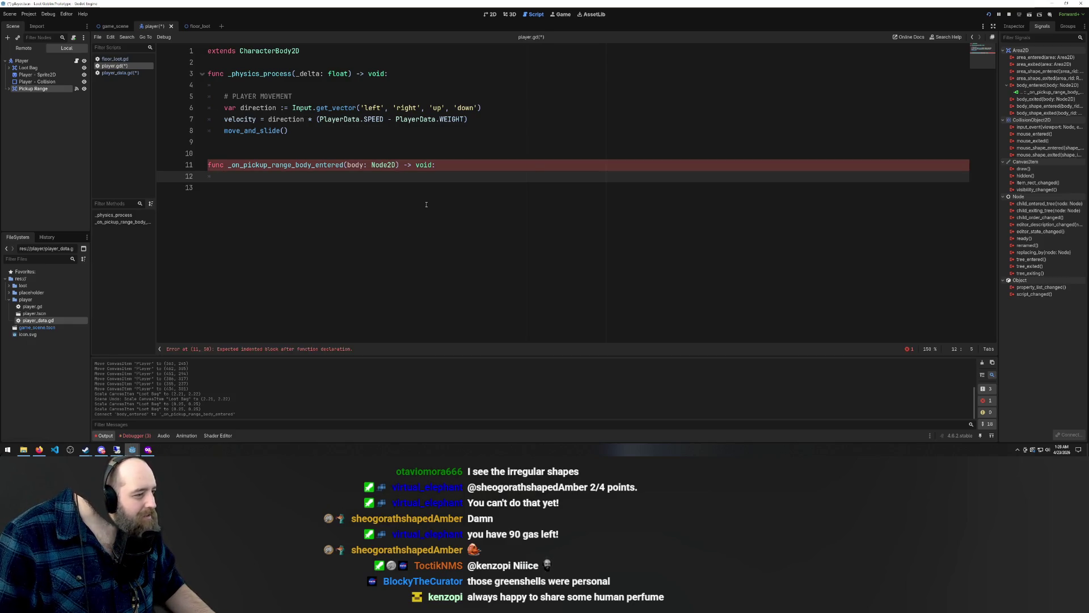
key("ctrl+z")
key("ctrl+s")
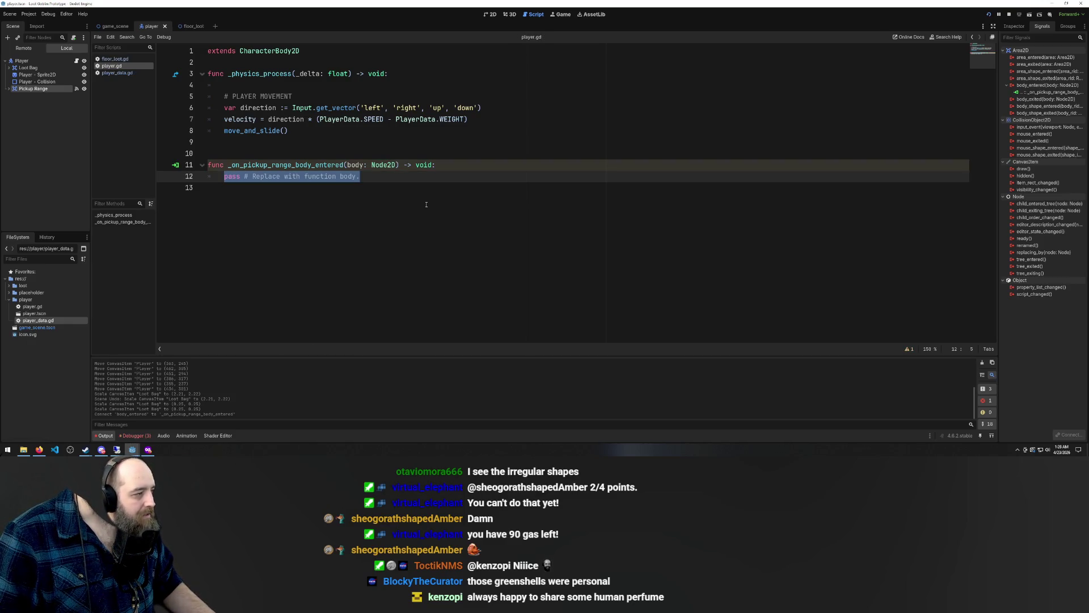
left_click(431, 232)
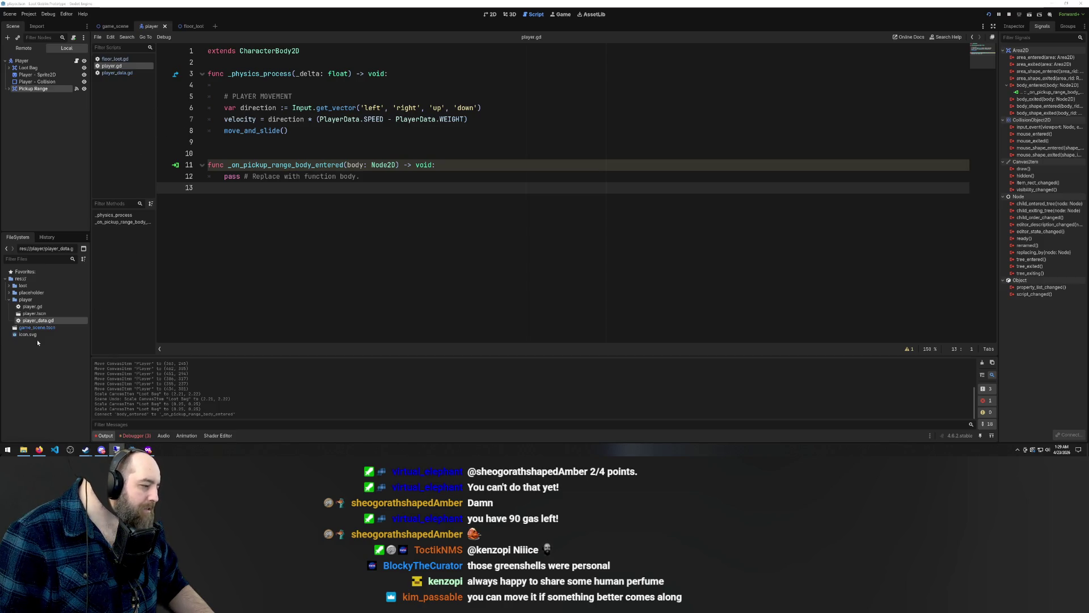
left_click(37, 320)
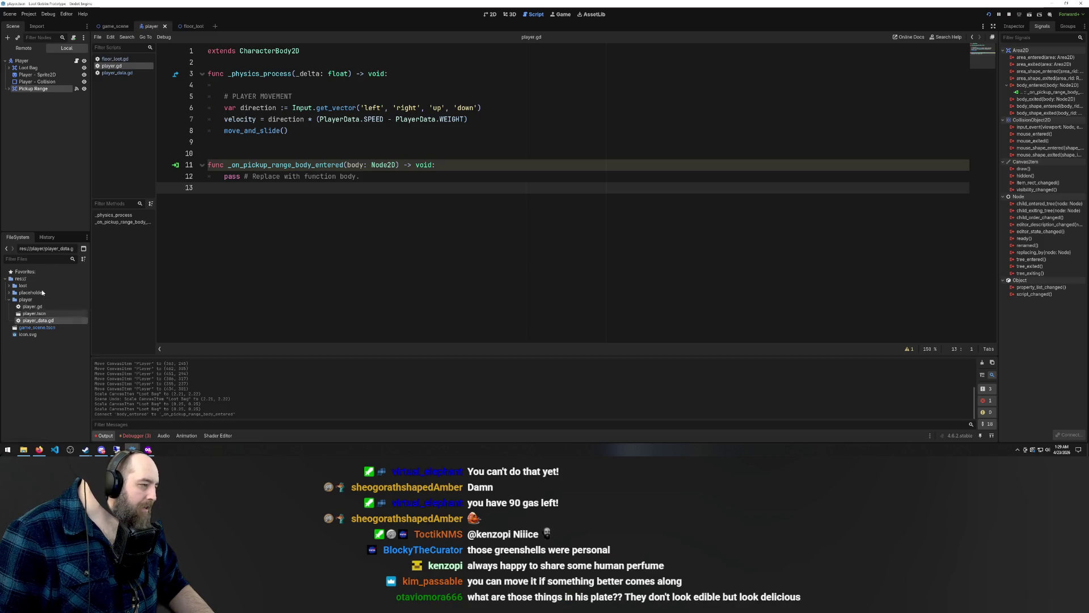
Declare var lootInRange = [] on line 8 of player_data.gd, below the stats, and save
left_click(113, 74)
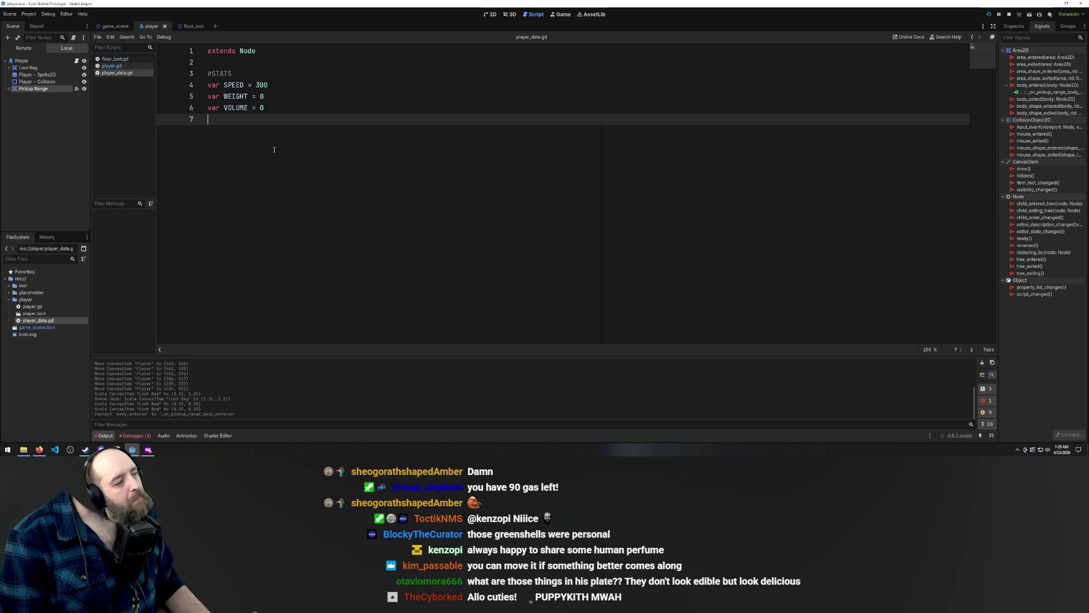
key("Return")
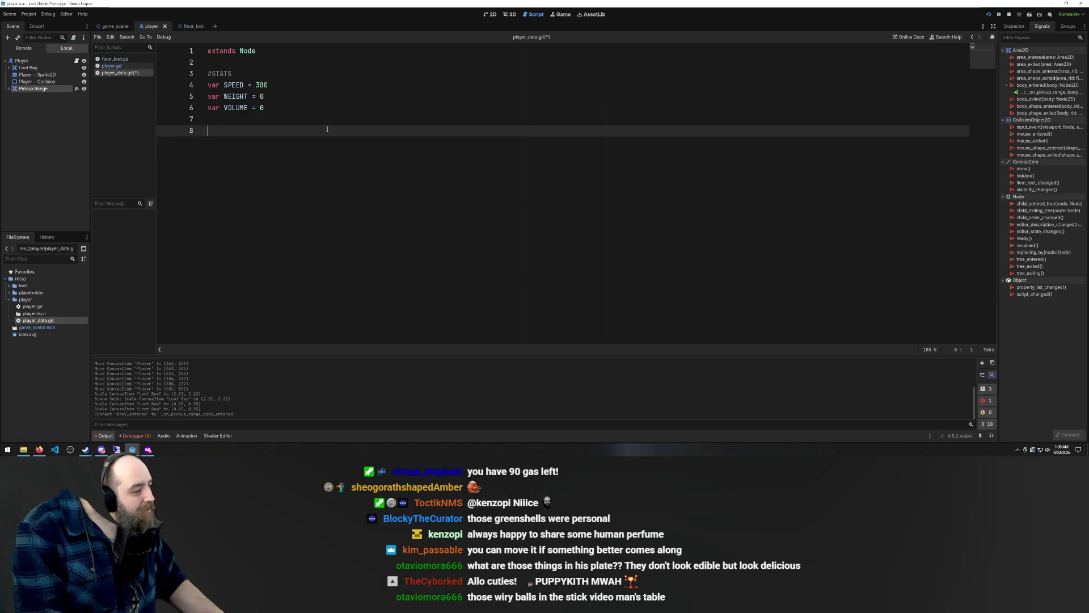
type("var")
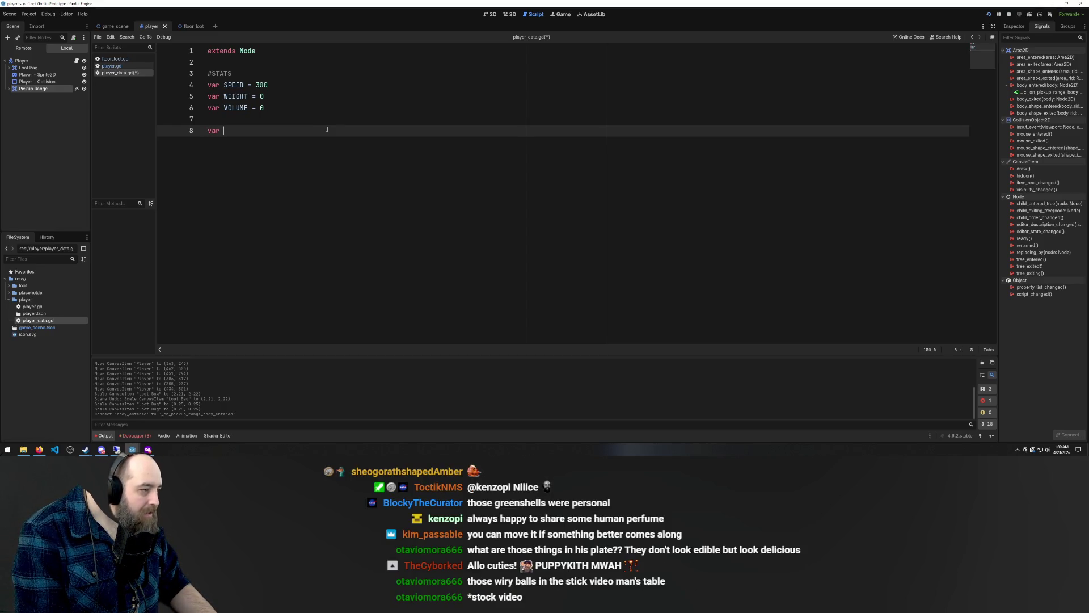
type(" Pi")
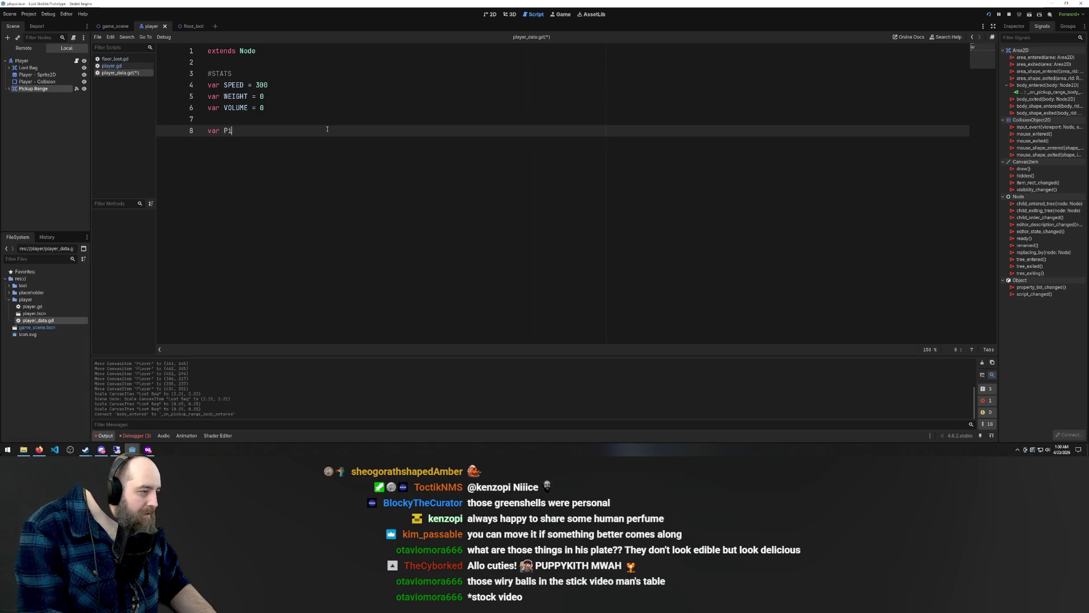
key("BackSpace")
key("BackSpace")
type("picku")
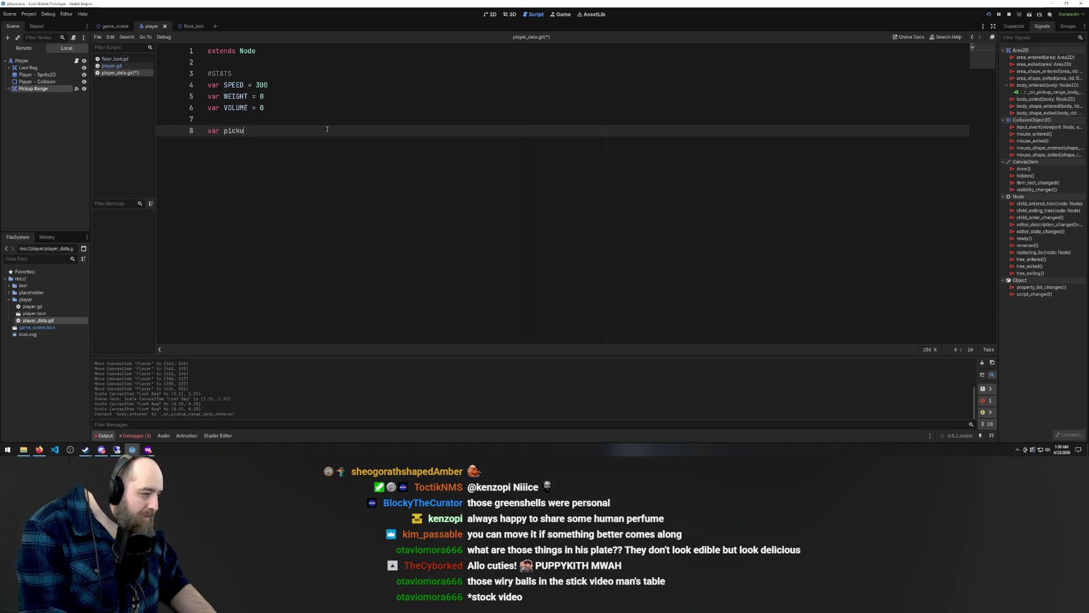
type("pRag")
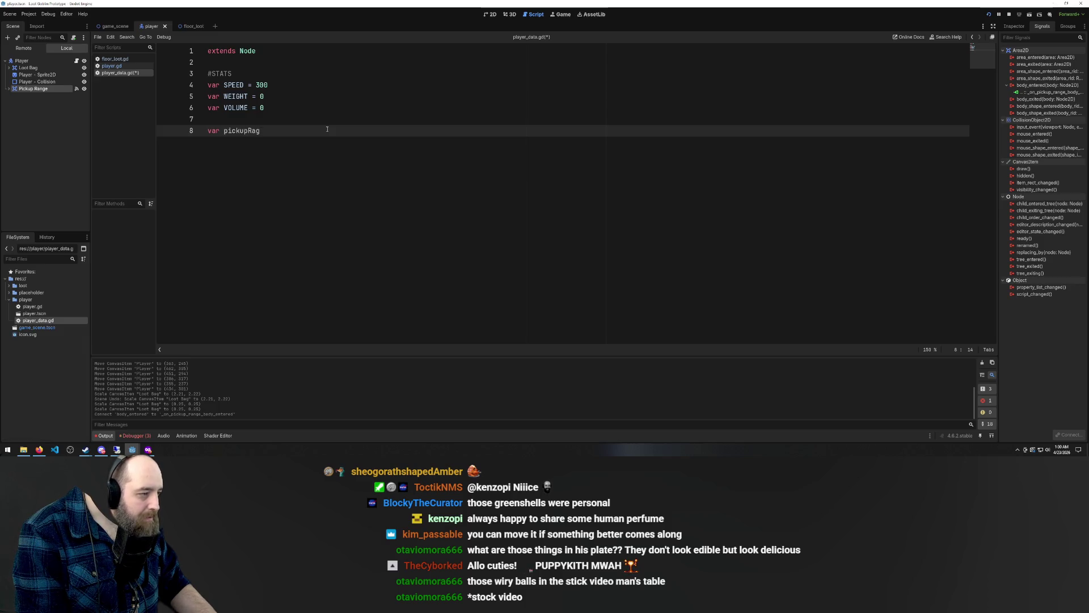
key("BackSpace")
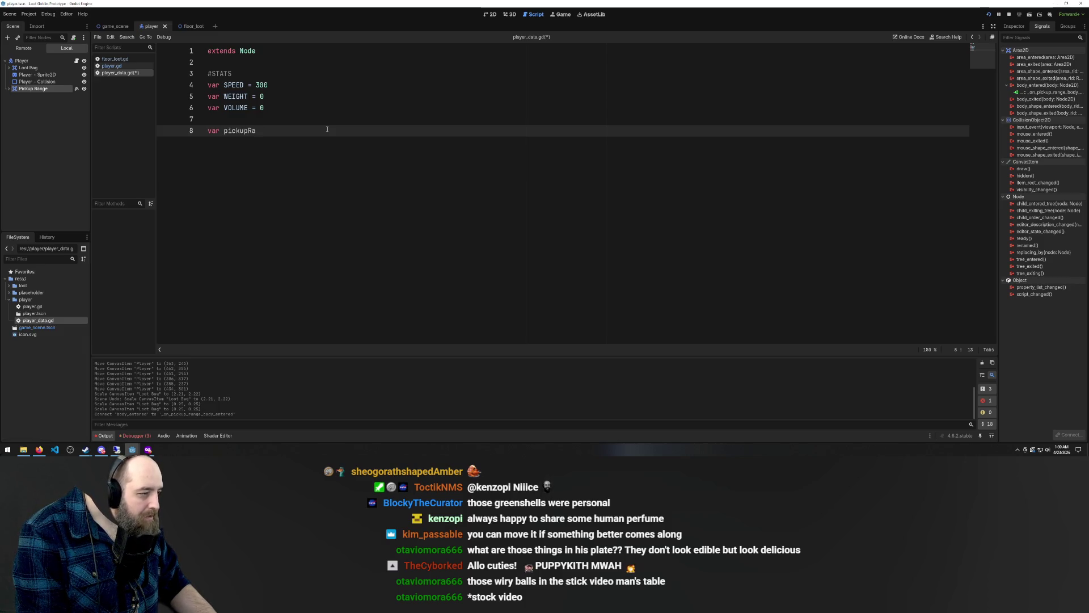
key("BackSpace")
key("BackSpace")
key("BackSpace")
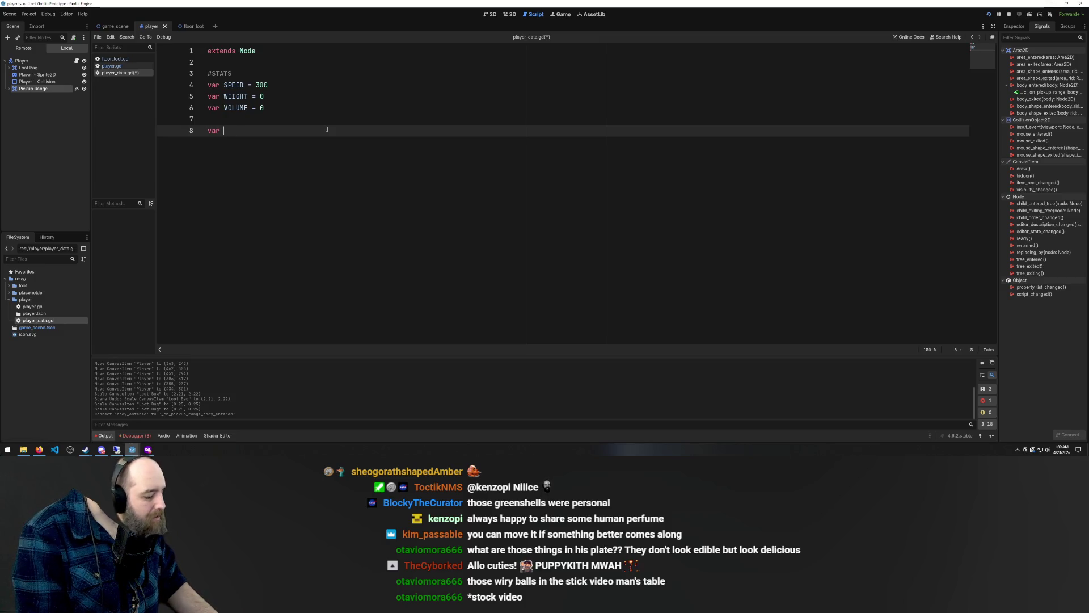
type("item")
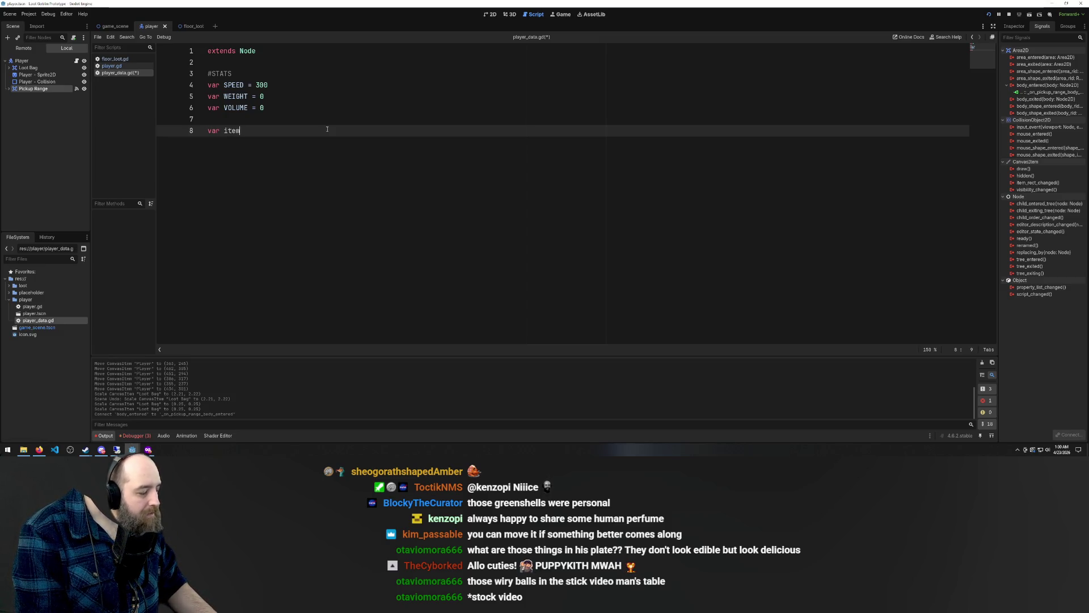
key("BackSpace")
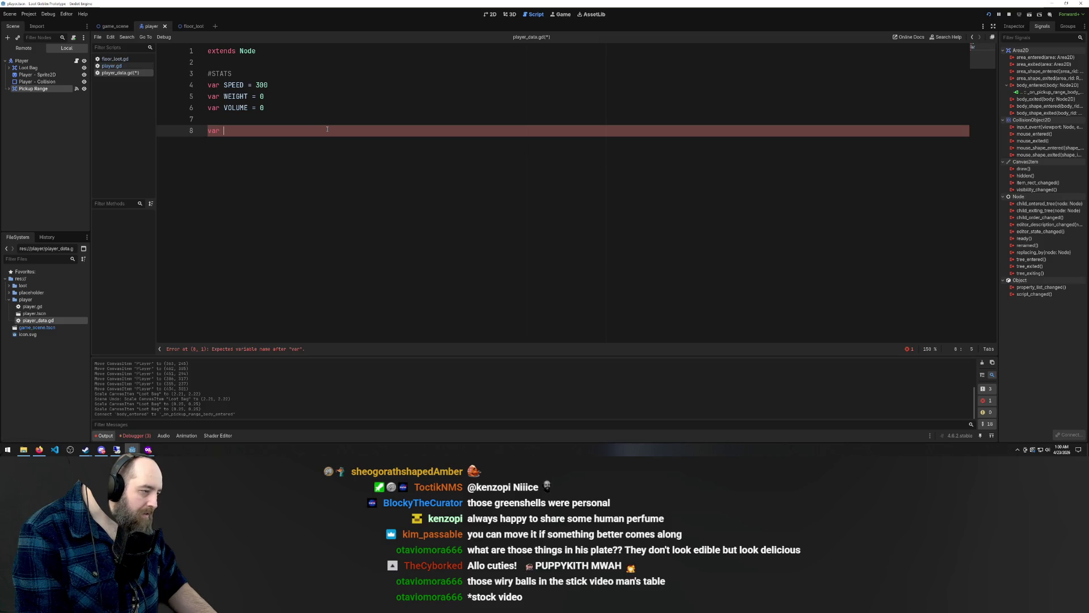
type("itemsIn")
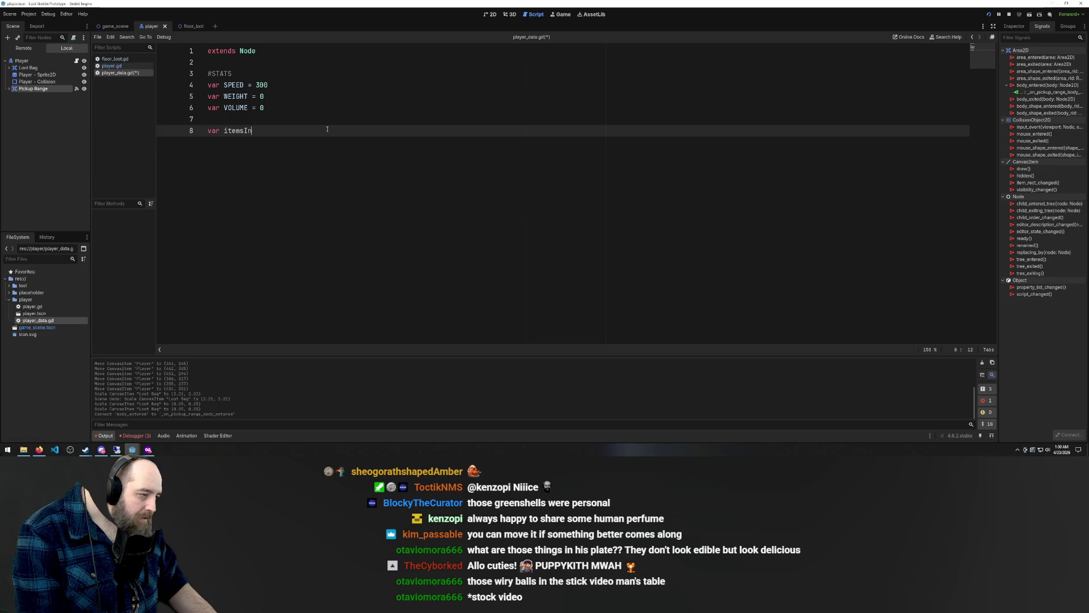
key("BackSpace")
key("BackSpace")
key("BackSpace")
key("BackSpace")
key("BackSpace")
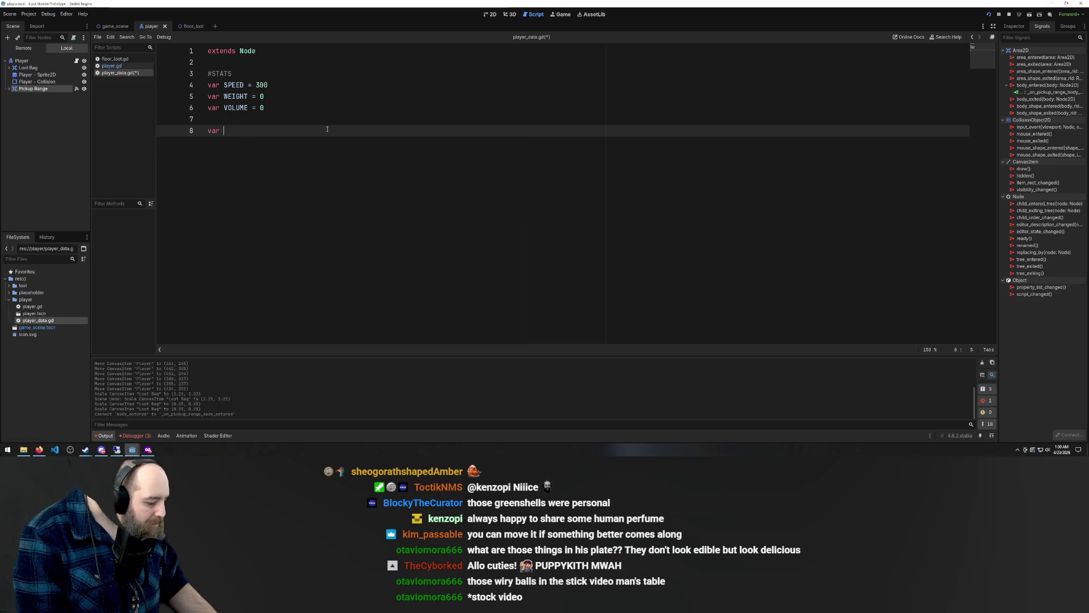
type("ootInRa")
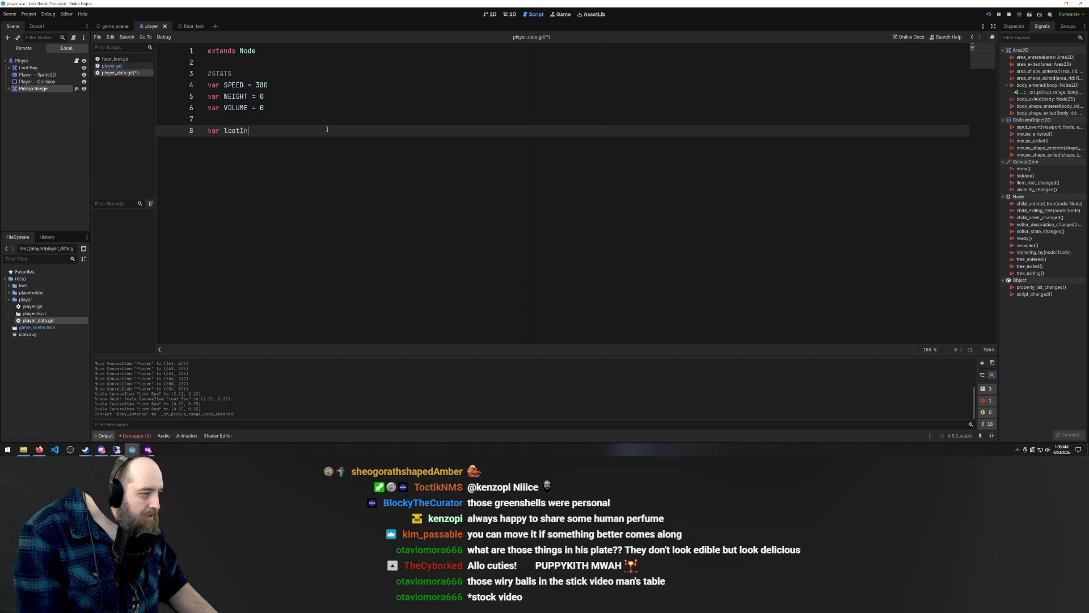
type("nge")
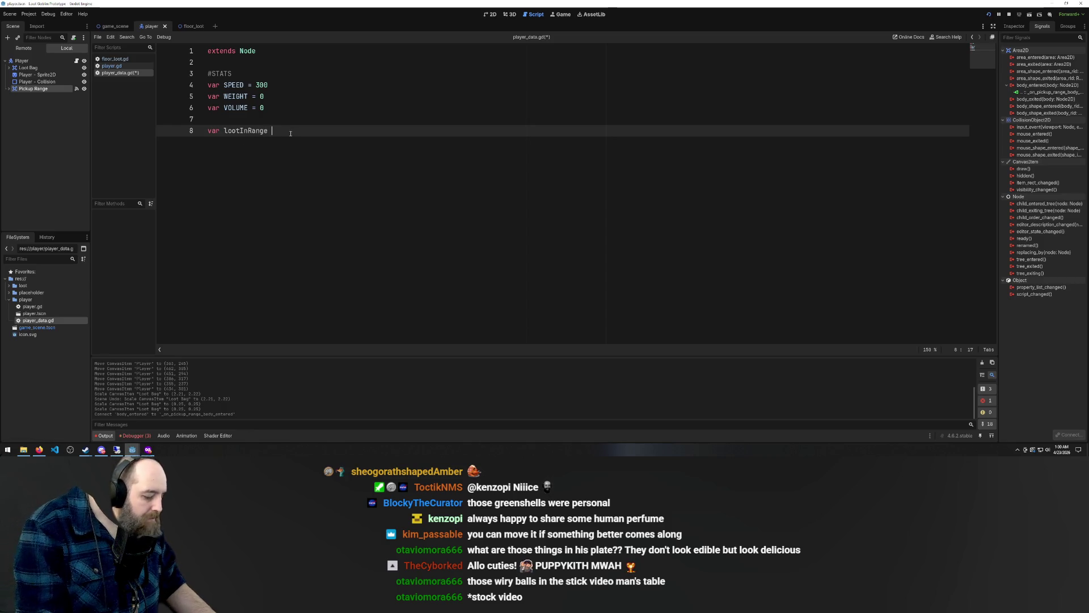
type("[")
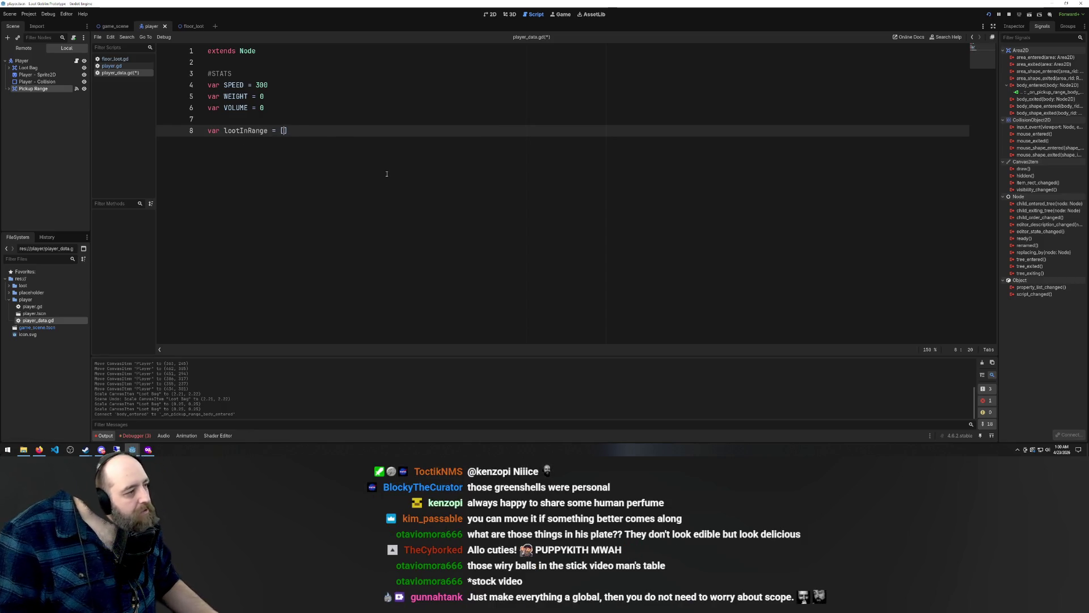
type("]")
key("ctrl+s")
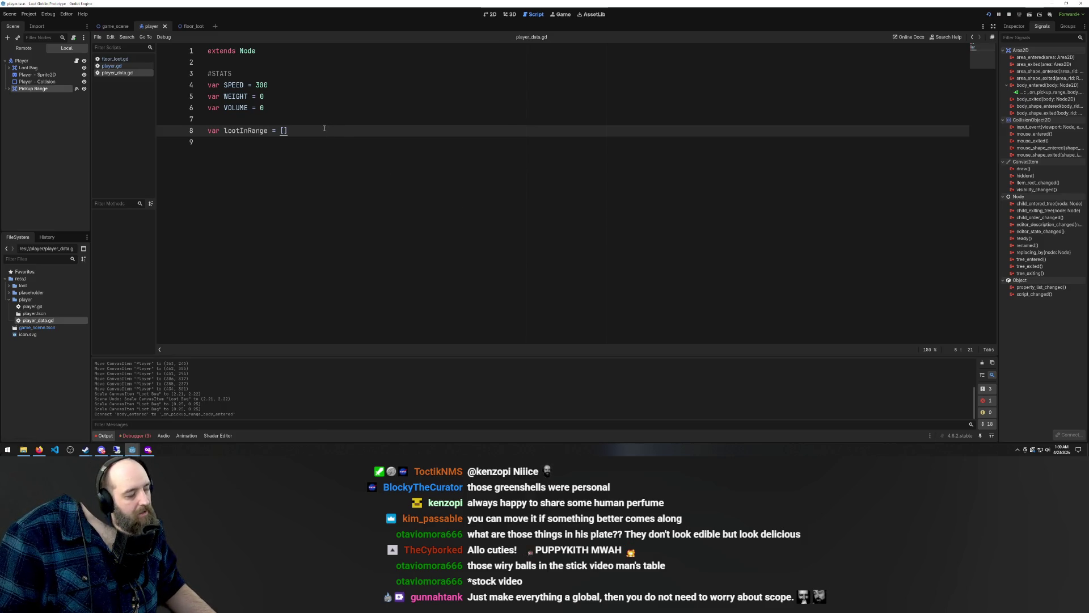
key("Return")
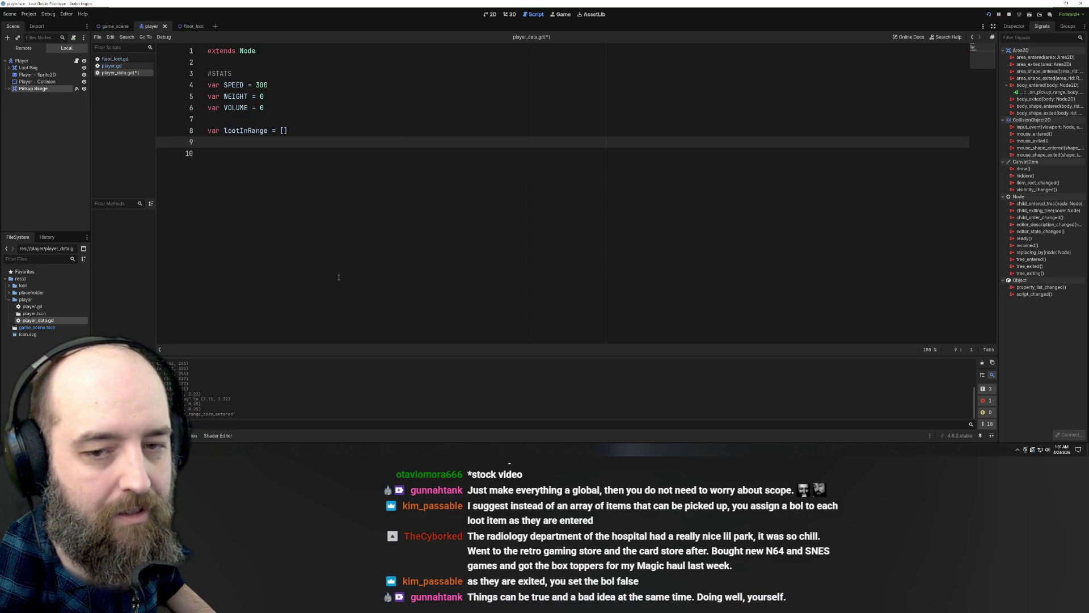
Remove the extra blank line in player_data.gd, then open player.gd and add a line after the handler
left_click(242, 172)
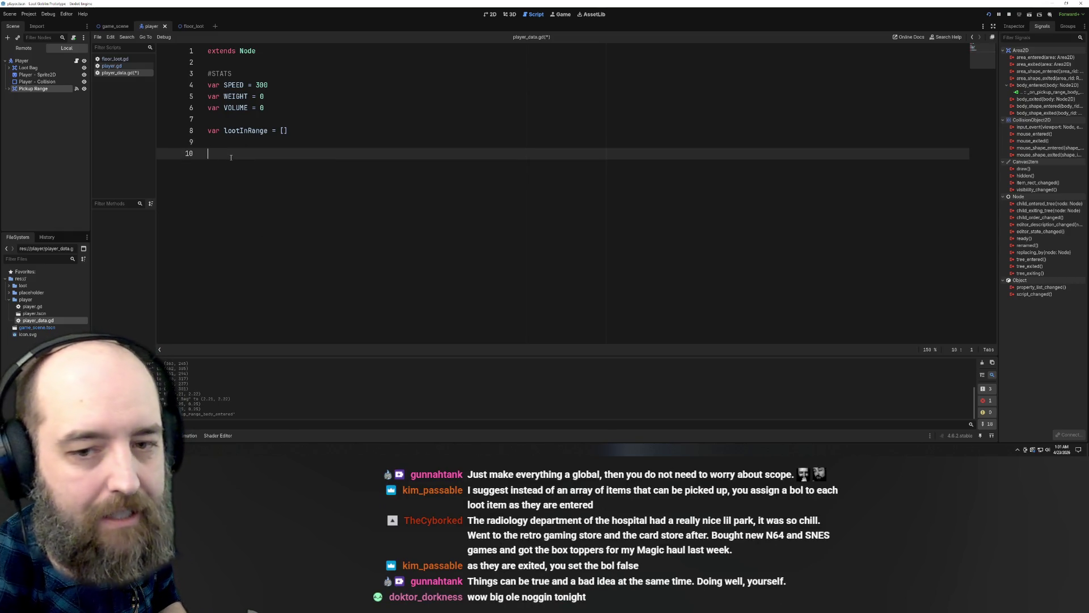
key("BackSpace")
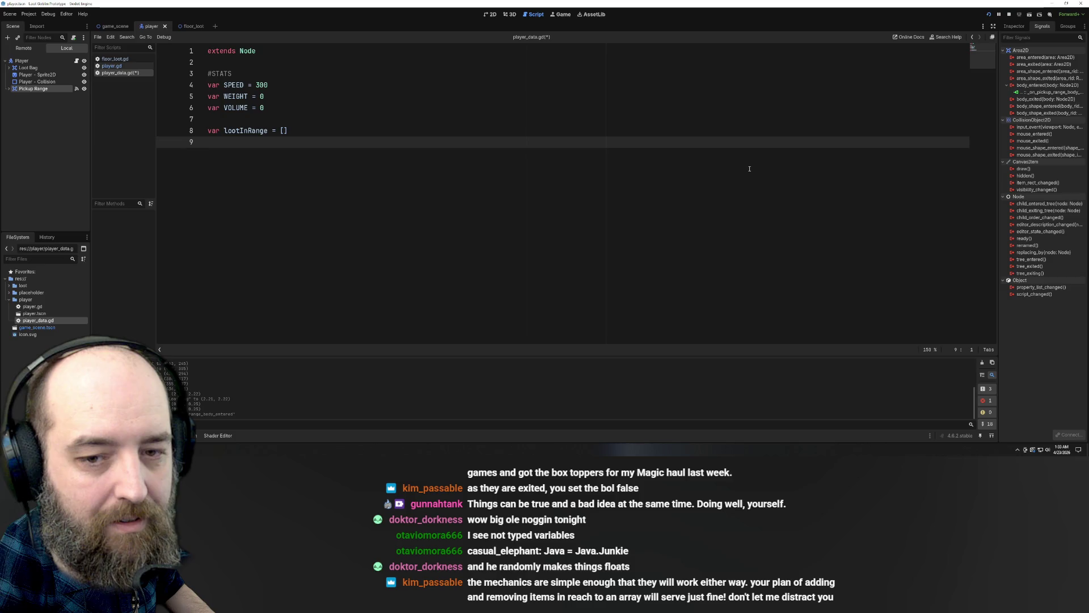
left_click(324, 132)
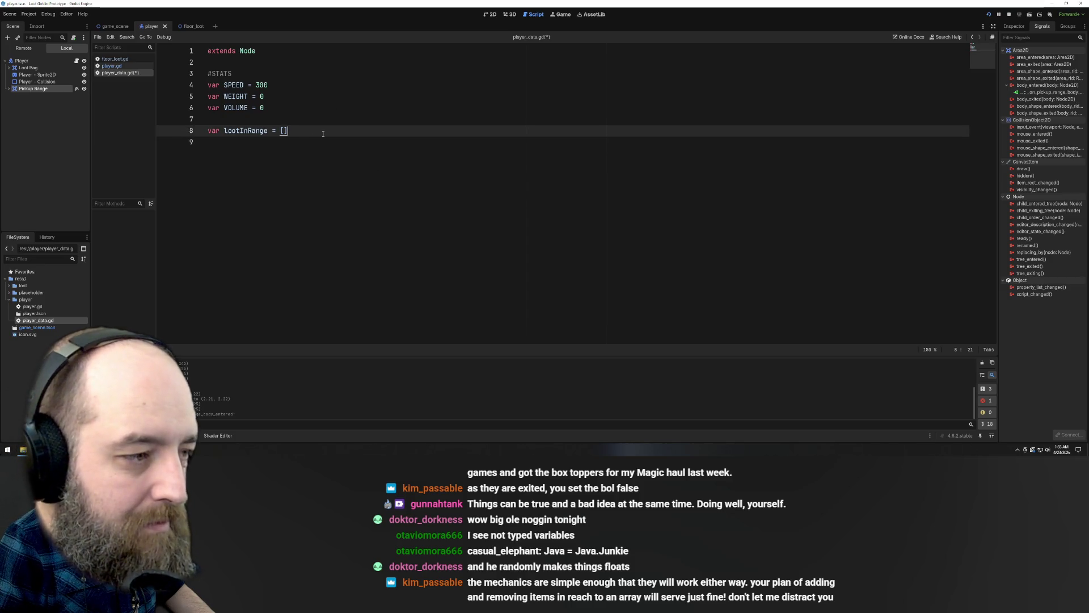
left_click(312, 145)
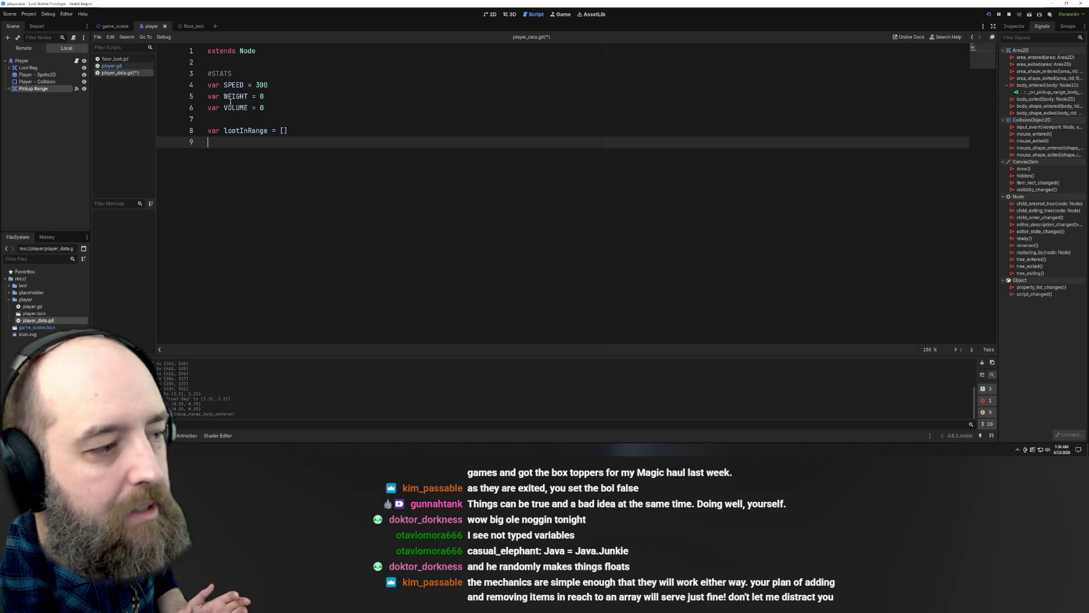
left_click(111, 65)
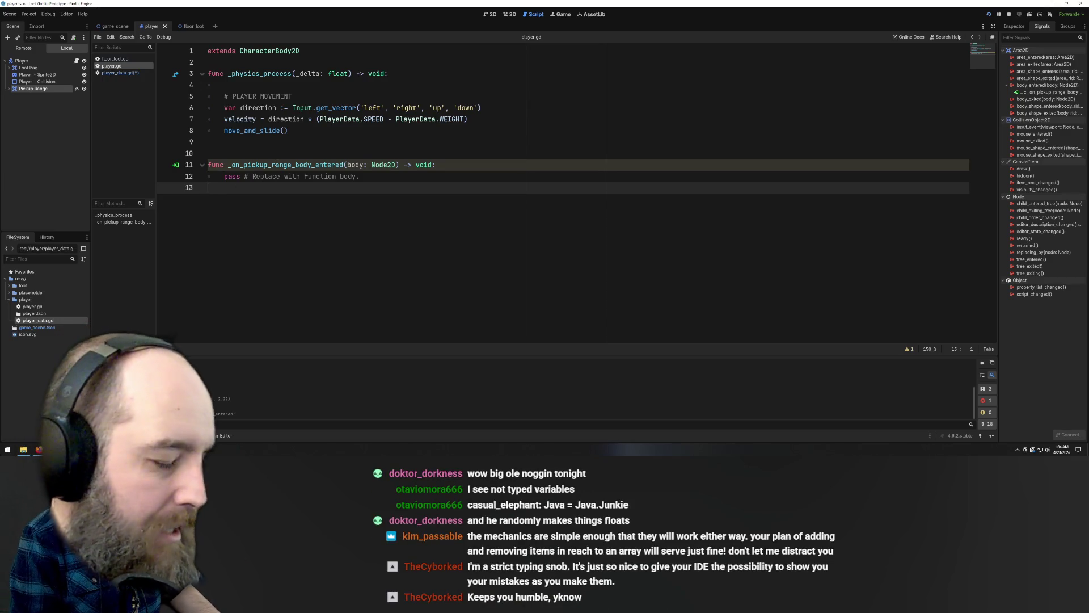
key("Return")
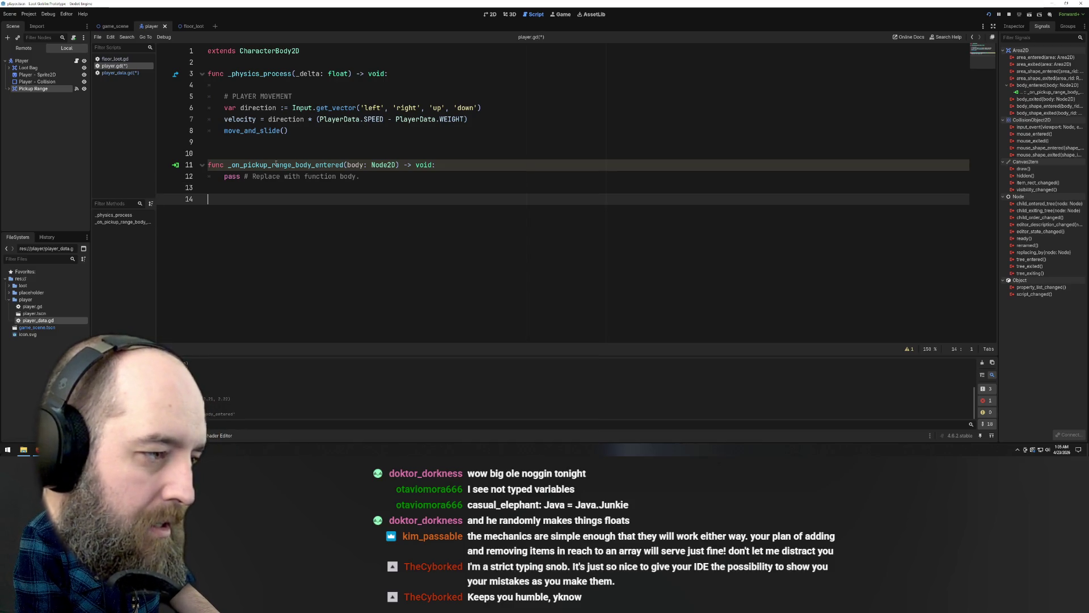
Type var data = 'object' and a trial doot = 'dat' line below the pickup handler
type("var ")
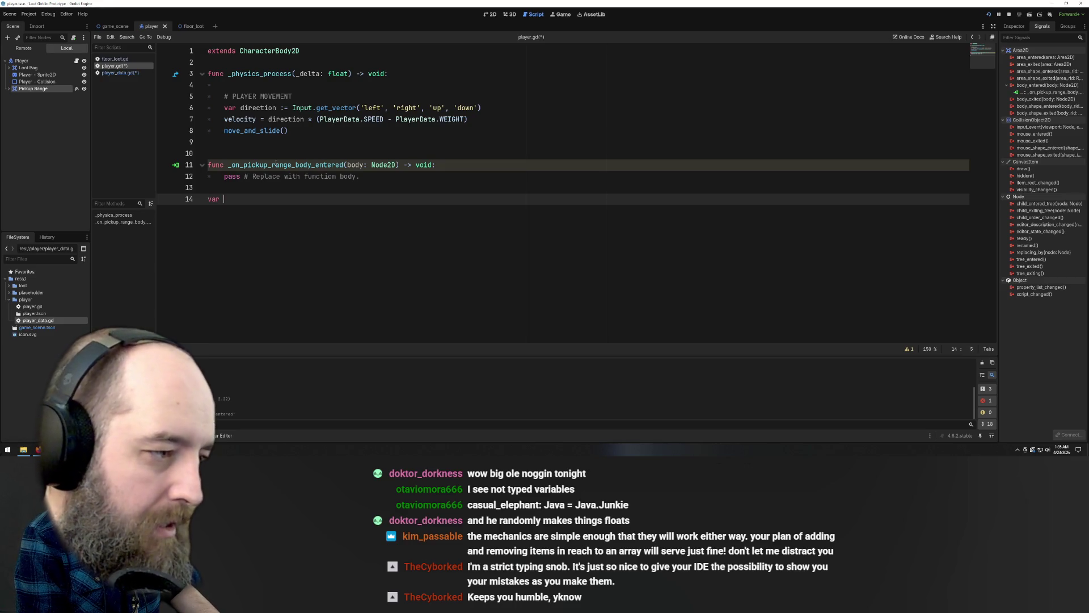
type("data ")
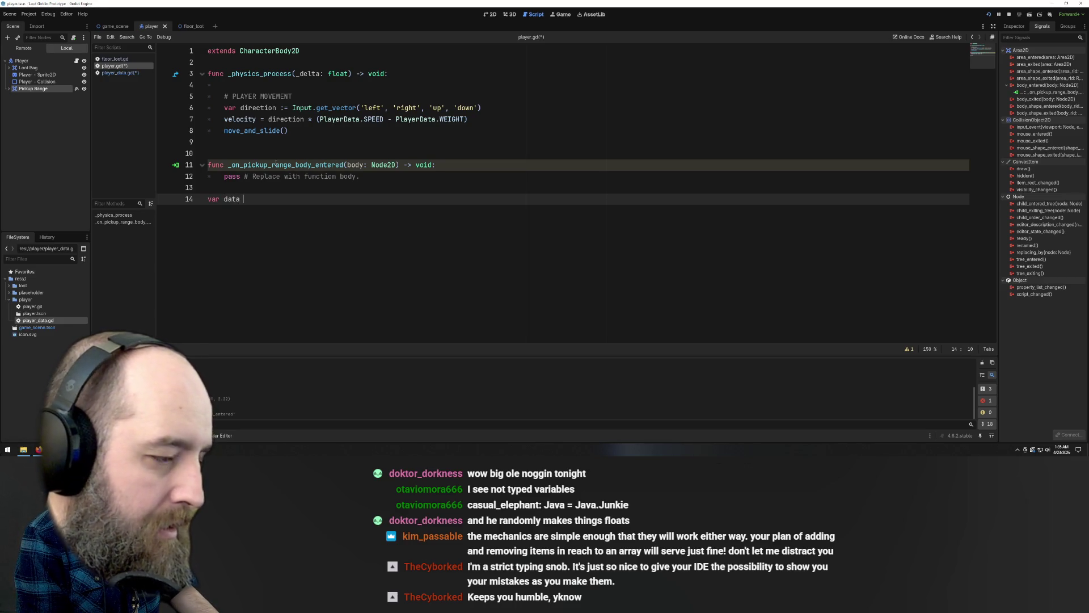
type("= ")
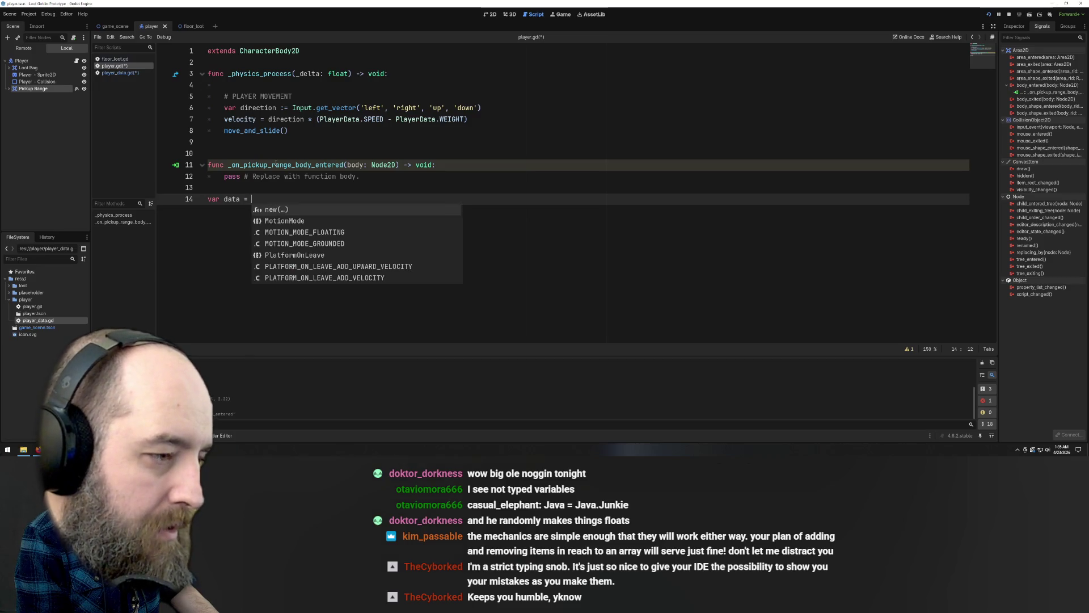
type("'")
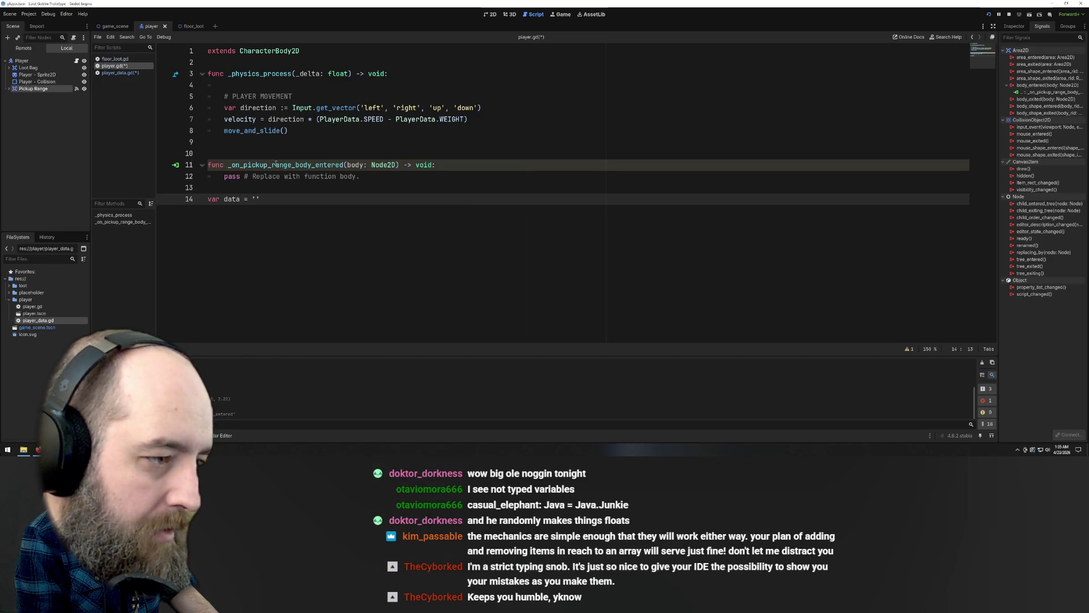
type("object'")
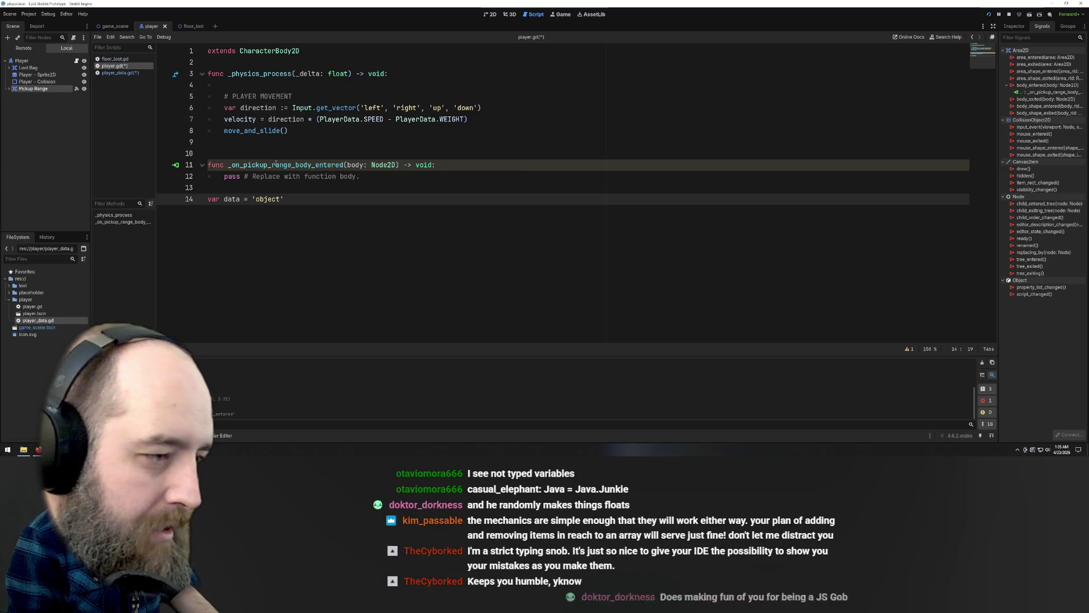
key("Return")
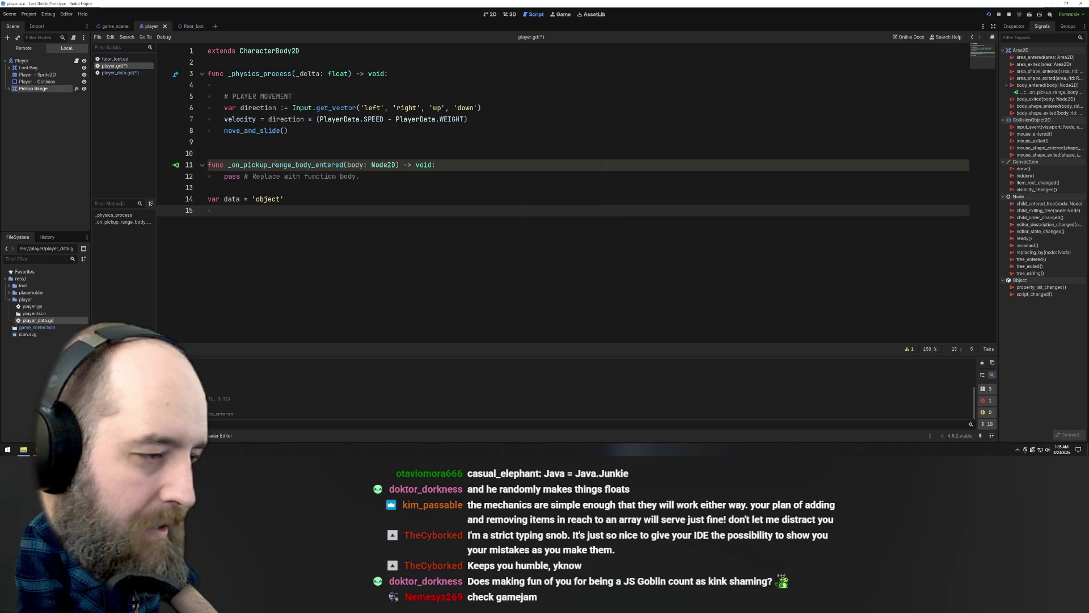
type("doot ")
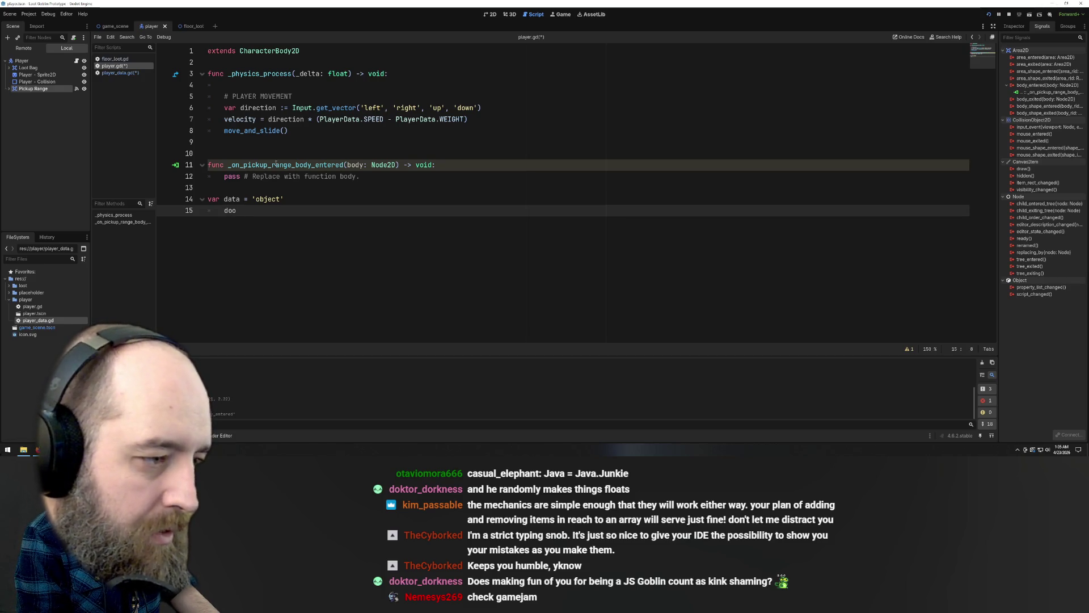
type("= \"d")
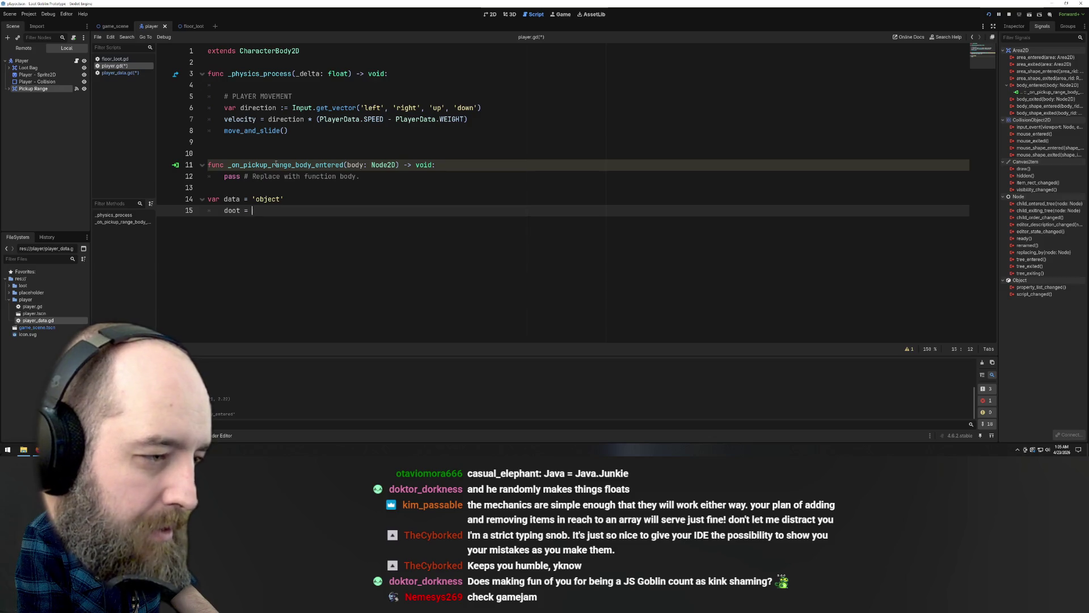
key("BackSpace")
key("BackSpace")
type("'dat'")
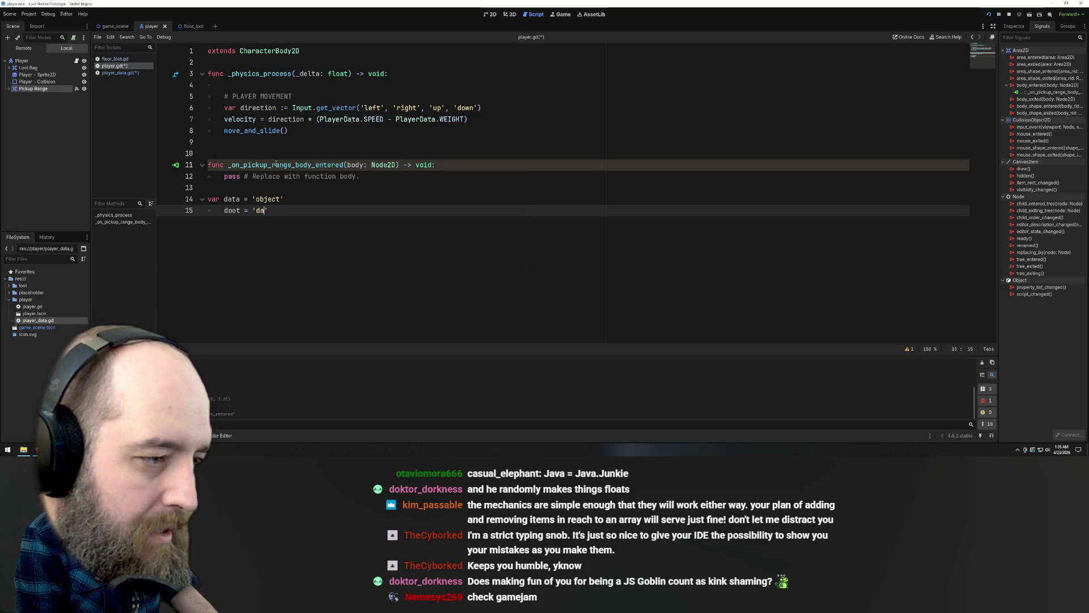
key("Return")
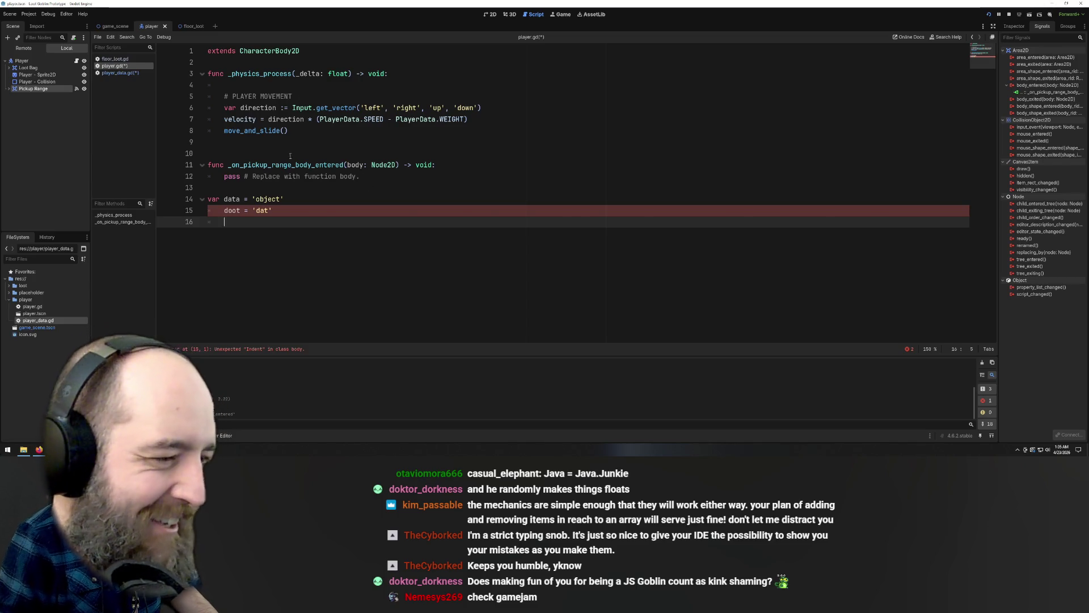
Undo a trial colon after 'object', delete the doot line, and select the value assigned to data
left_click(324, 199)
type(":")
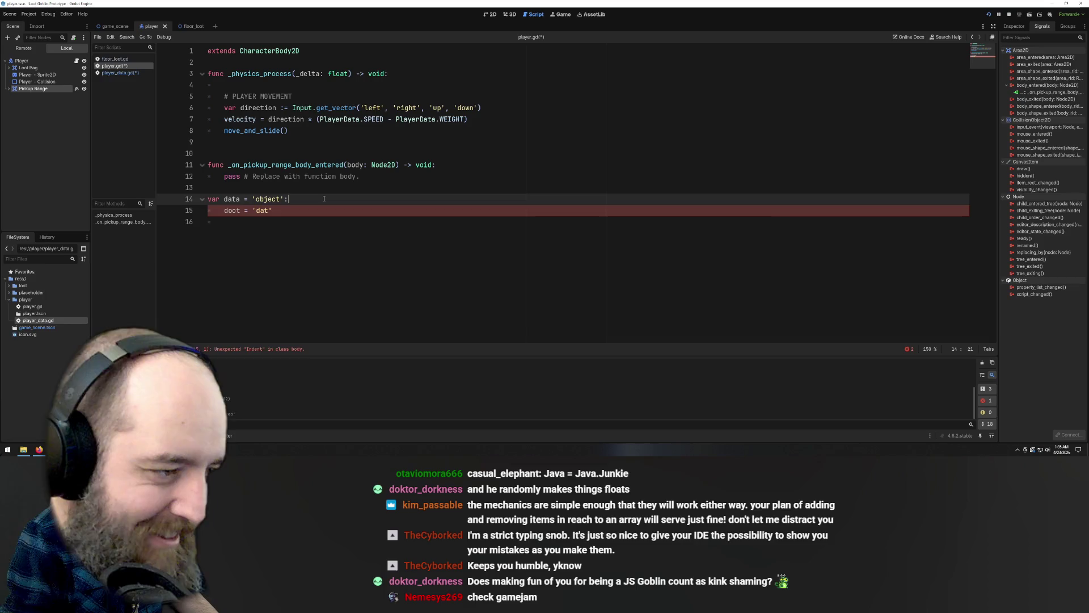
left_click(418, 248)
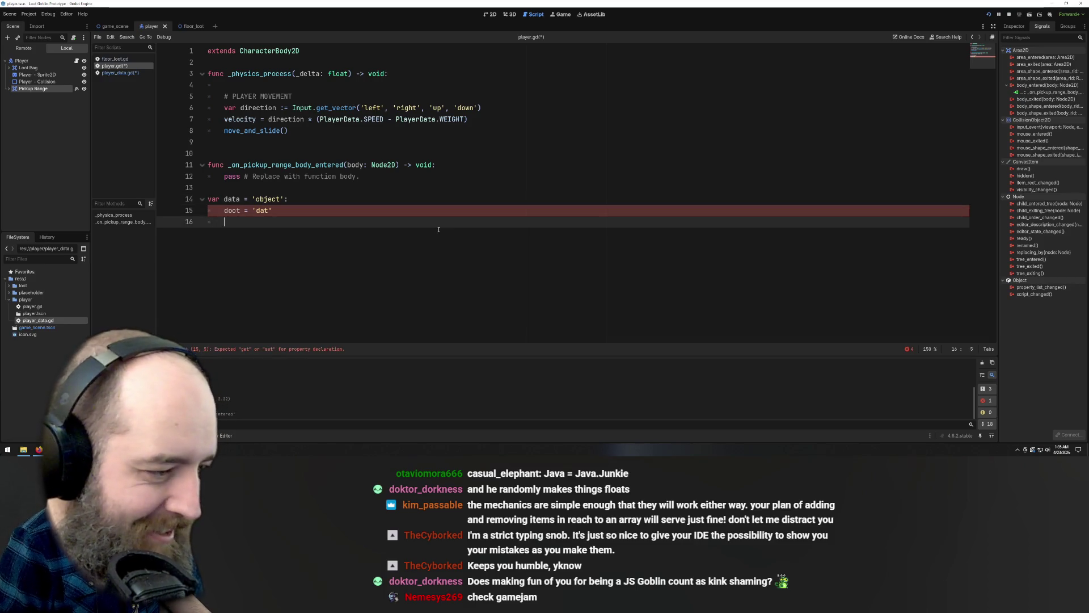
key("ctrl+z")
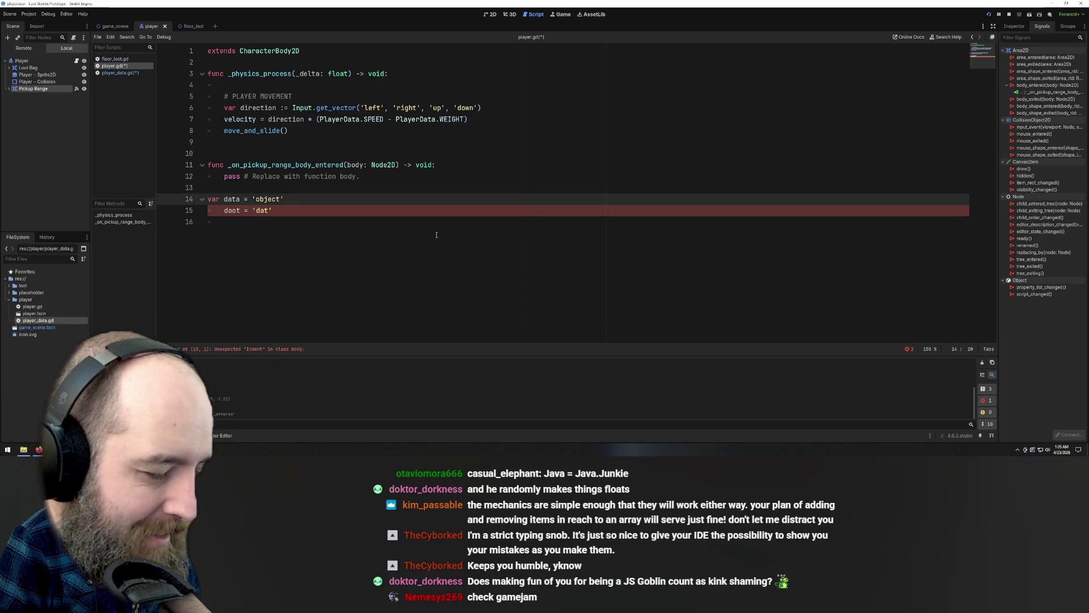
left_click(314, 216)
left_click(295, 209)
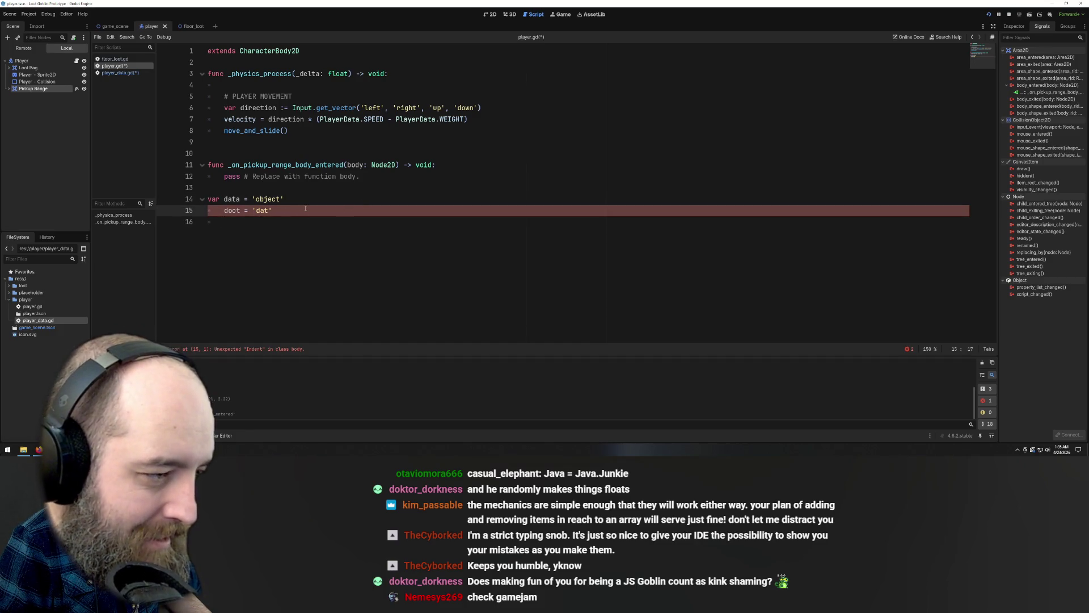
left_click_drag(306, 209, 173, 207)
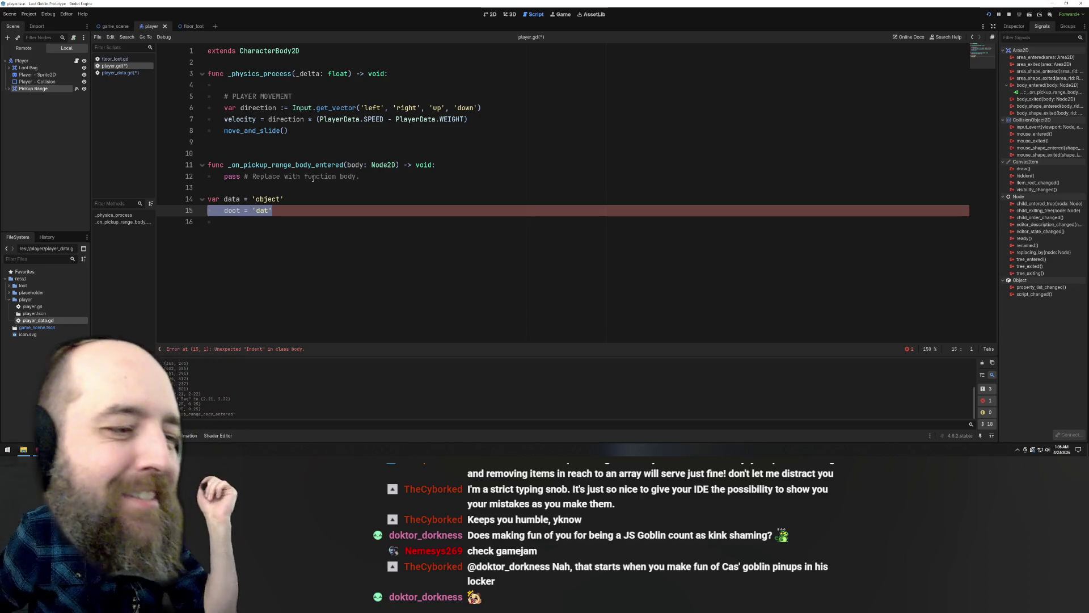
left_click_drag(274, 211, 208, 211)
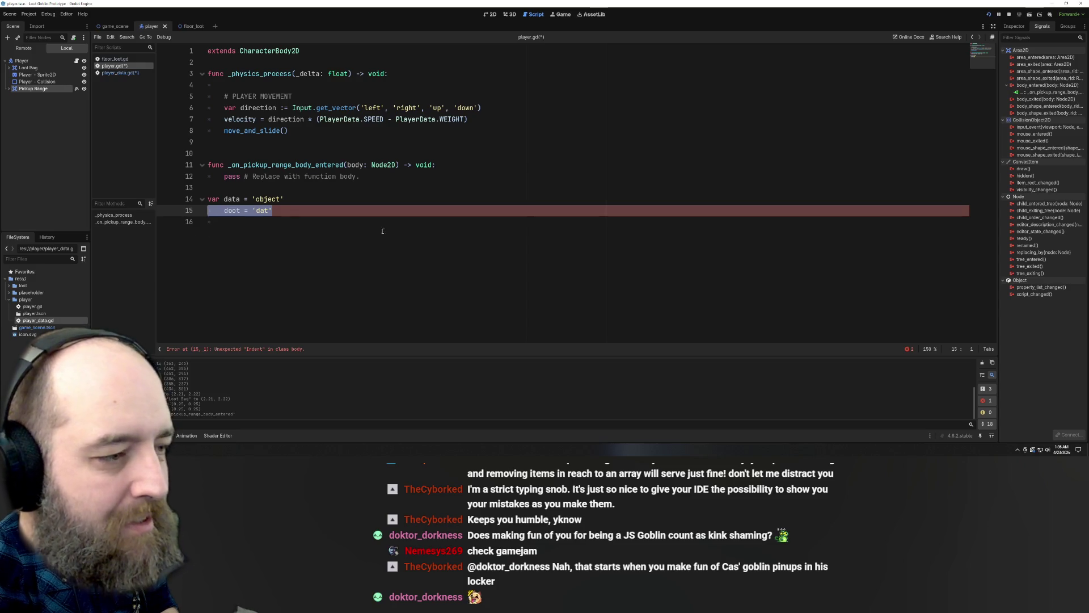
key("BackSpace")
left_click_drag(298, 200, 241, 200)
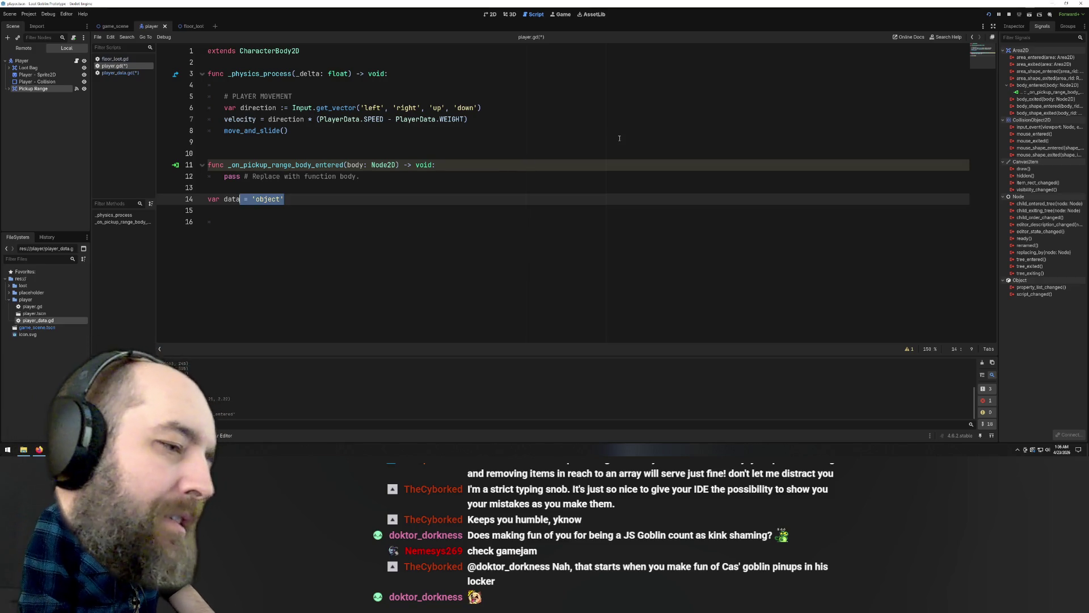
Change the declaration to var data : Object using autocomplete, then start a new line
key("BackSpace")
key("BackSpace")
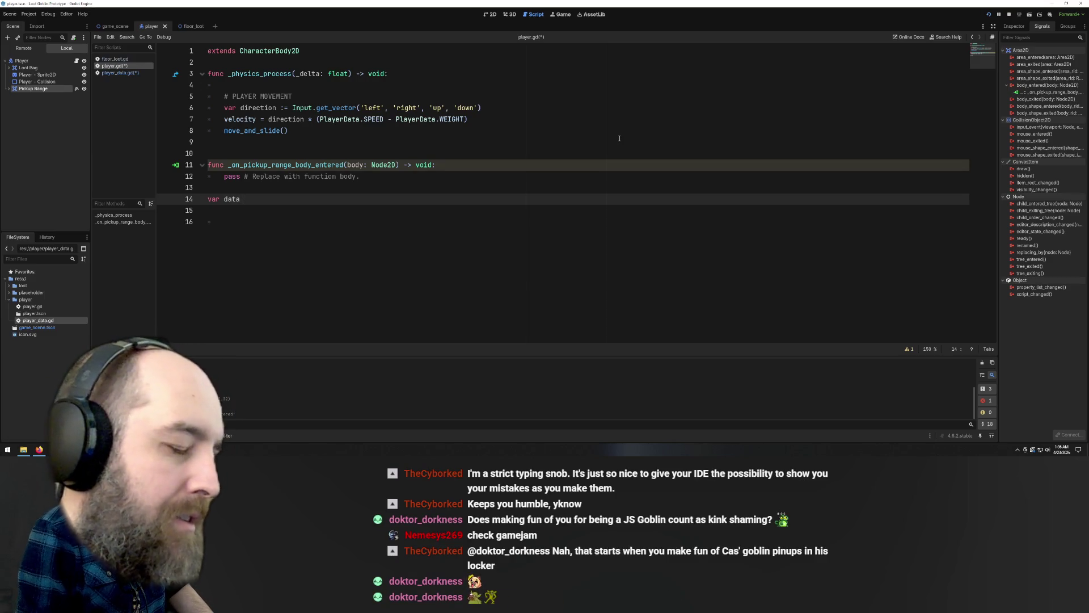
type("=")
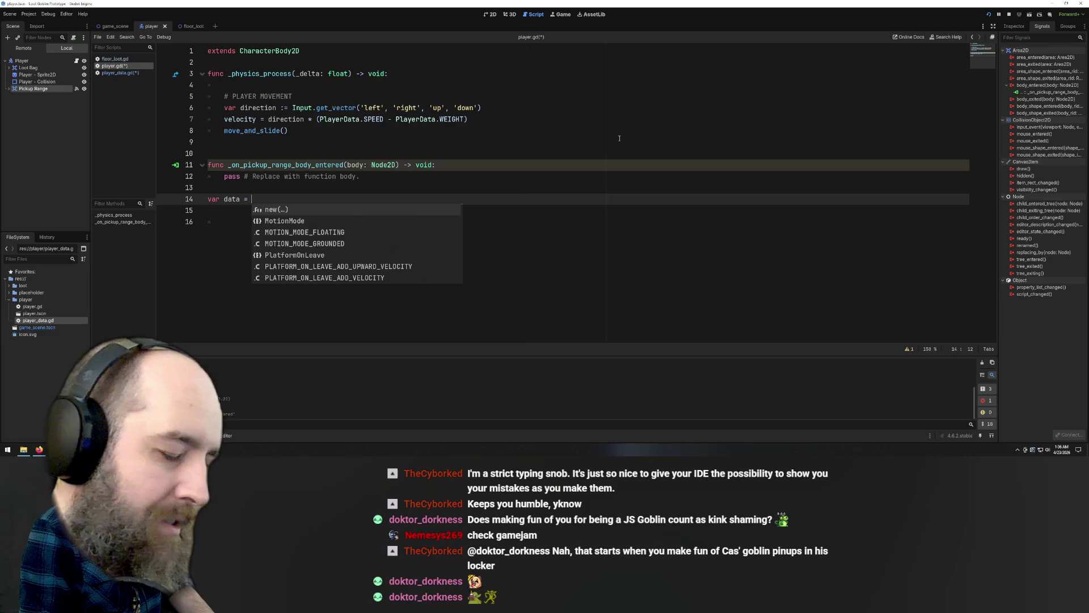
key("BackSpace")
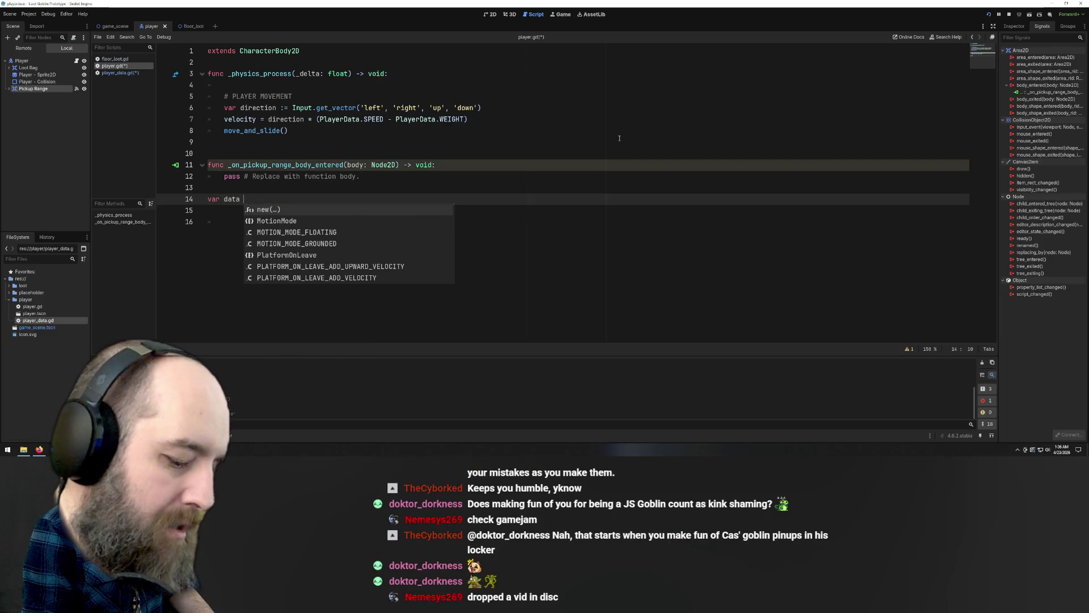
type(": O")
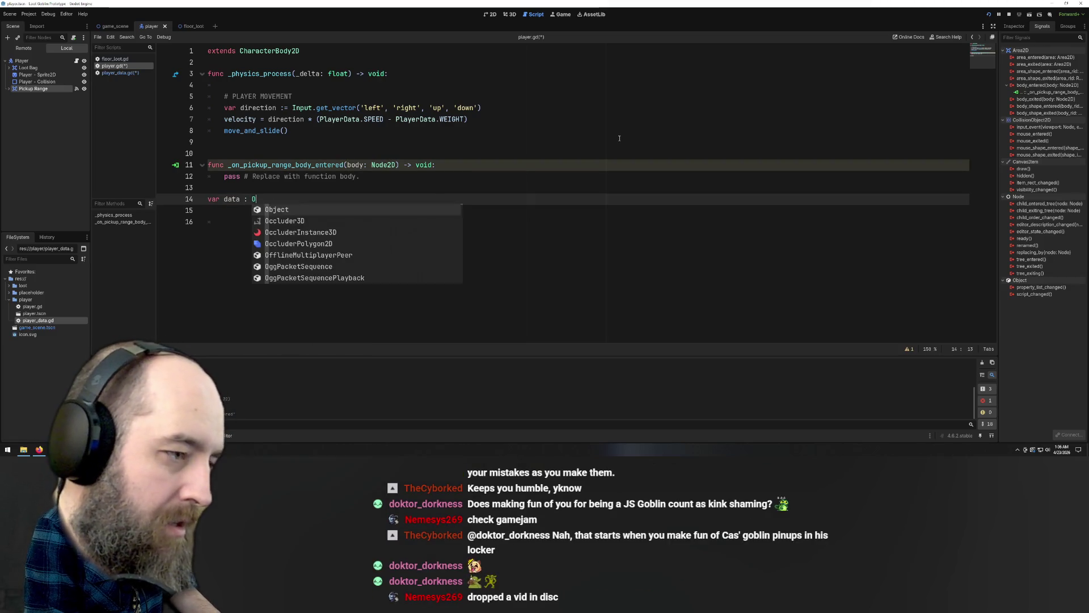
key("Return")
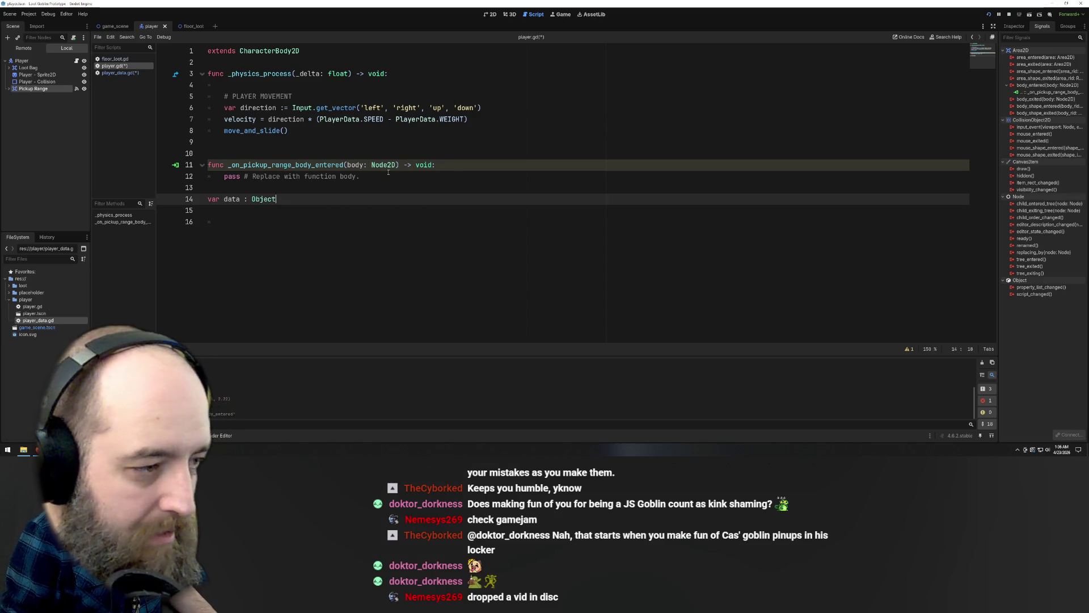
left_click(318, 194)
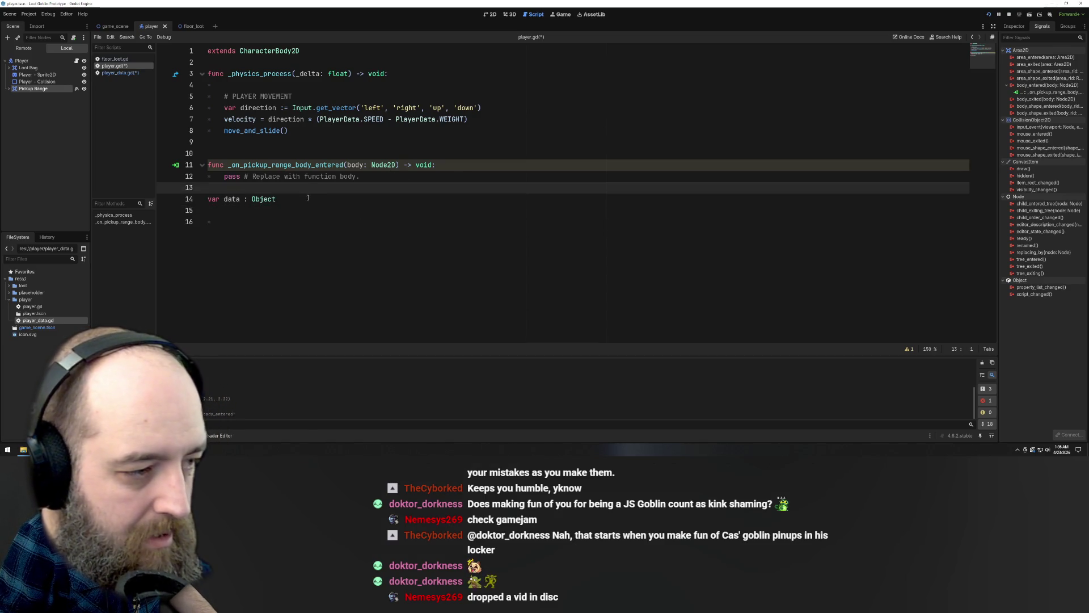
left_click(308, 197)
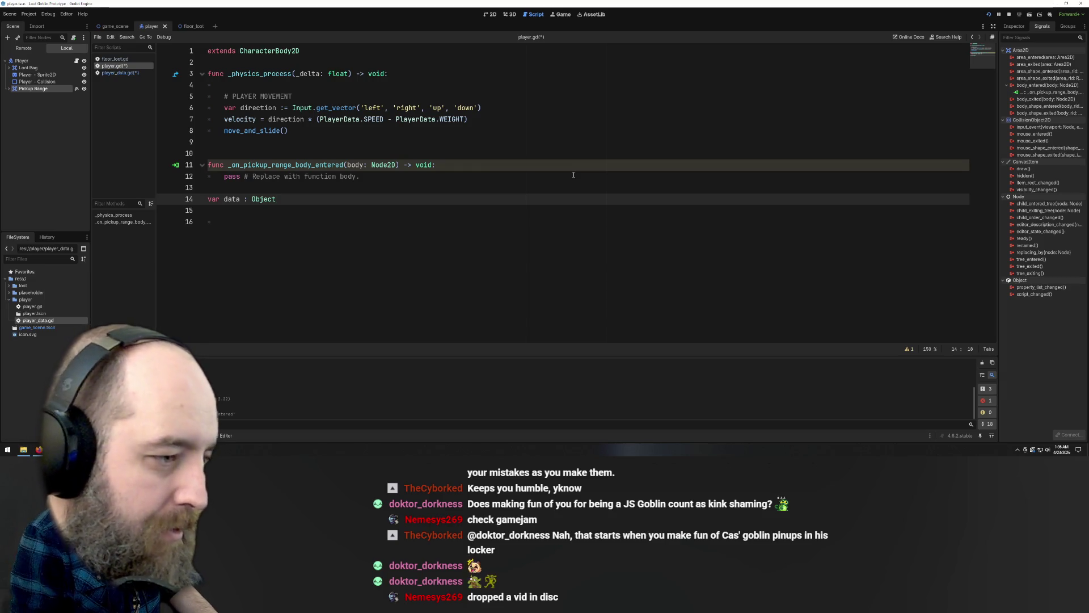
key("Return")
Write data.set("value", "yes") on the line below the declaration
type("data.")
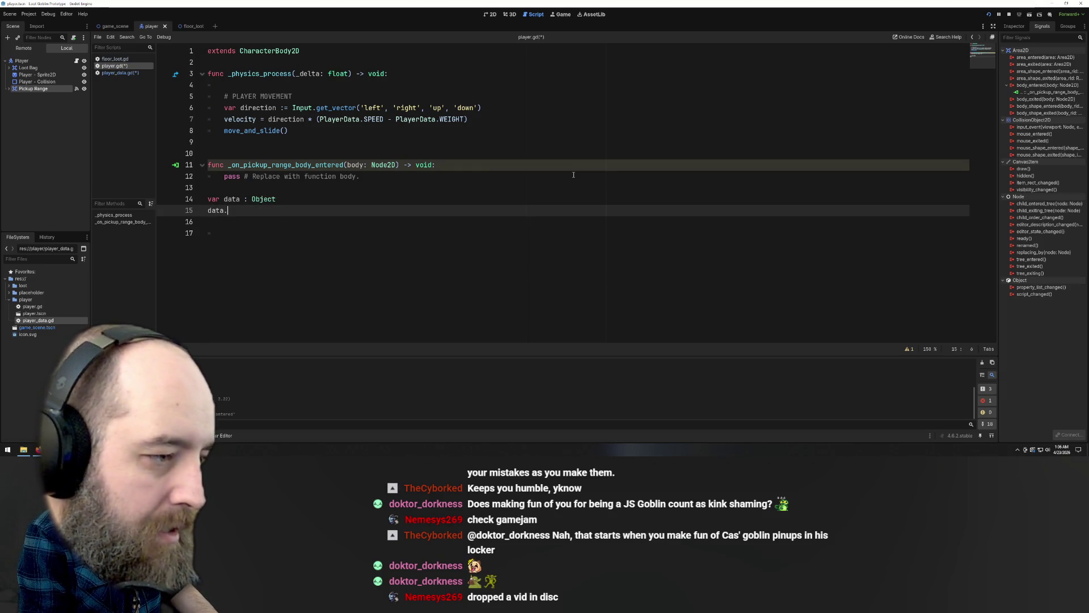
type("set(")
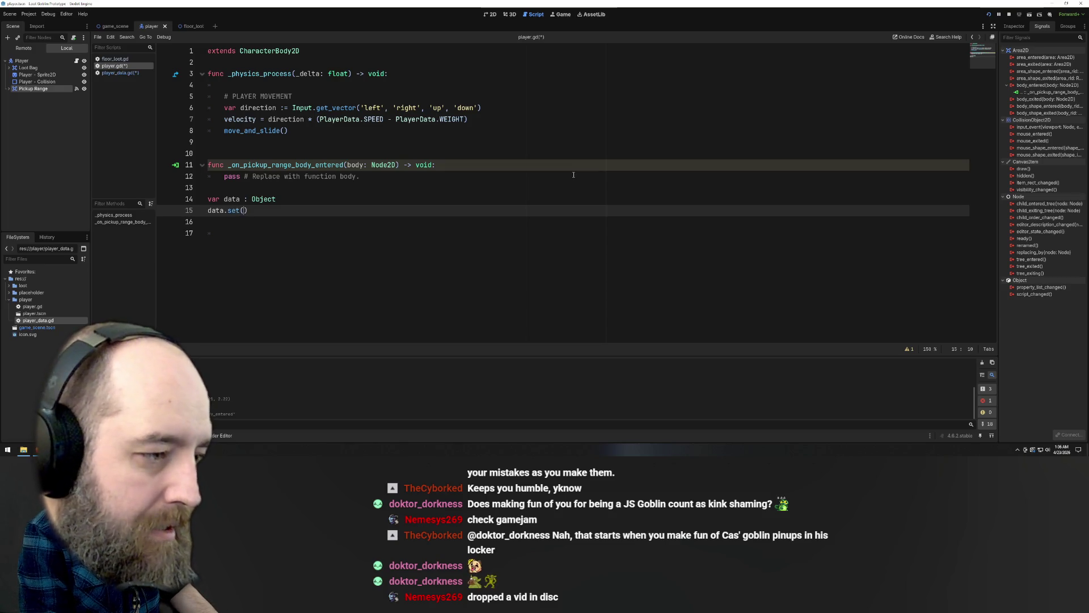
key("BackSpace")
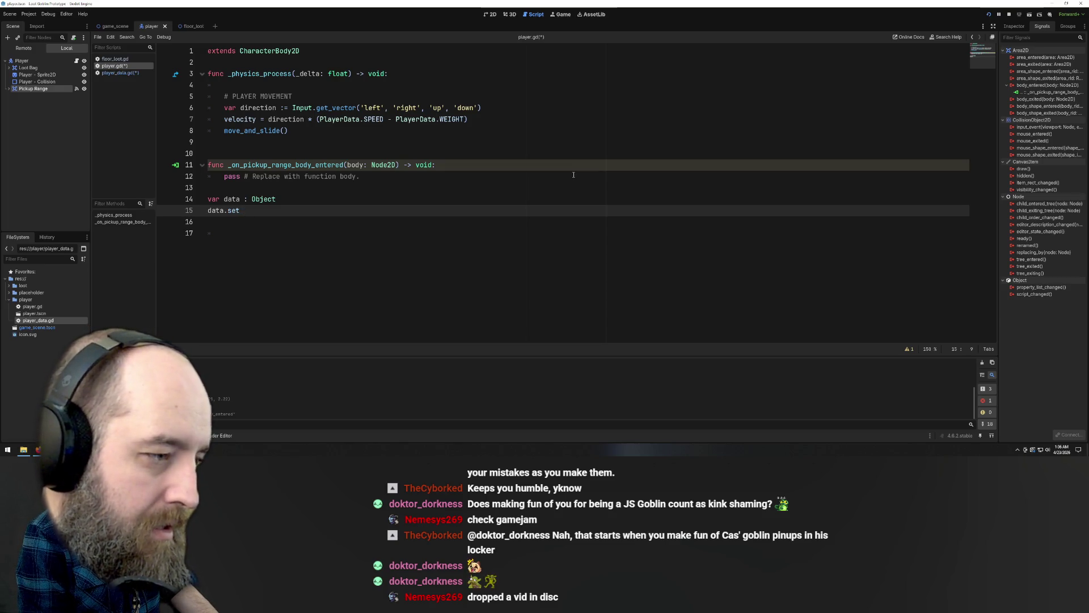
type("(")
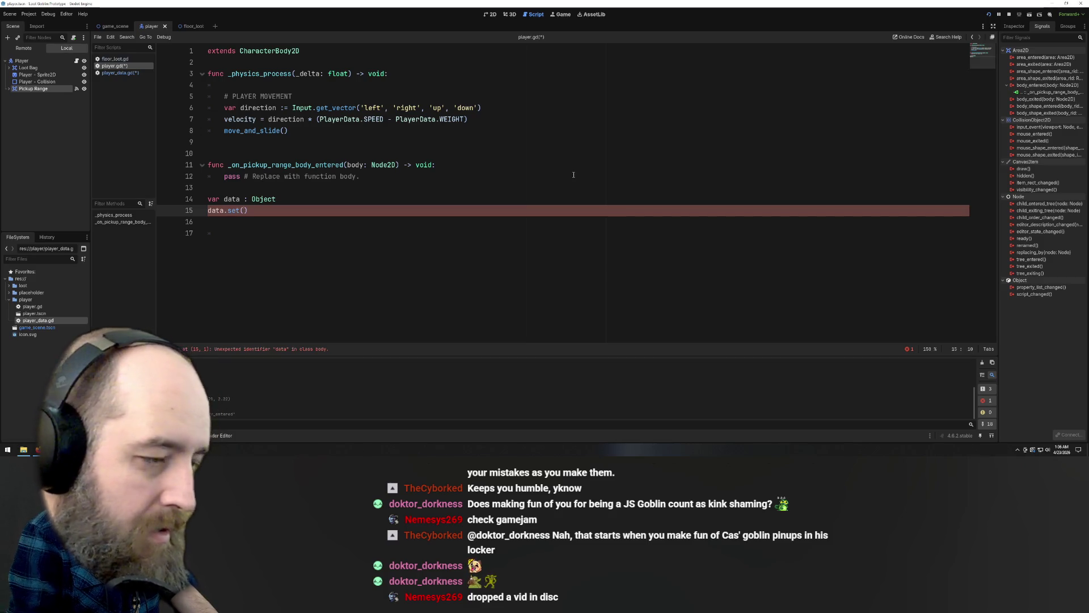
type("va;i")
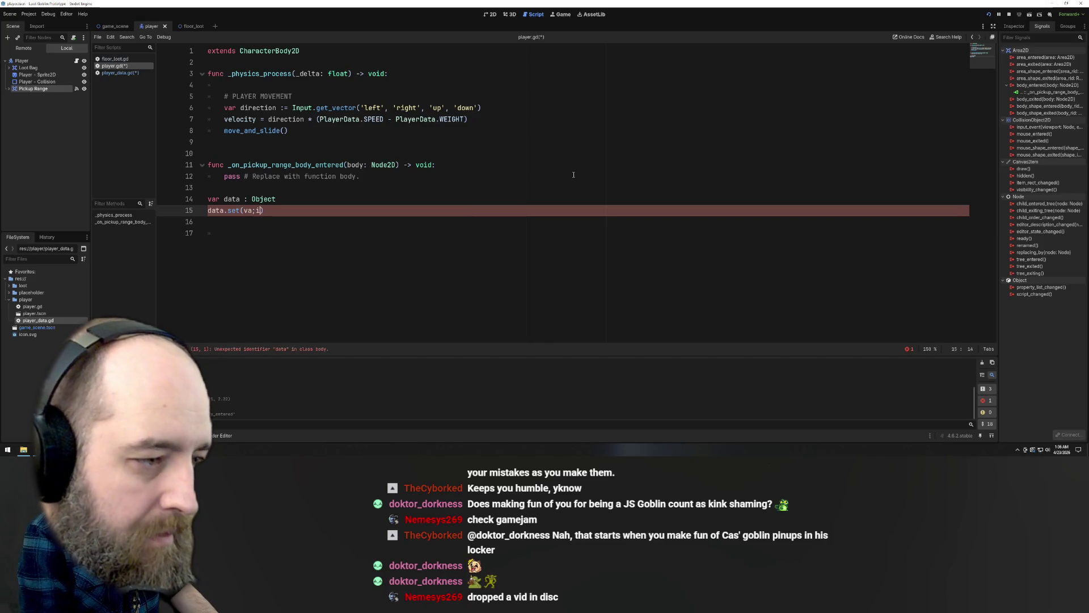
key("BackSpace")
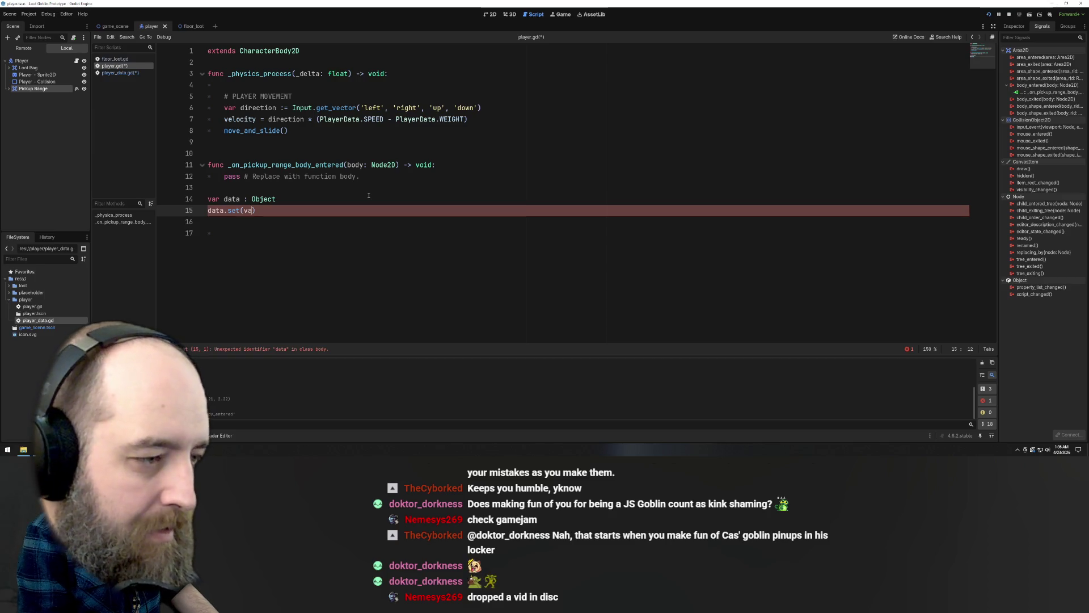
key("BackSpace")
key("BackSpace")
type("\"val")
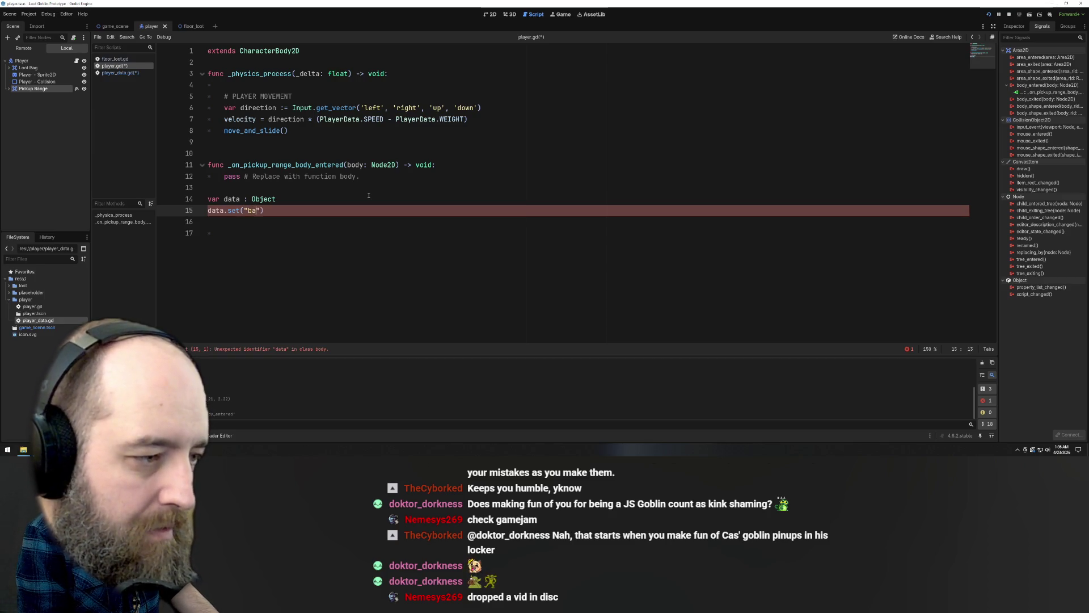
key("BackSpace")
key("BackSpace")
key("BackSpace")
type("va")
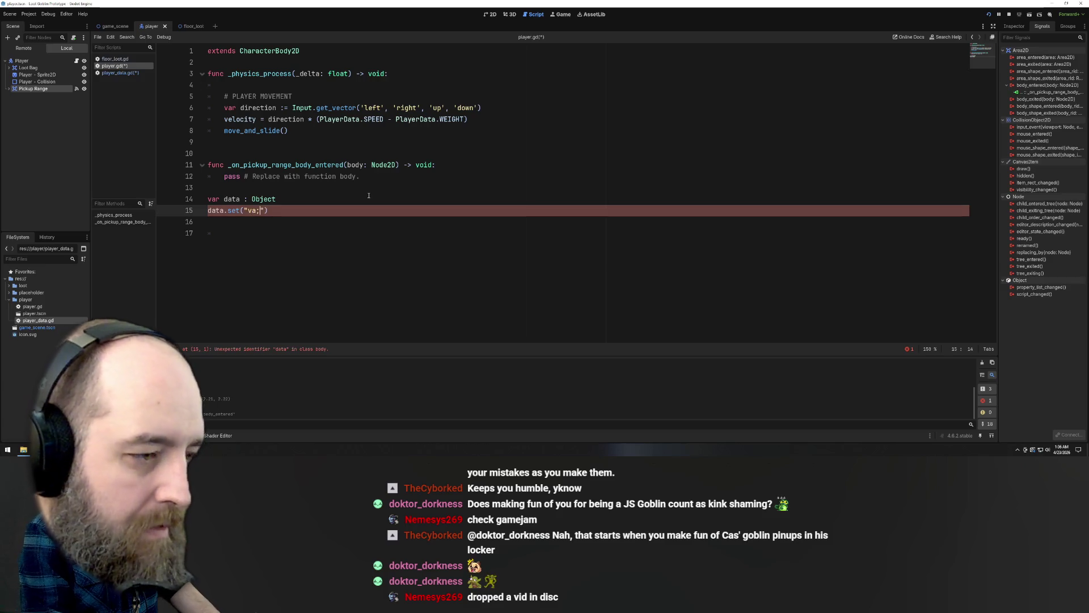
type("le")
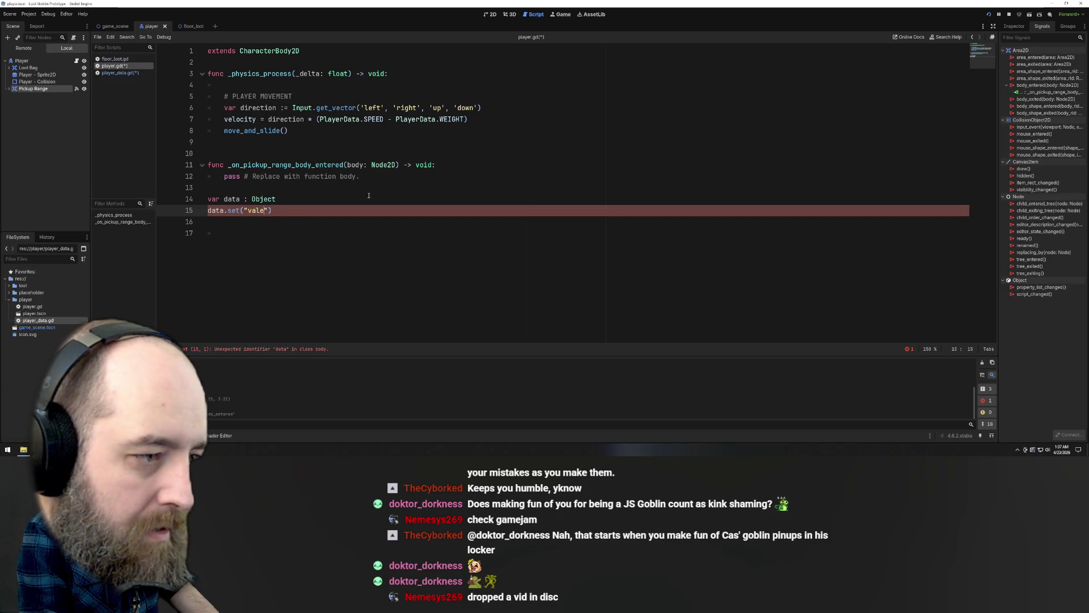
key("BackSpace")
type("ue\"")
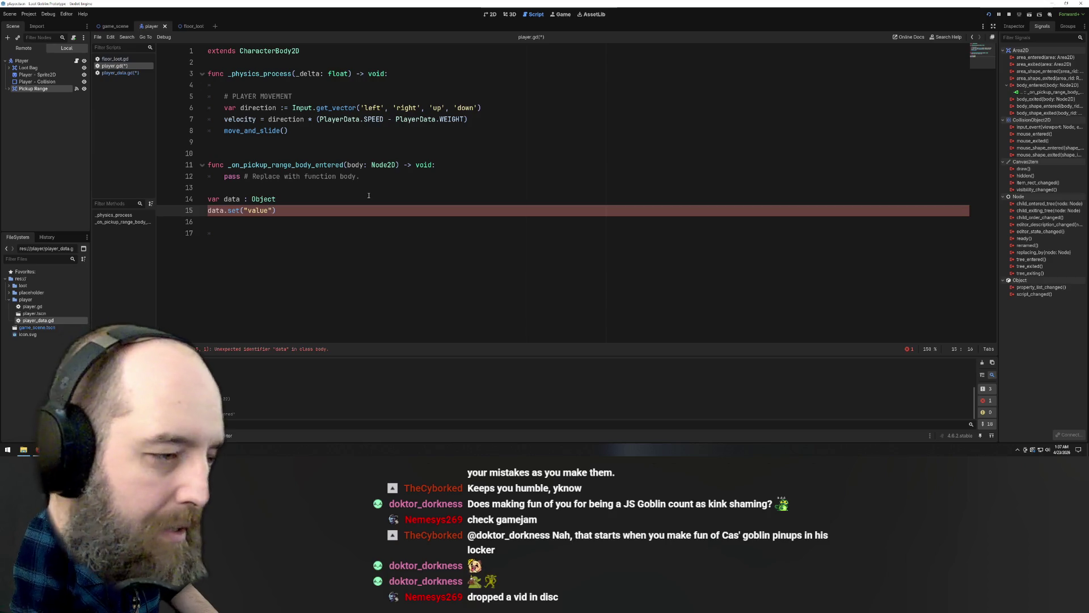
type(" =")
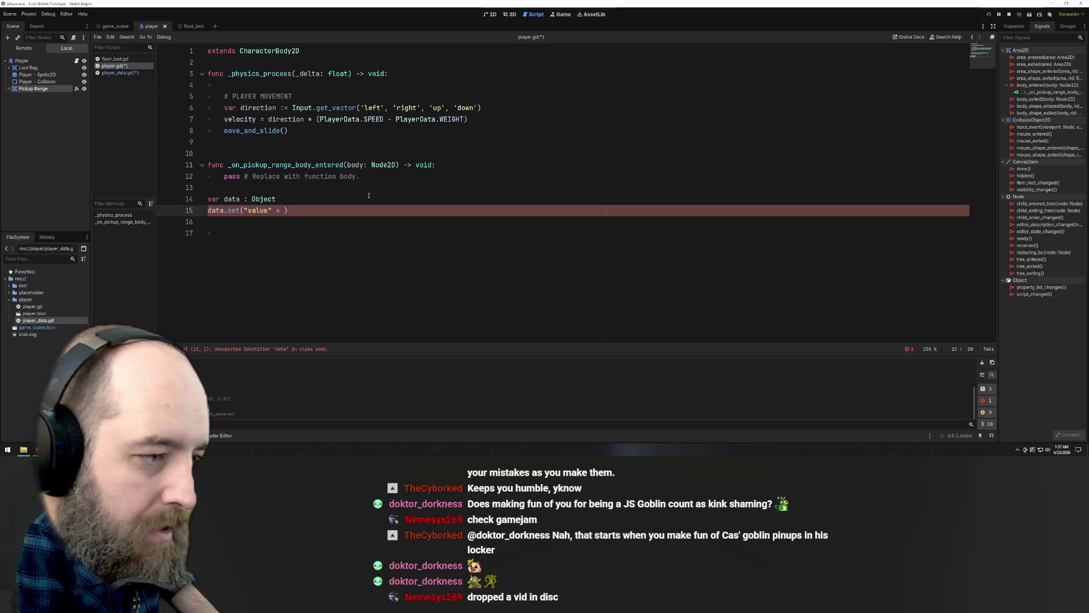
key("BackSpace")
key("BackSpace")
key("BackSpace")
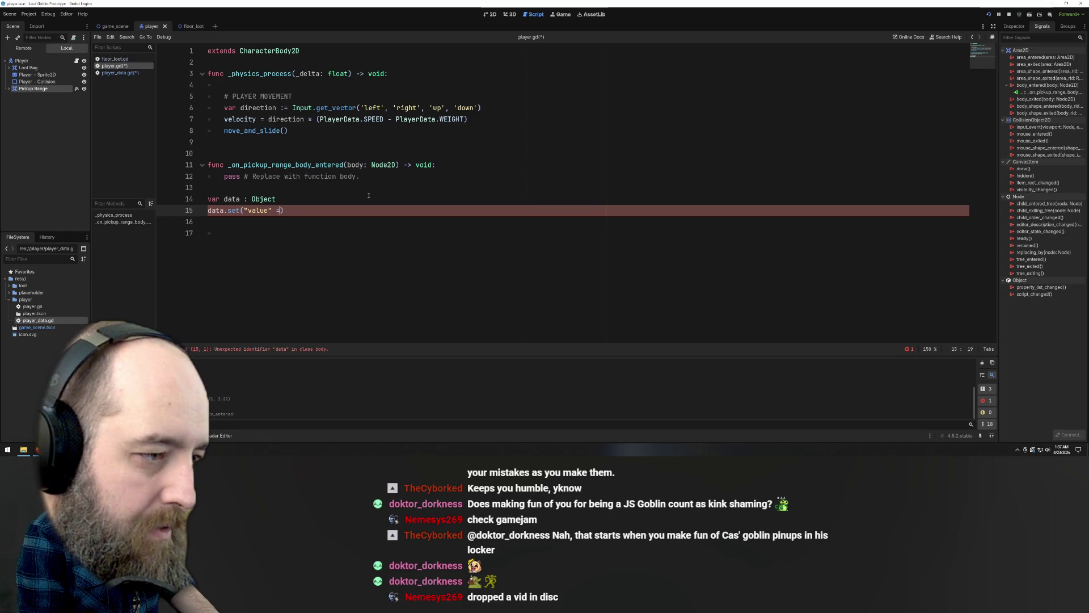
type(", ")
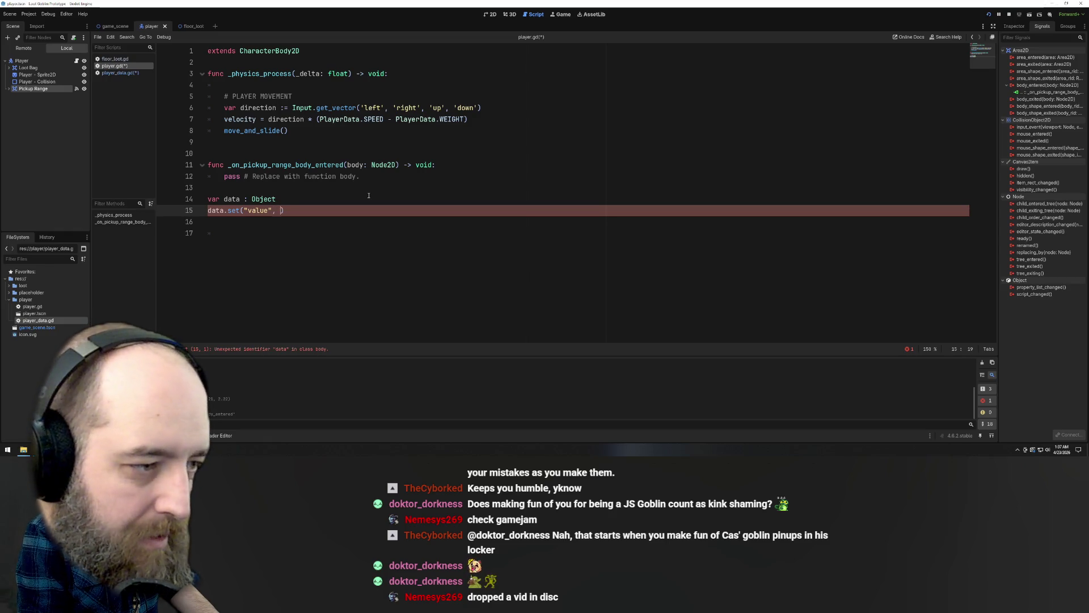
type("\"yes\"")
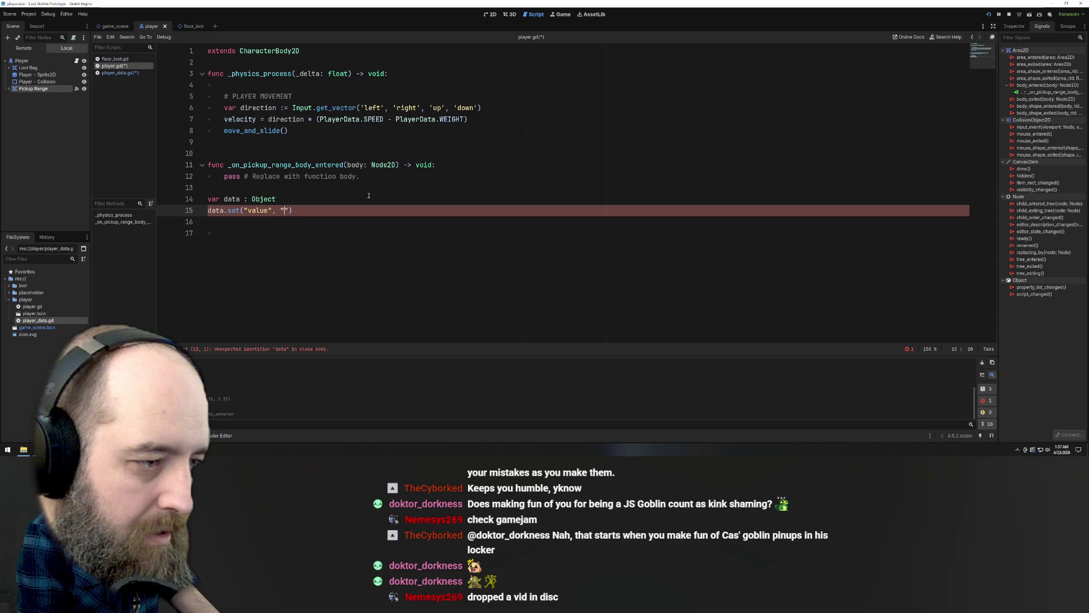
Indent and unindent the data.set line, then select both test lines
left_click(333, 284)
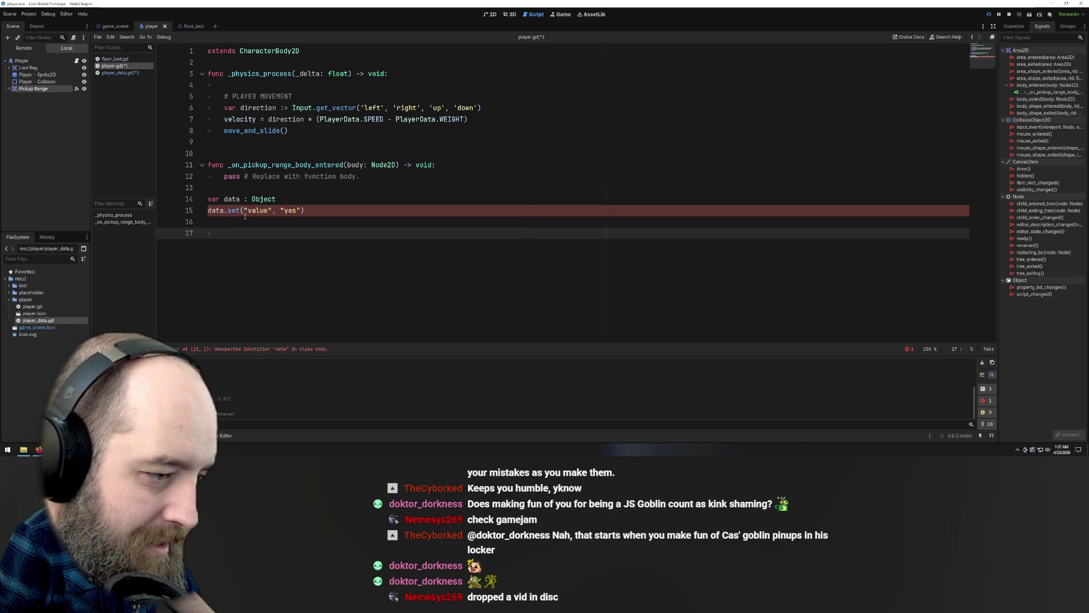
left_click(209, 211)
key("Tab")
left_click(316, 229)
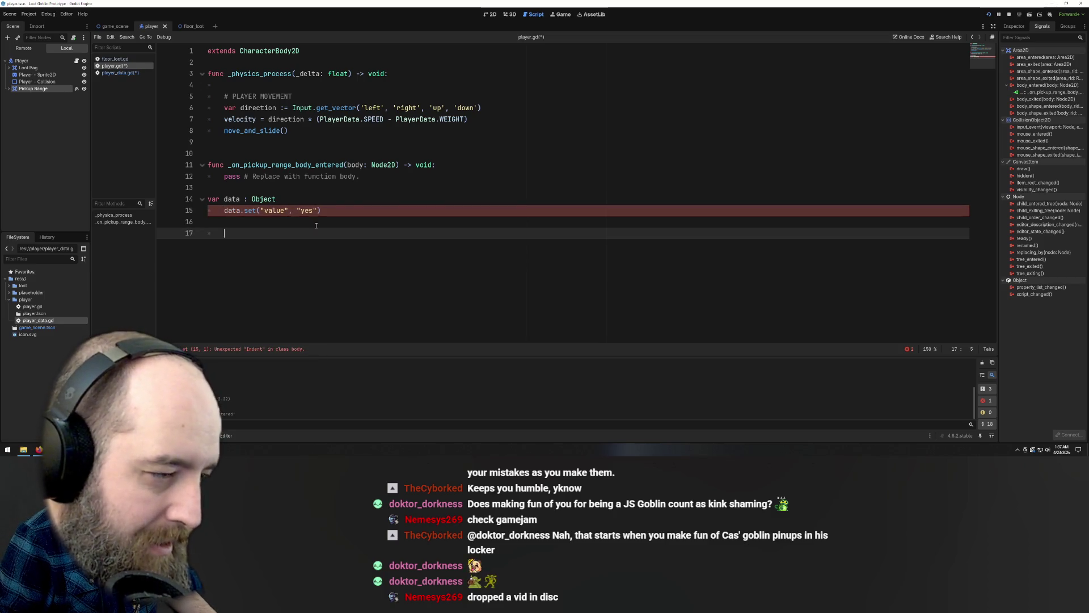
left_click(321, 211)
key("shift+Tab")
left_click_drag(305, 211, 188, 199)
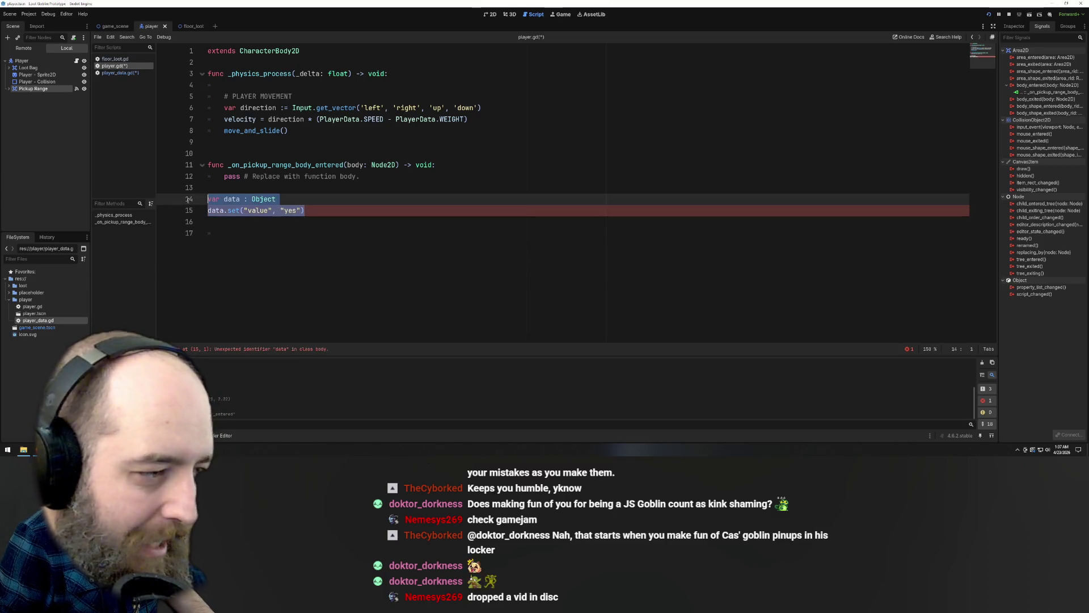
Delete the two test lines from player.gd and bring the Discord window forward
key("Delete")
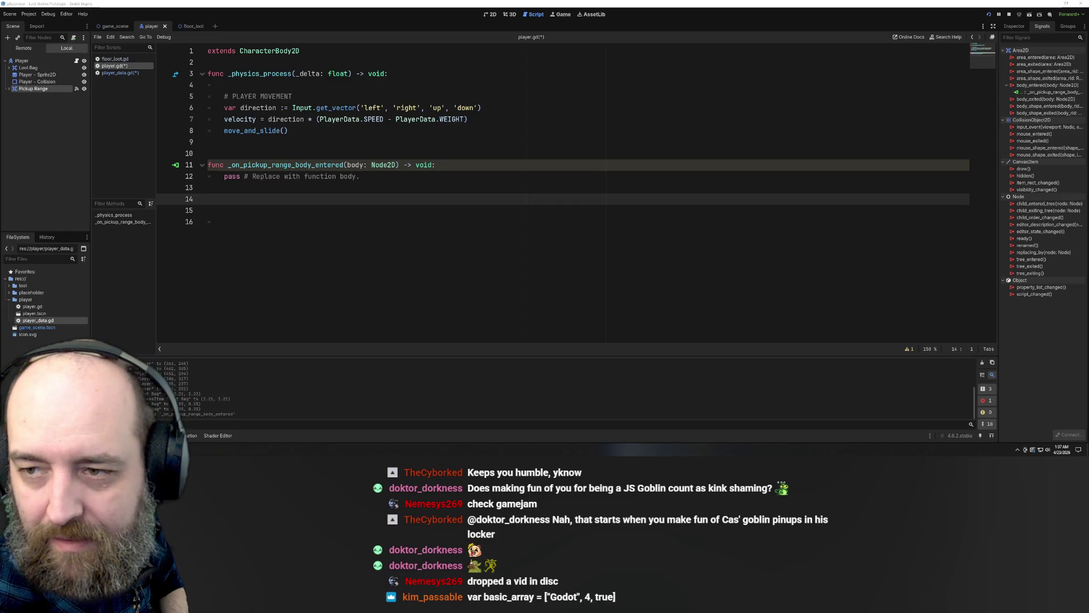
key("super+shift+Left")
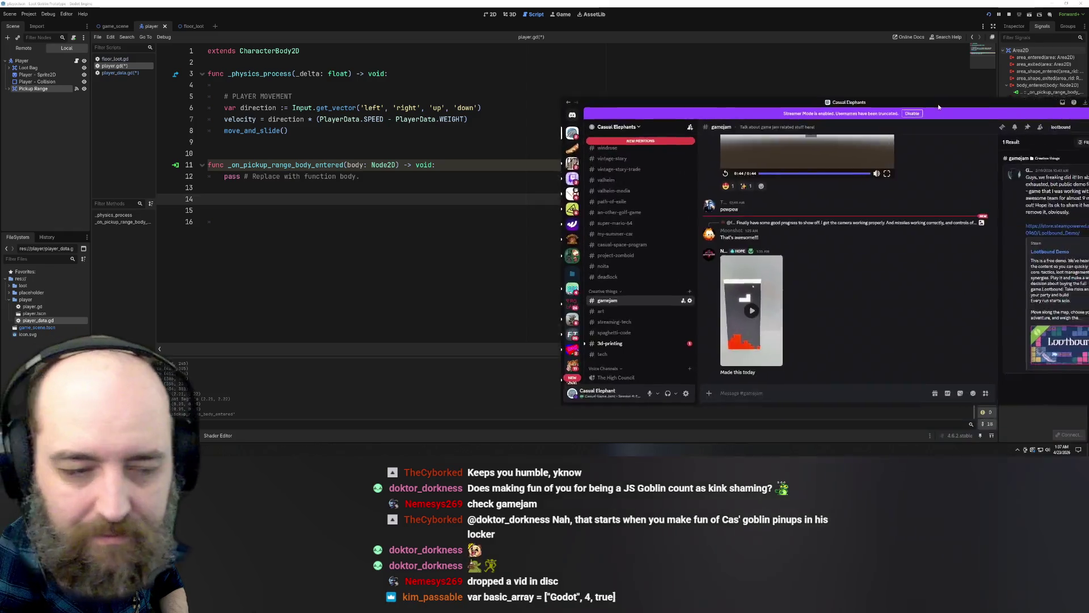
React to a post and watch the 'Made this today' Tetris video fullscreen, skipping ahead
left_click(476, 121)
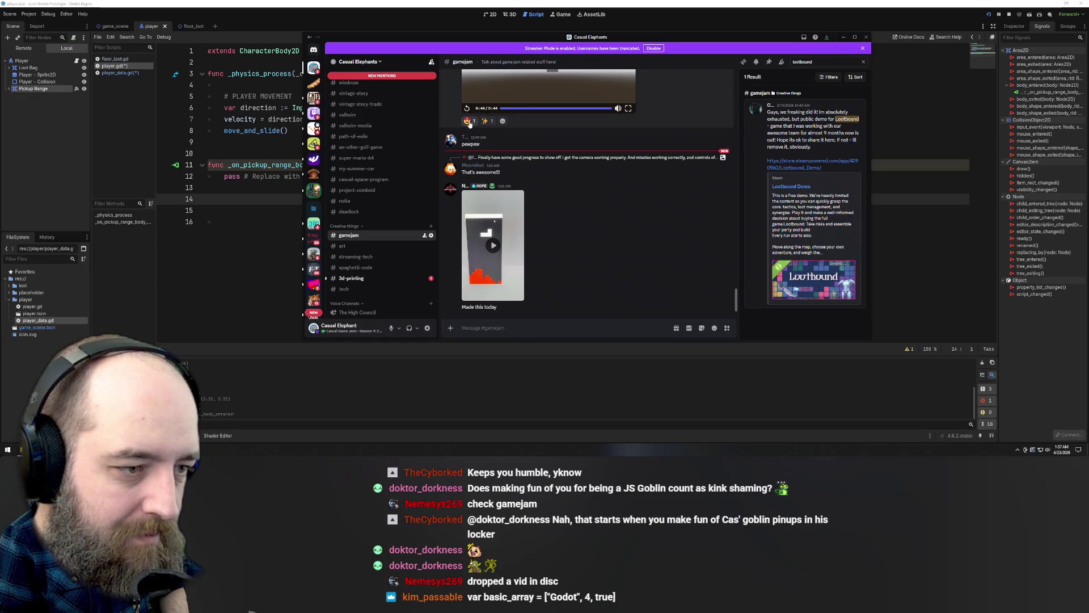
left_click(492, 245)
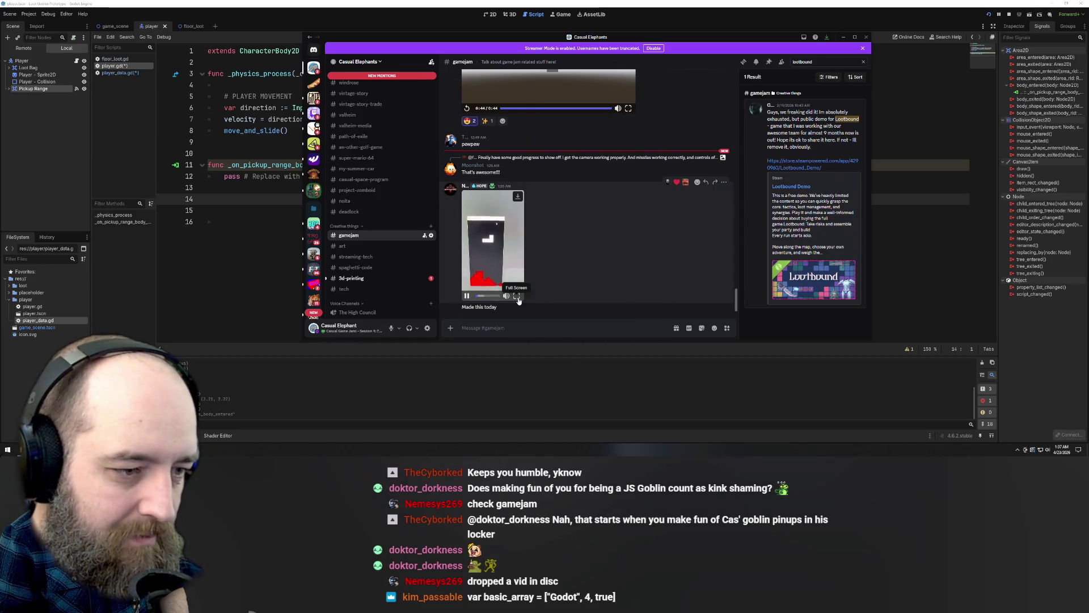
left_click(518, 294)
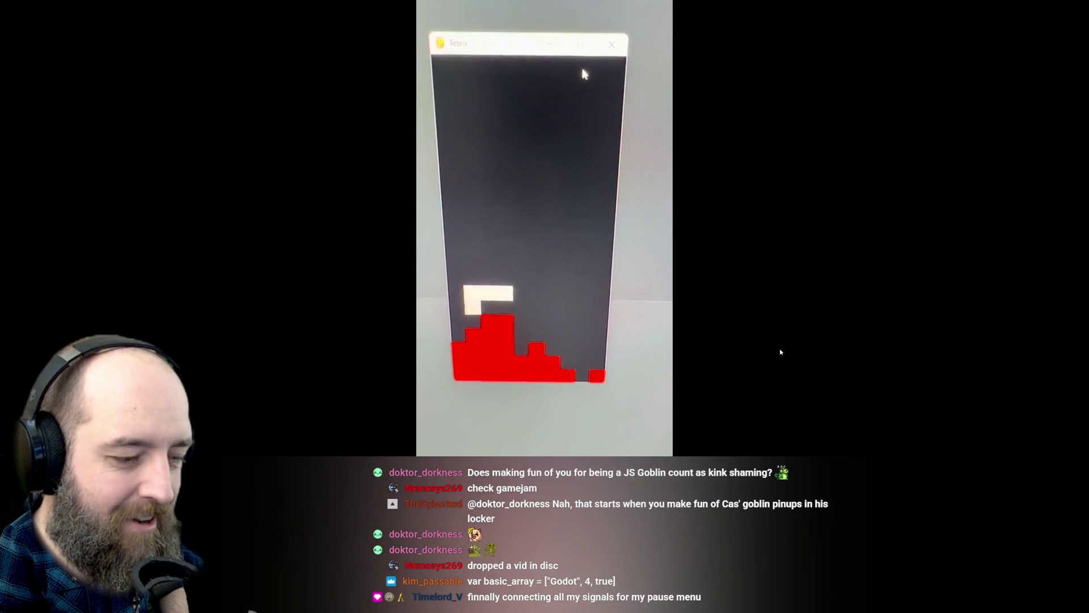
mouse_move(771, 343)
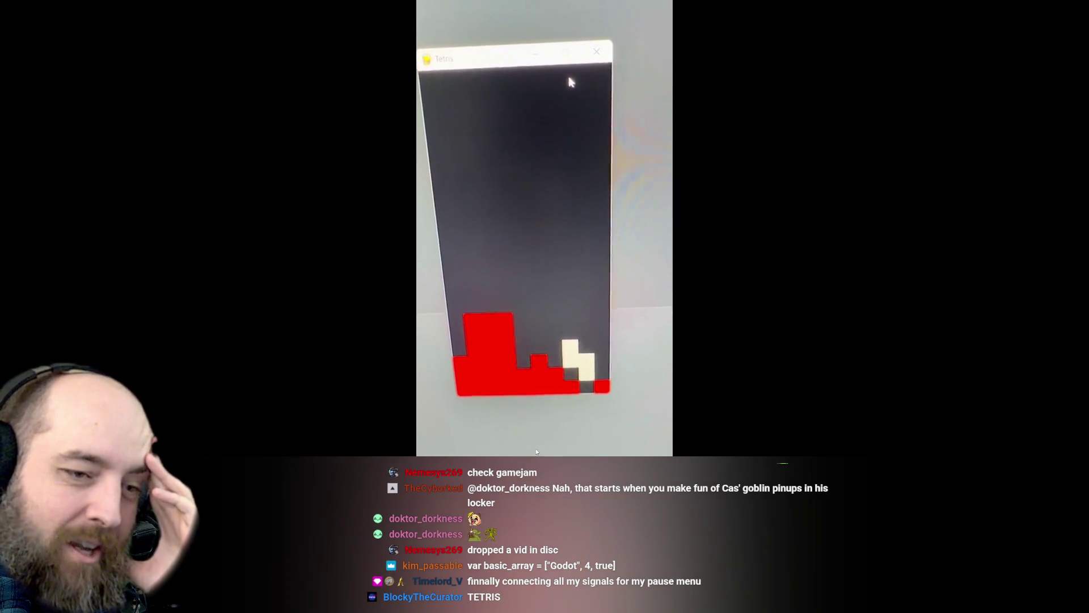
mouse_move(574, 452)
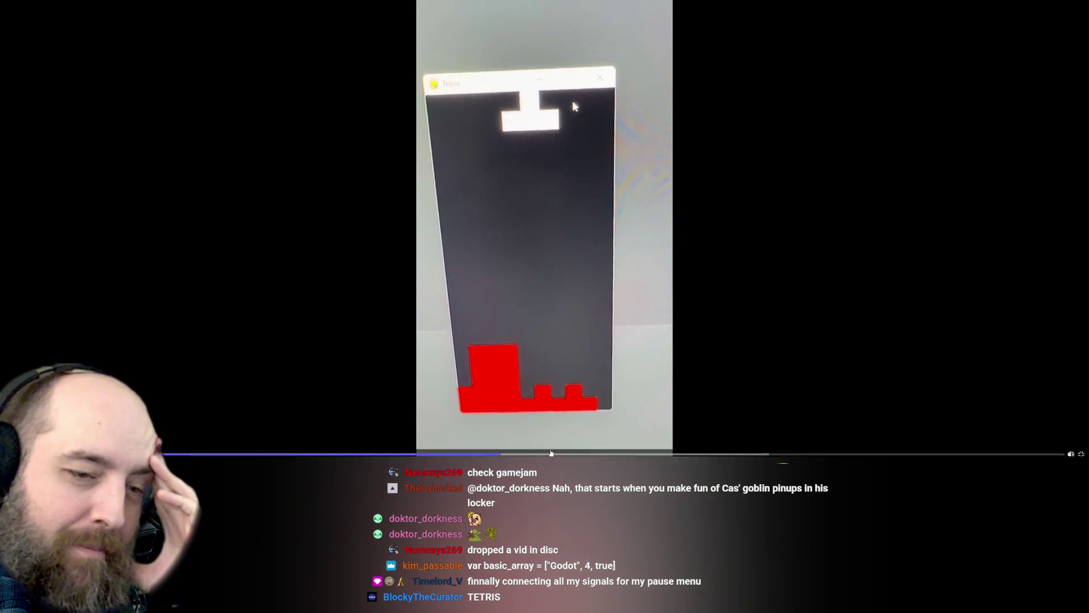
left_click(621, 451)
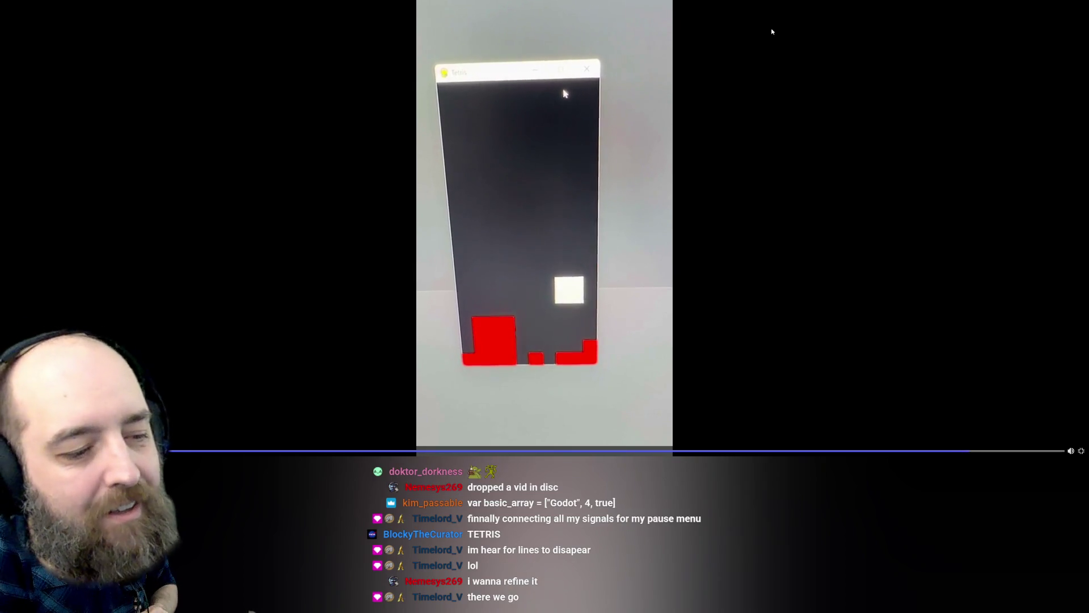
Exit fullscreen, switch to #3d-printing, and drag the Discord window off the editor
key("Escape")
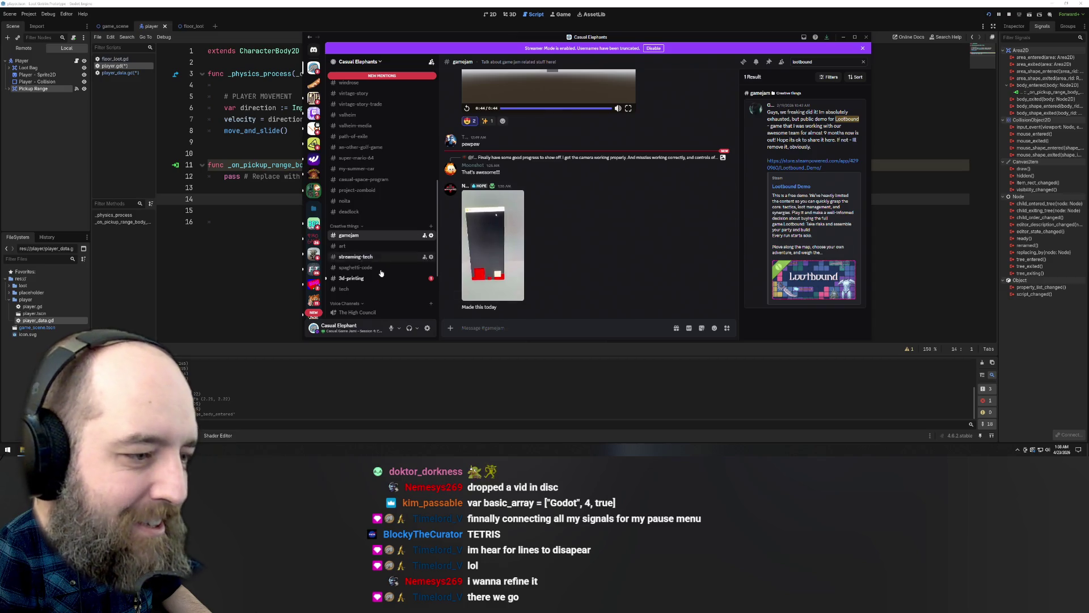
left_click(351, 278)
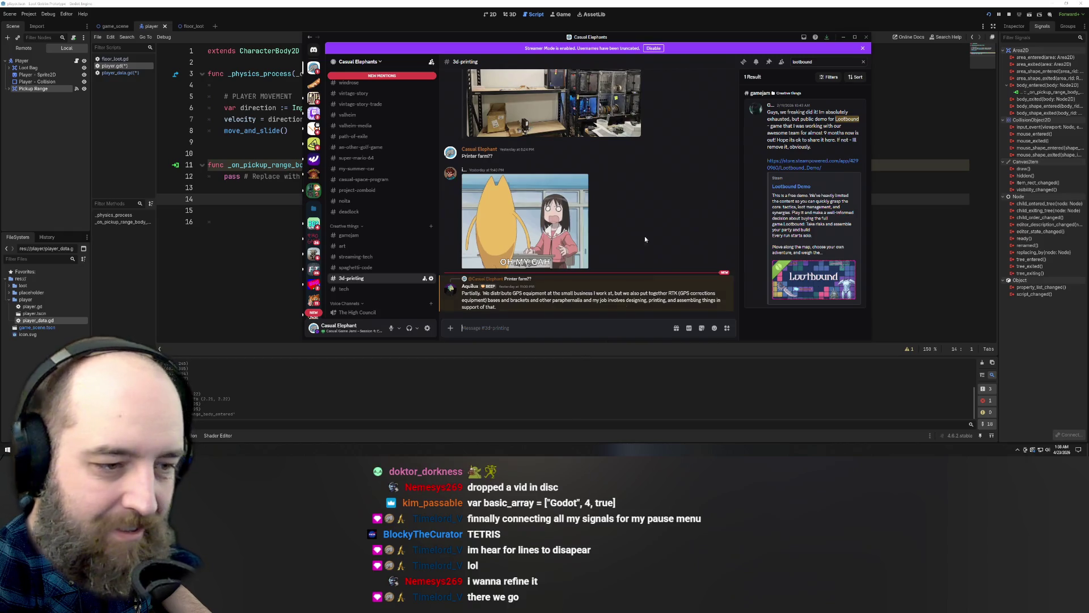
mouse_move(572, 39)
left_mouse_down()
mouse_move(1088, 182)
mouse_move(1088, 227)
left_mouse_up()
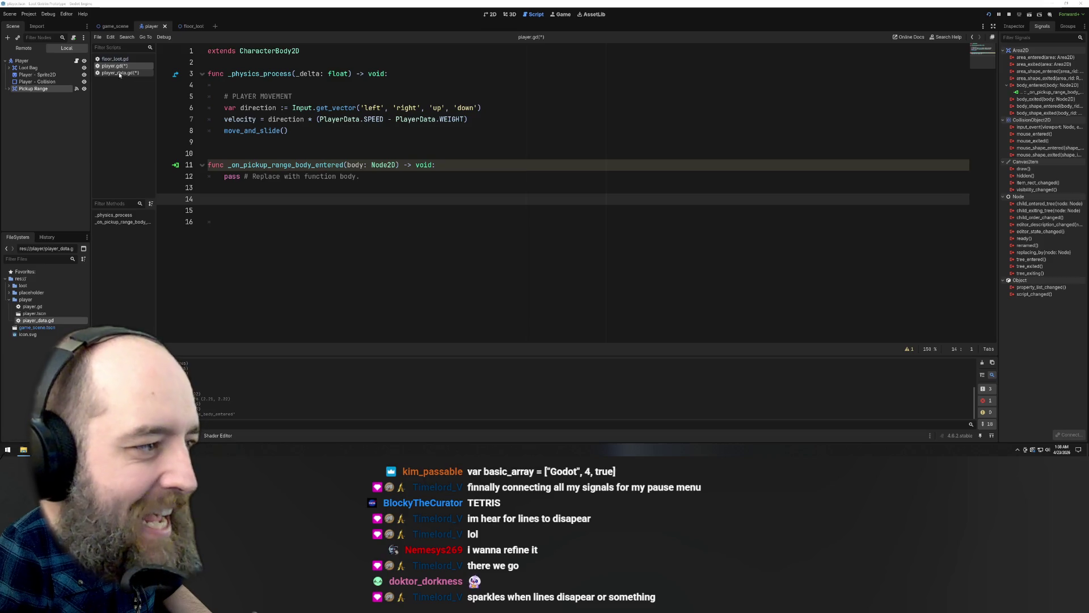
Save both scripts, switch to player_data.gd, and run the Loot Goblin Prototype game
key("ctrl+s")
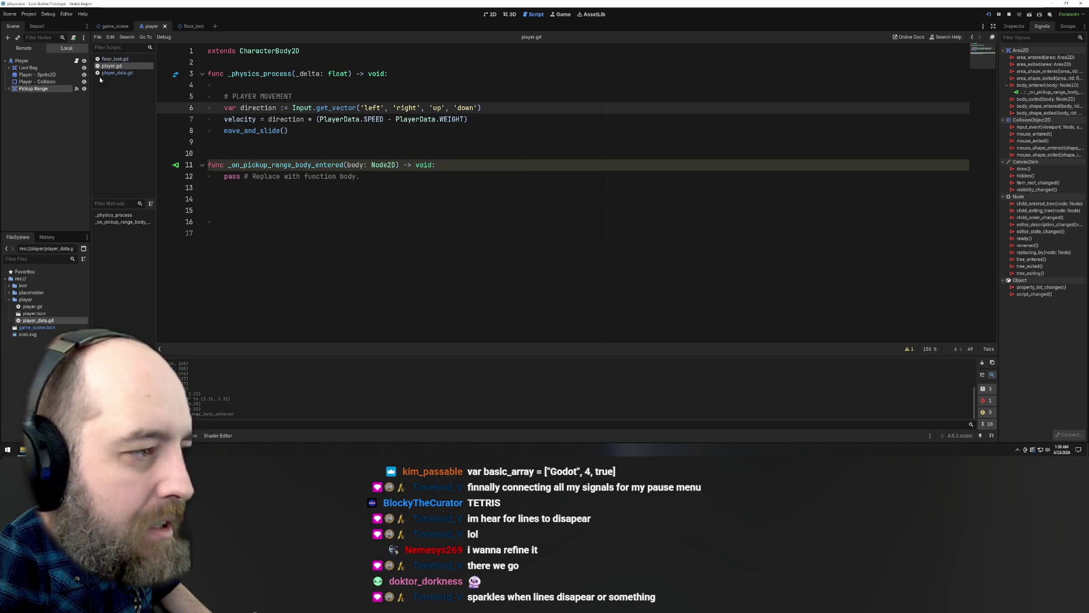
left_click(109, 73)
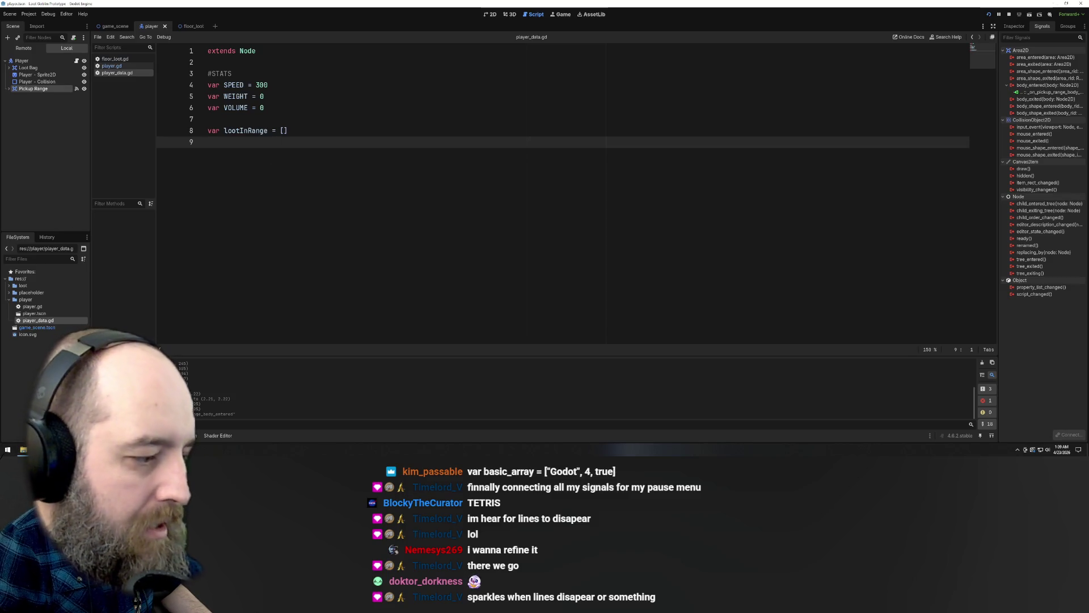
mouse_move(40, 450)
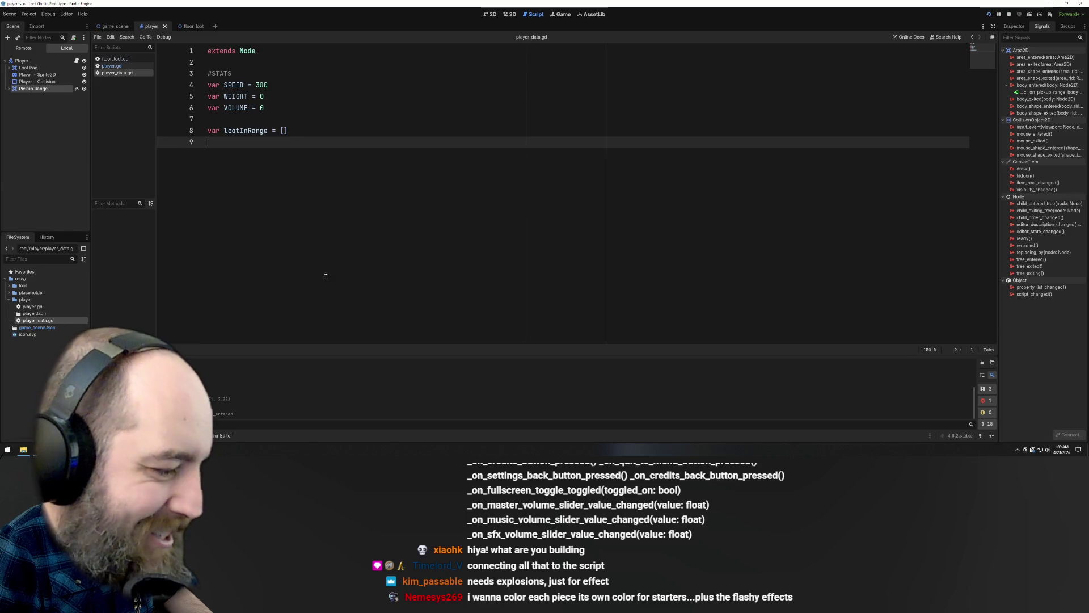
key("F5")
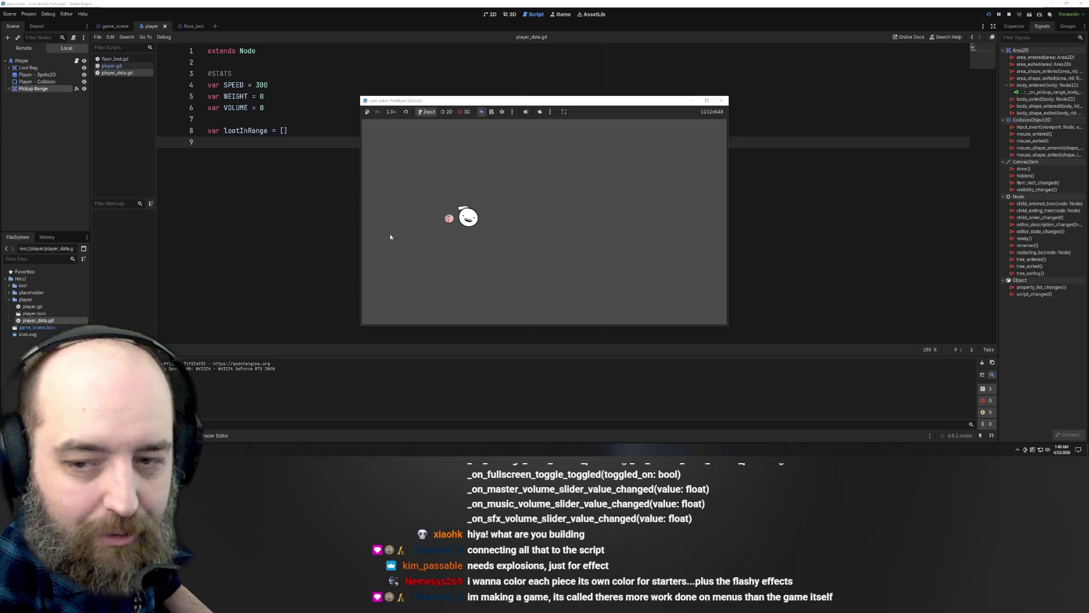
Bring the script editor back over the running game, then the docs browser over the editor
left_click(804, 198)
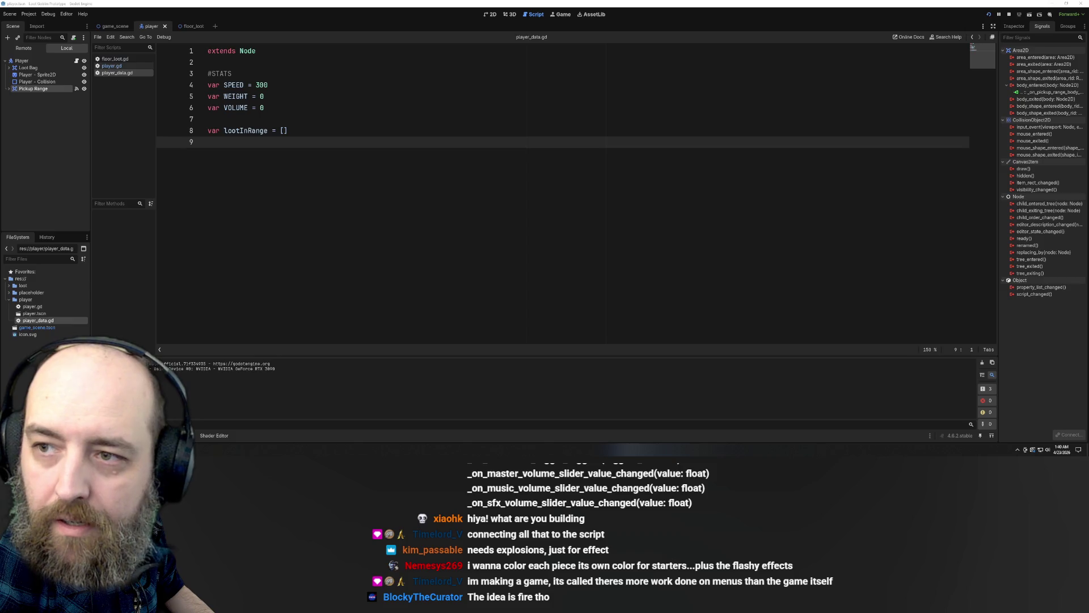
mouse_move(1088, 102)
left_mouse_down()
mouse_move(964, 99)
mouse_move(559, 1)
mouse_move(612, 19)
left_mouse_up()
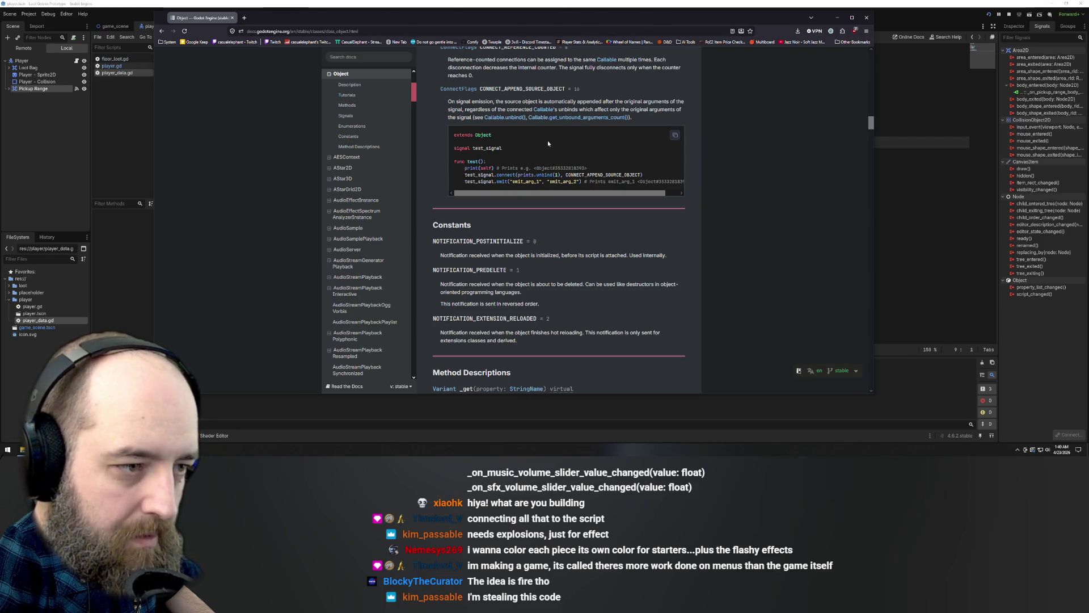
Scroll through the Object class reference page, then focus the Search docs field
scroll(491, 155, "down", 3)
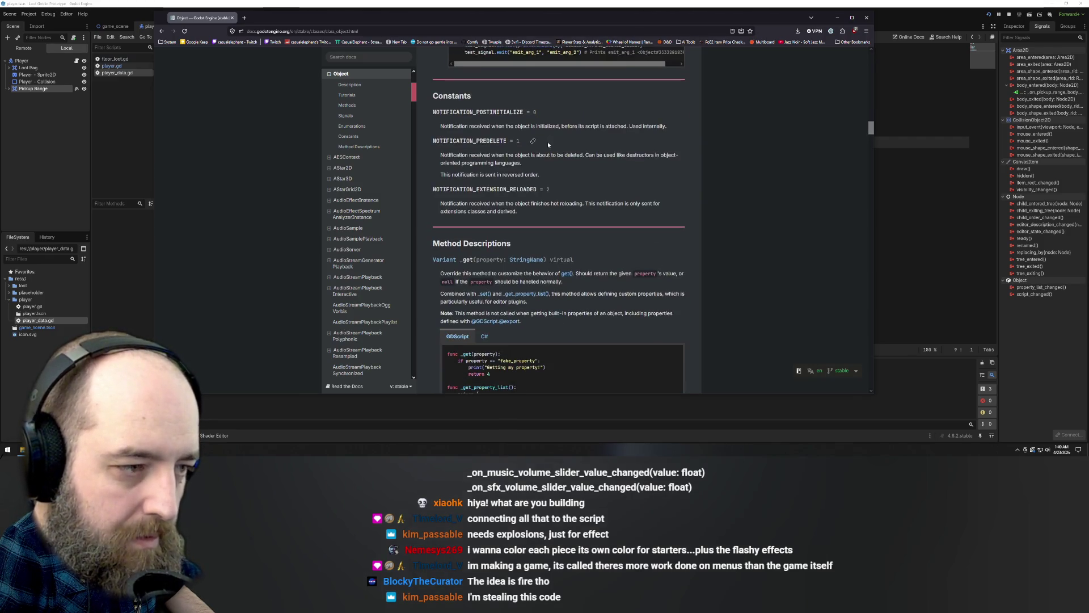
scroll(548, 147, "up", 7)
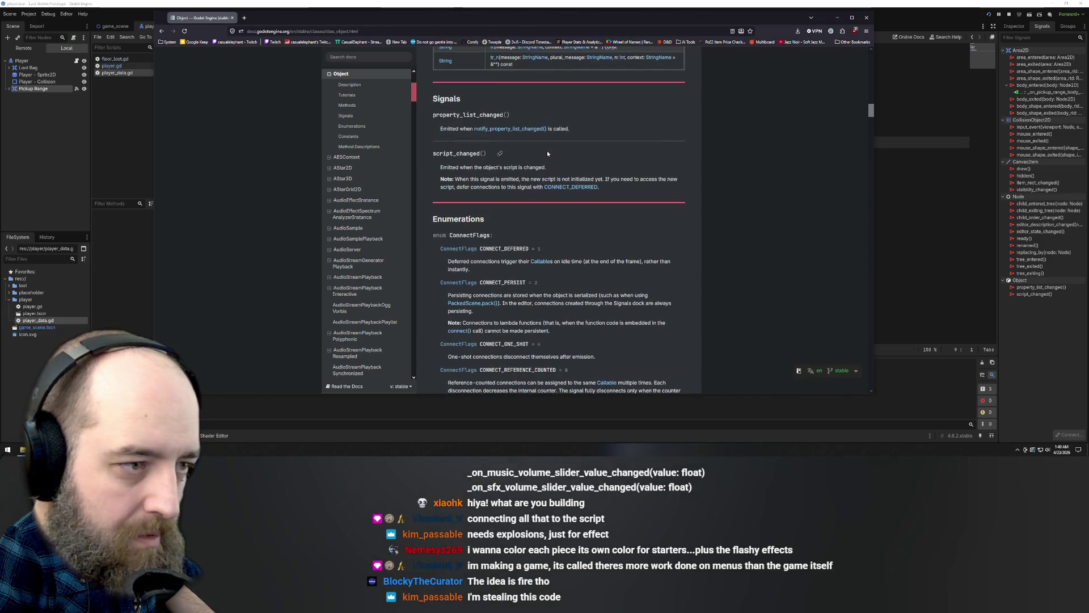
scroll(547, 151, "up", 10)
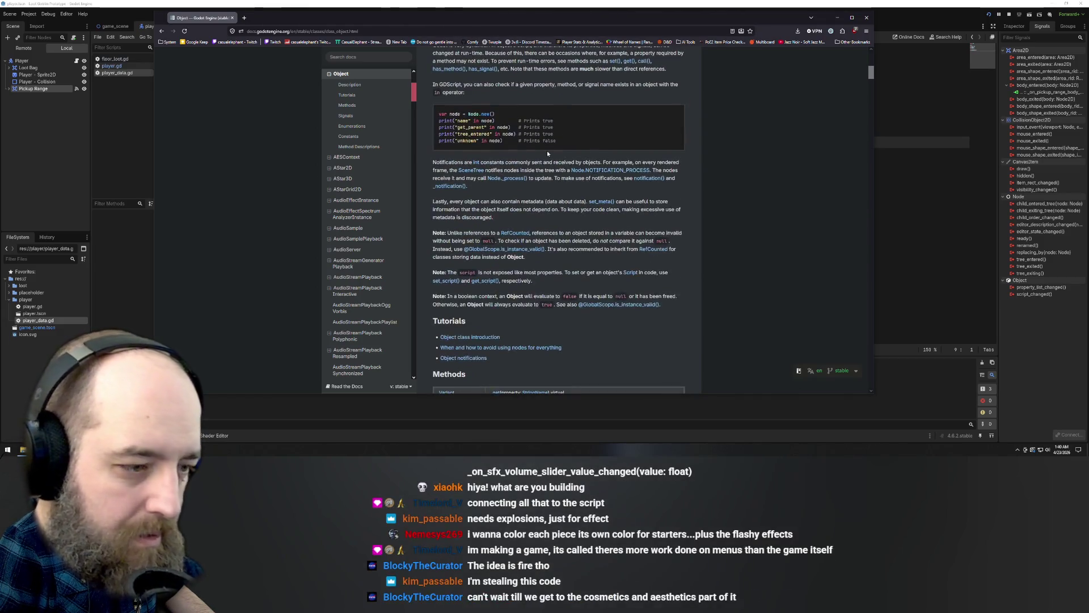
scroll(621, 209, "up", 6)
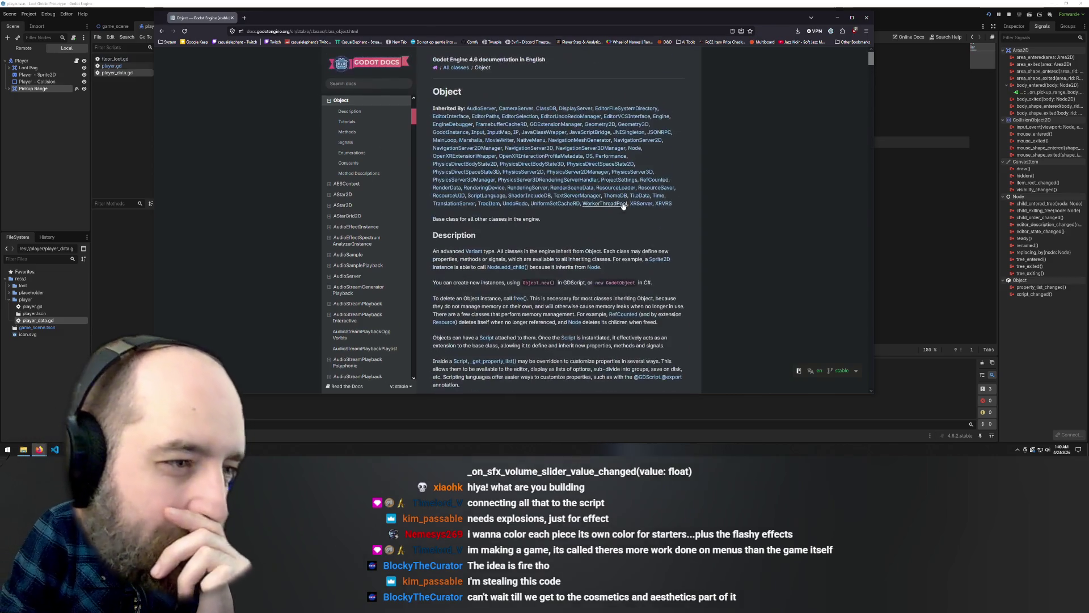
scroll(627, 202, "down", 3)
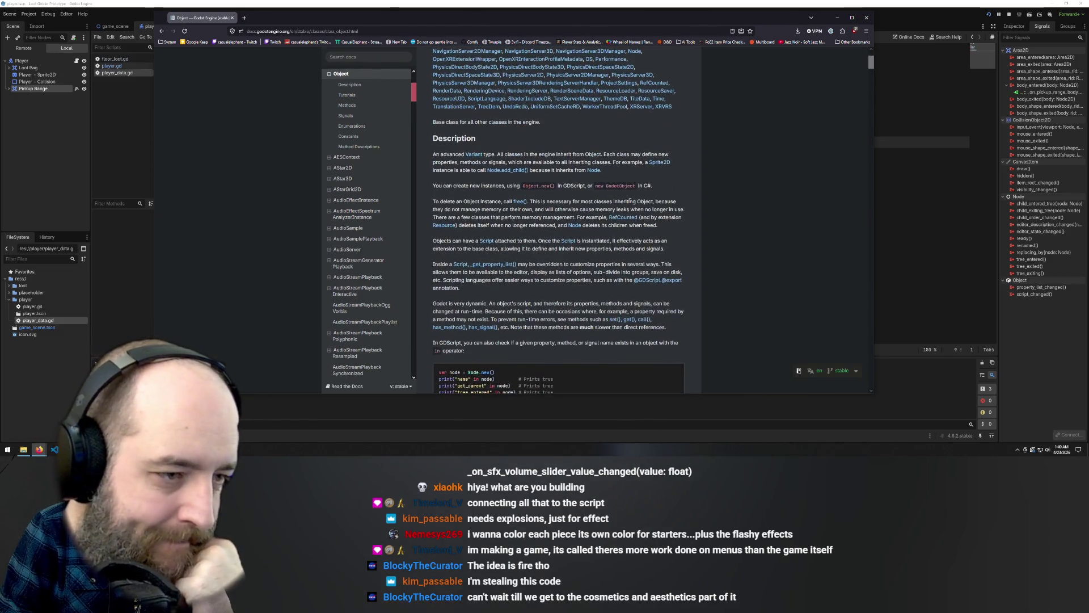
scroll(630, 202, "down", 5)
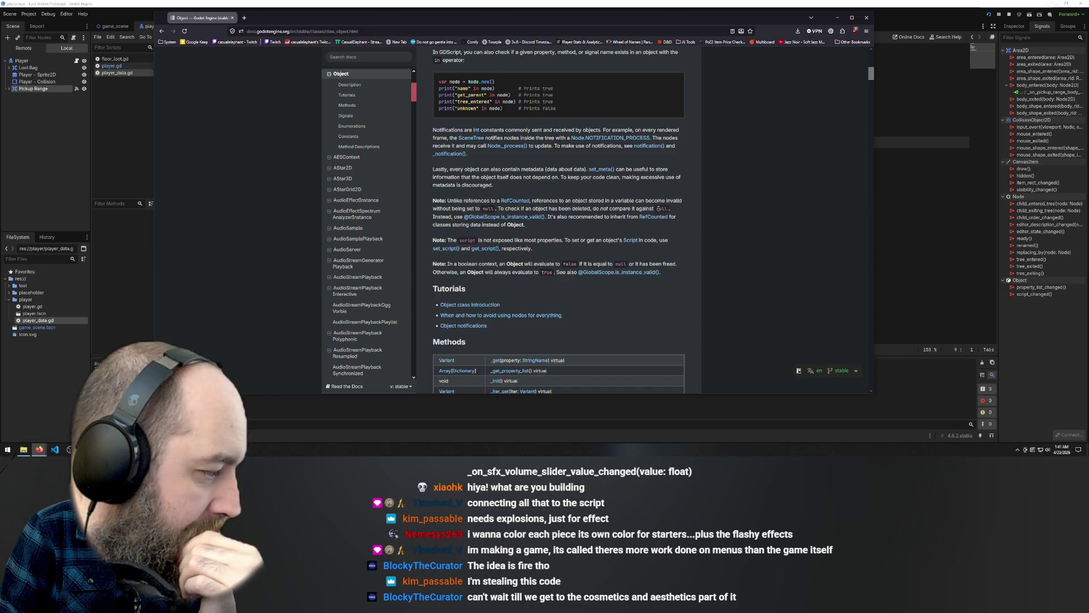
scroll(366, 171, "up", 3)
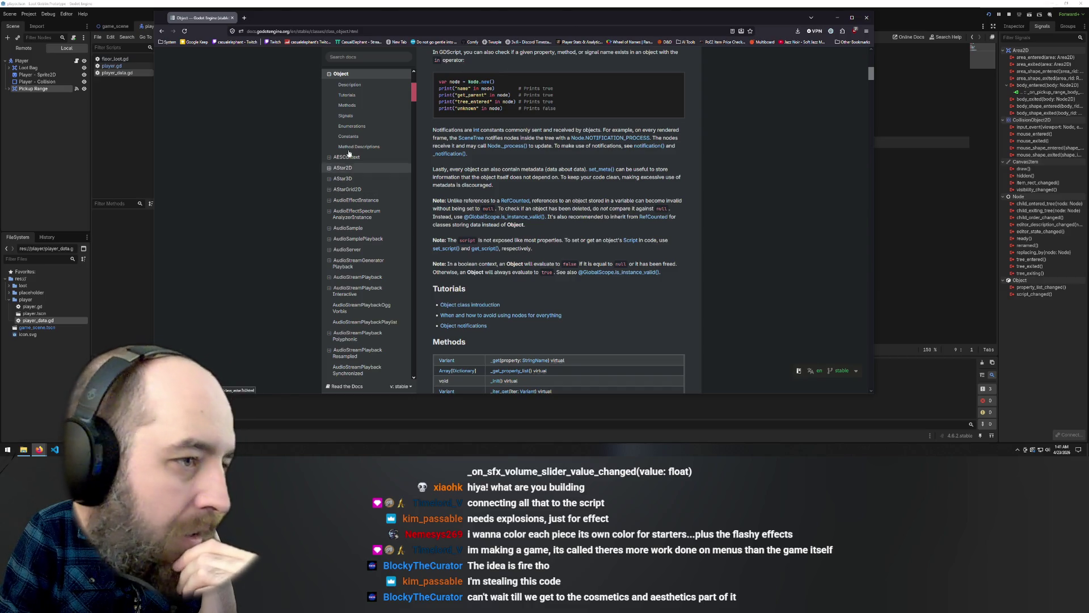
scroll(472, 180, "up", 10)
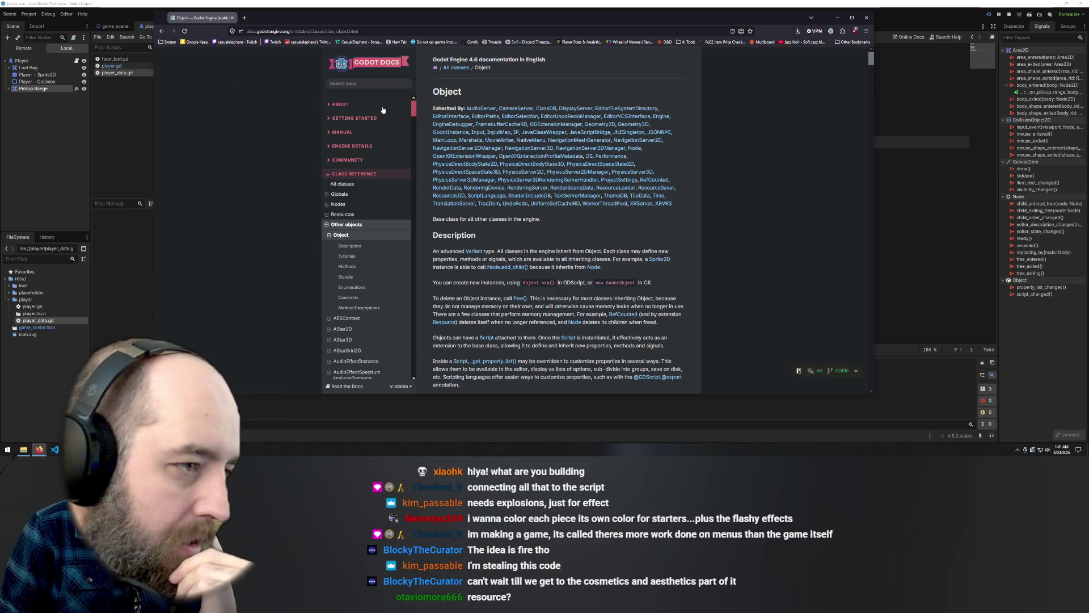
left_click(365, 82)
left_click(366, 85)
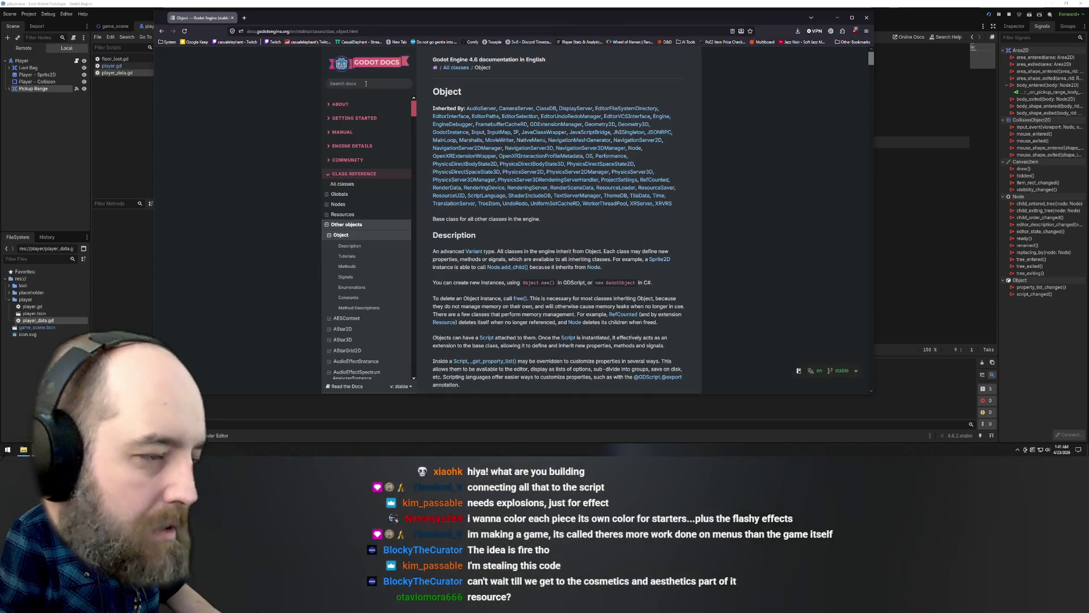
Search the docs for 'resource', read the Resource class page, and return to player_data.gd
left_click(366, 86)
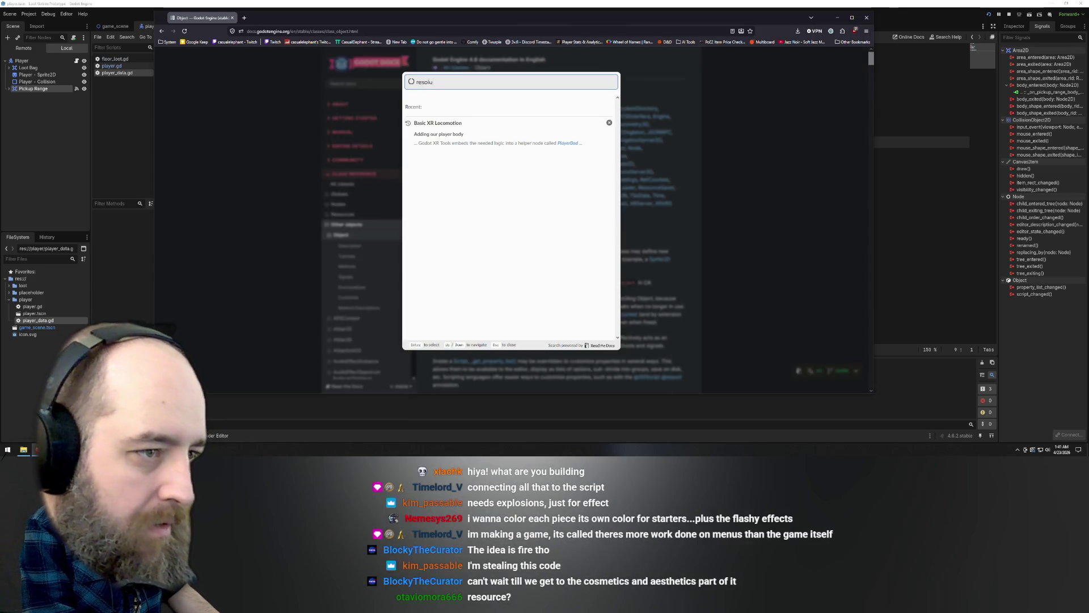
type("re")
key("BackSpace")
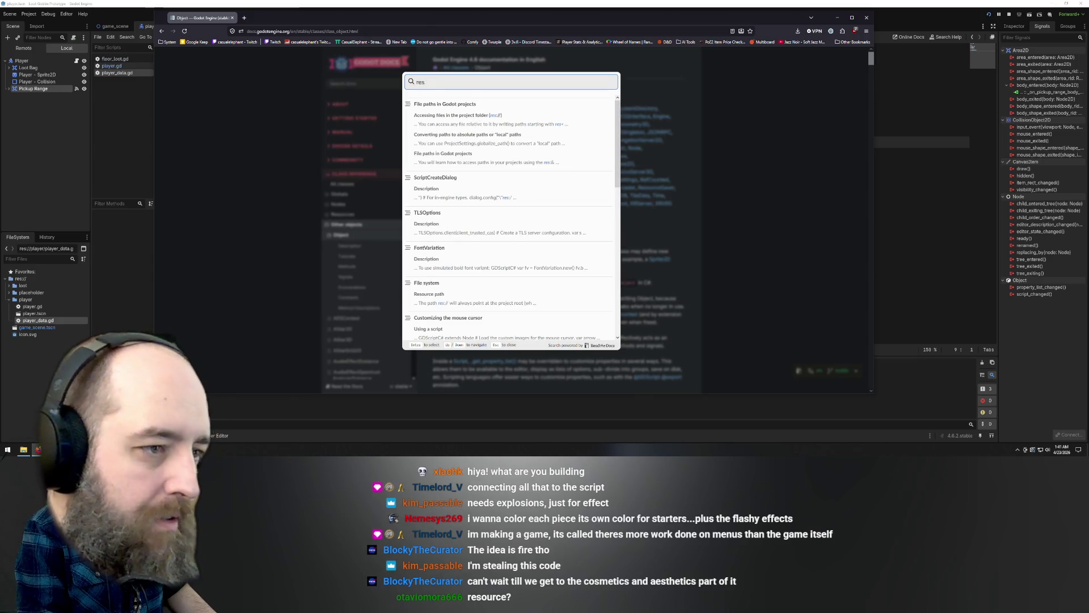
type("urce")
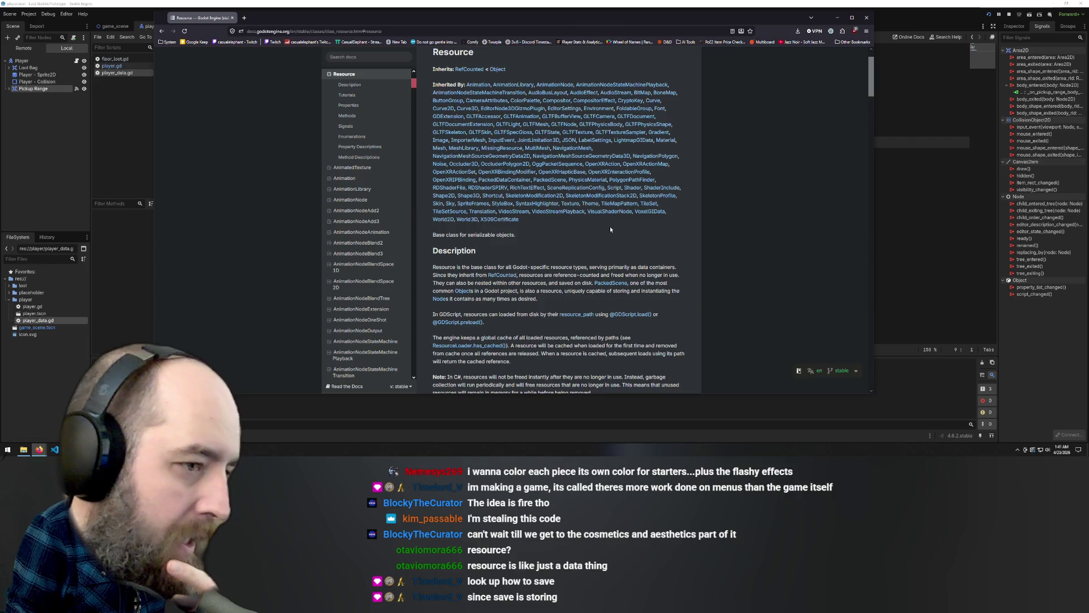
scroll(624, 249, "down", 4)
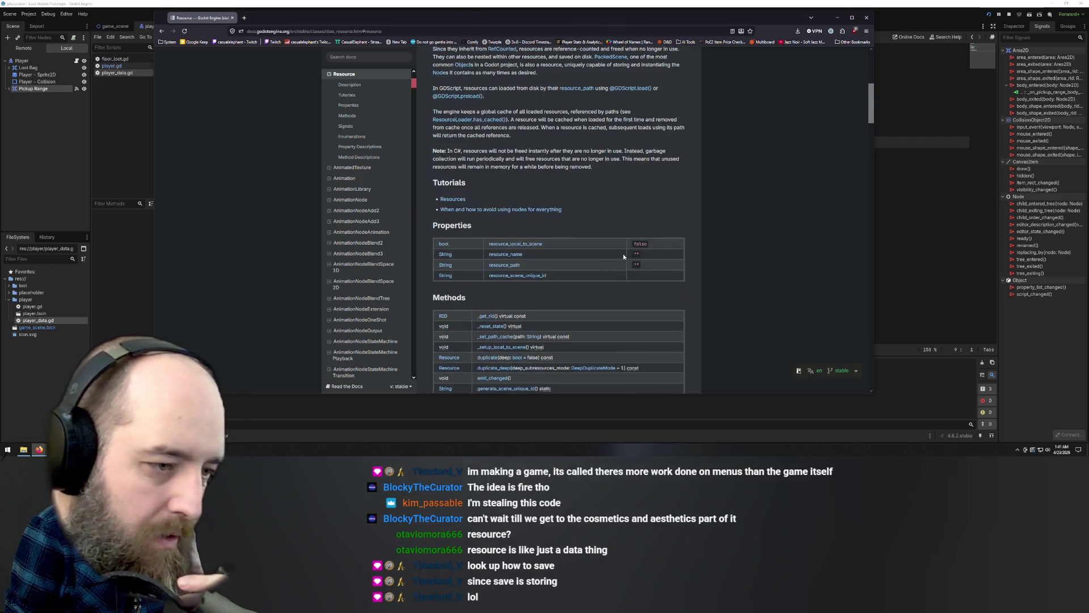
scroll(568, 215, "down", 1)
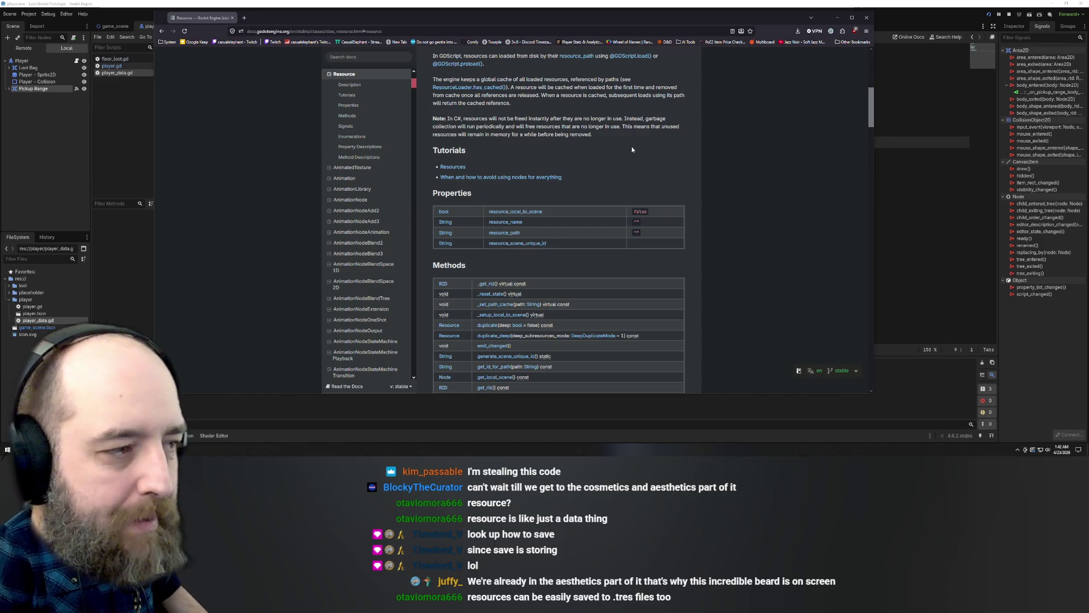
left_click(933, 103)
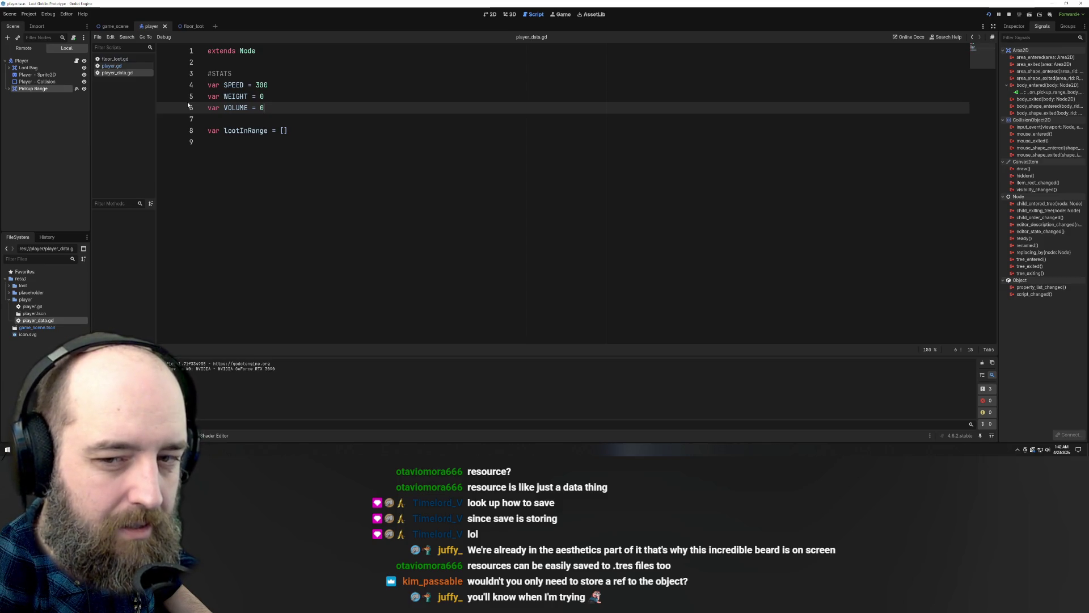
Add line 10 below lootInRange in player_data.gd and begin it with 'class'
left_click(272, 182)
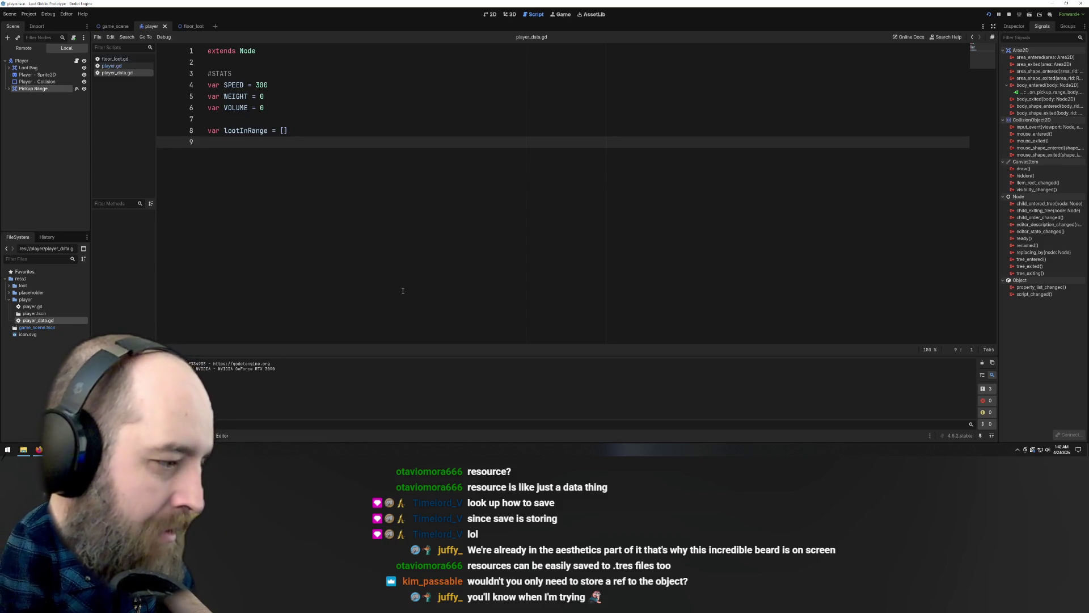
key("Return")
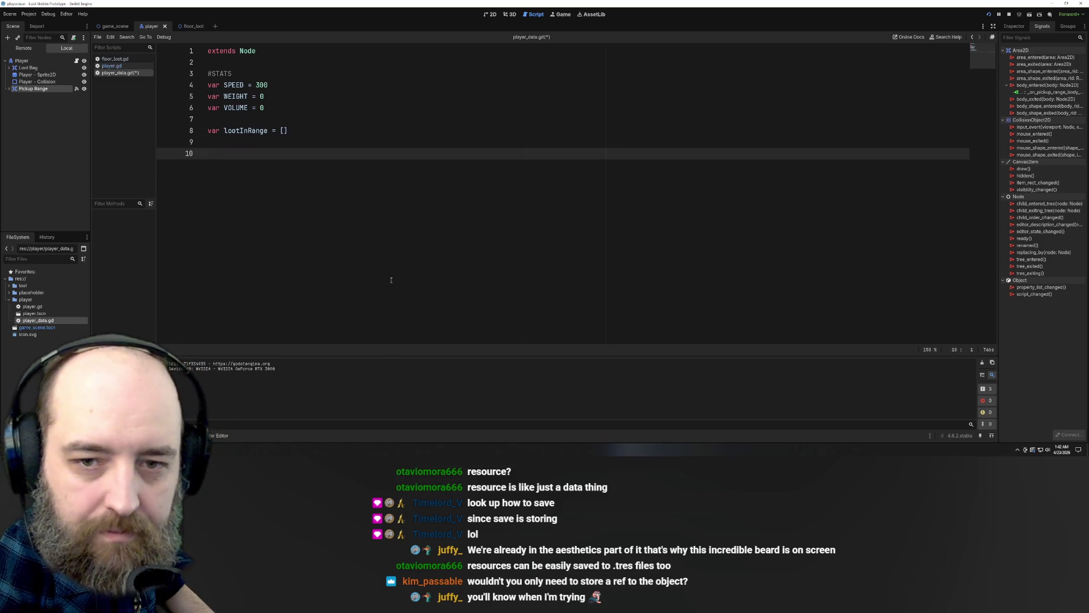
type("res")
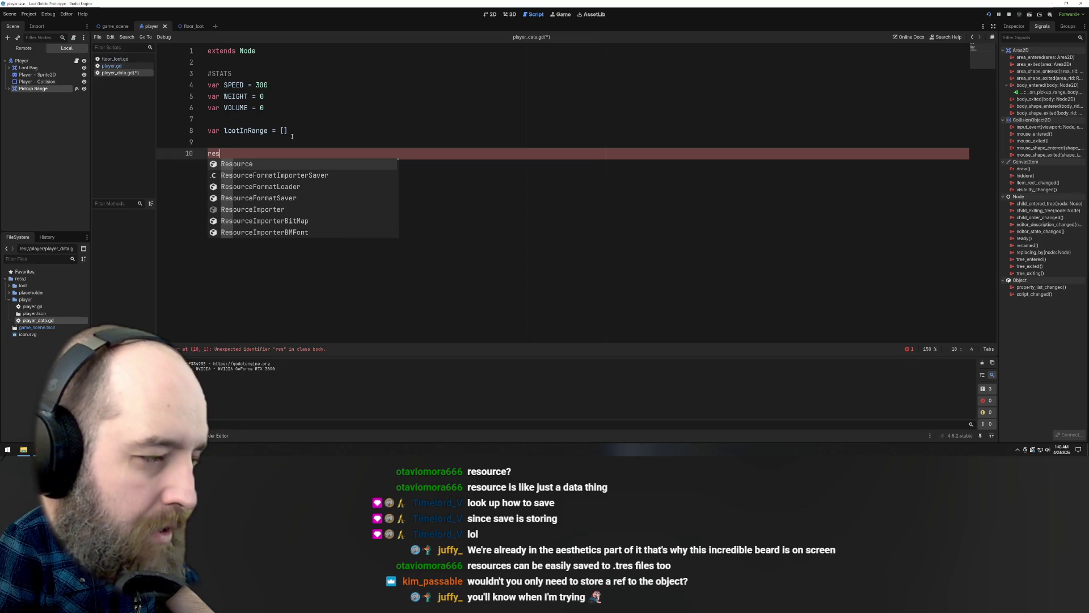
key("BackSpace")
key("BackSpace")
key("BackSpace")
type("var")
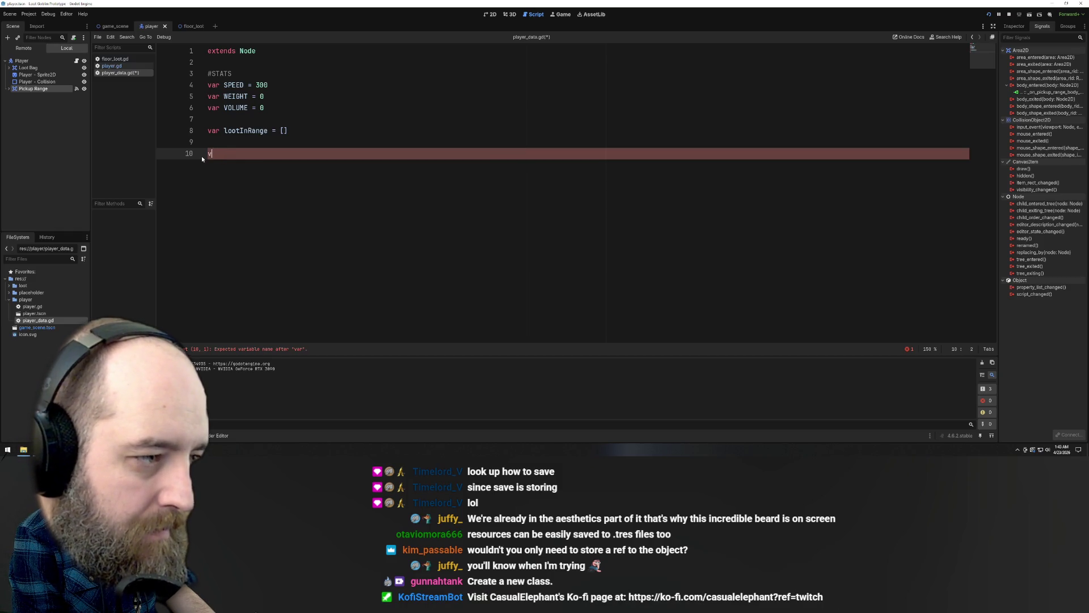
key("BackSpace")
type("class")
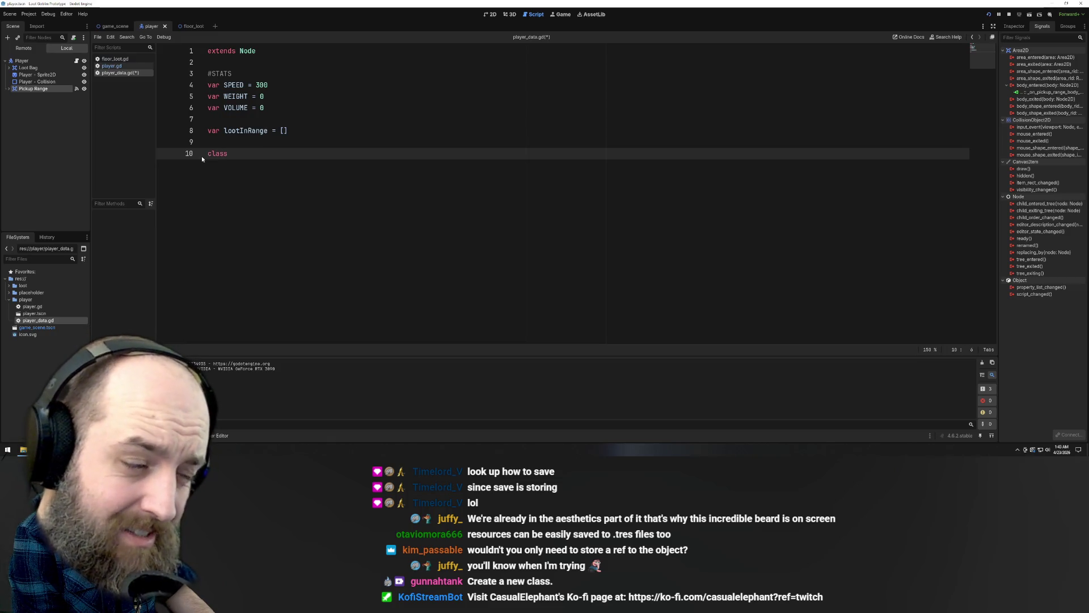
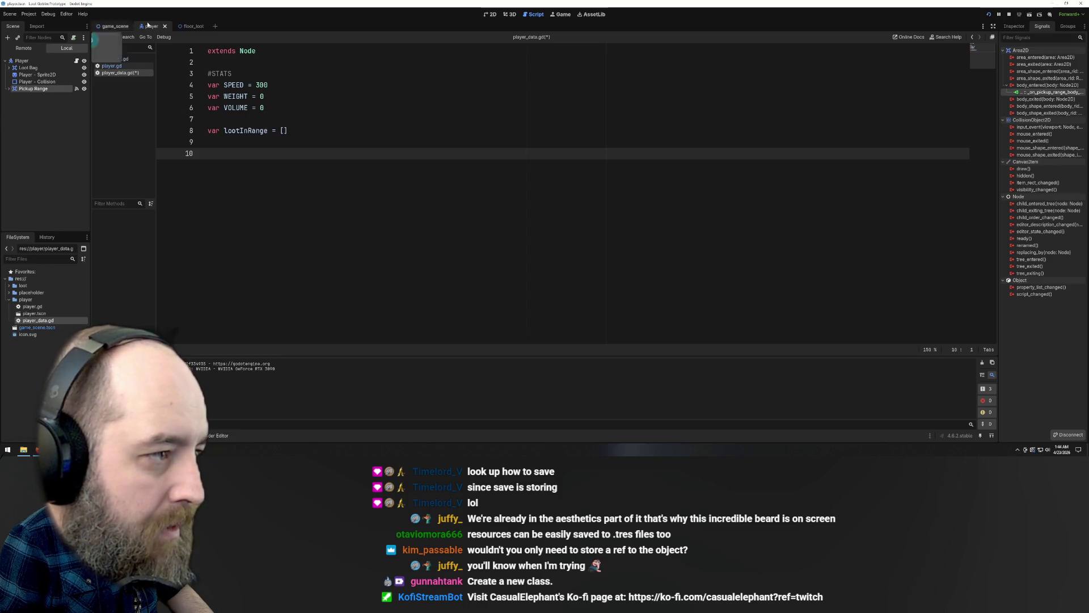
Look through the game_scene and floor_loot tabs, then return to the player scene and open player.gd
left_click(105, 27)
left_click(156, 27)
left_click(184, 27)
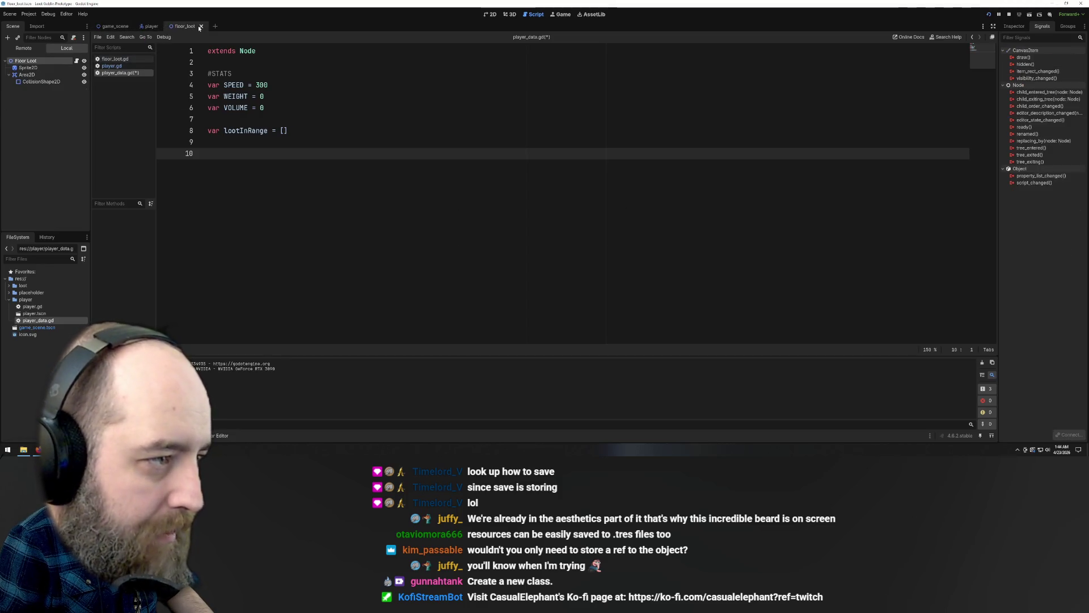
left_click(152, 27)
left_click(485, 15)
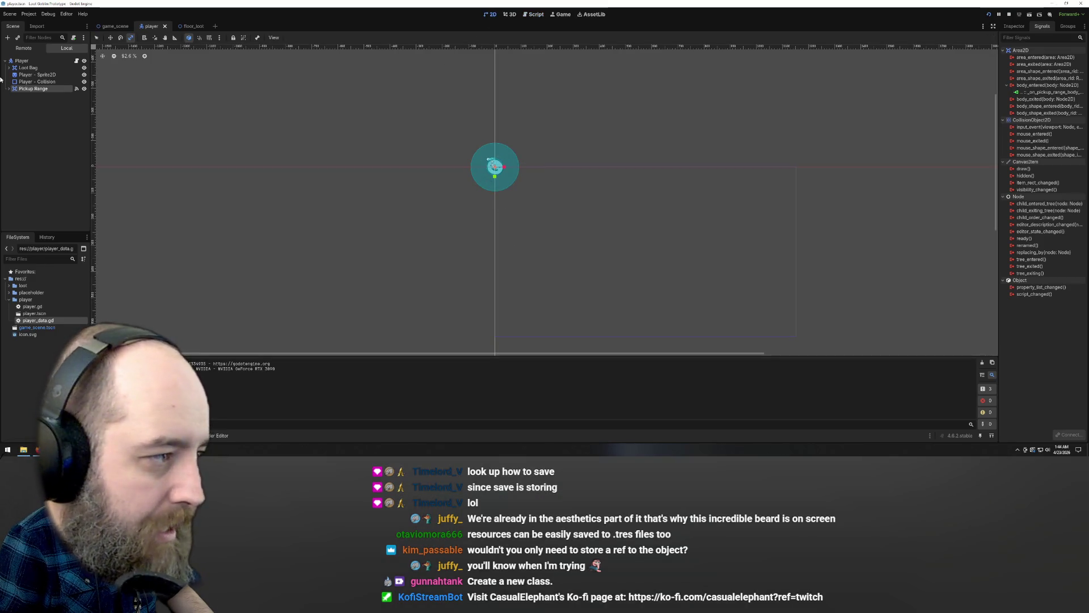
left_click(527, 14)
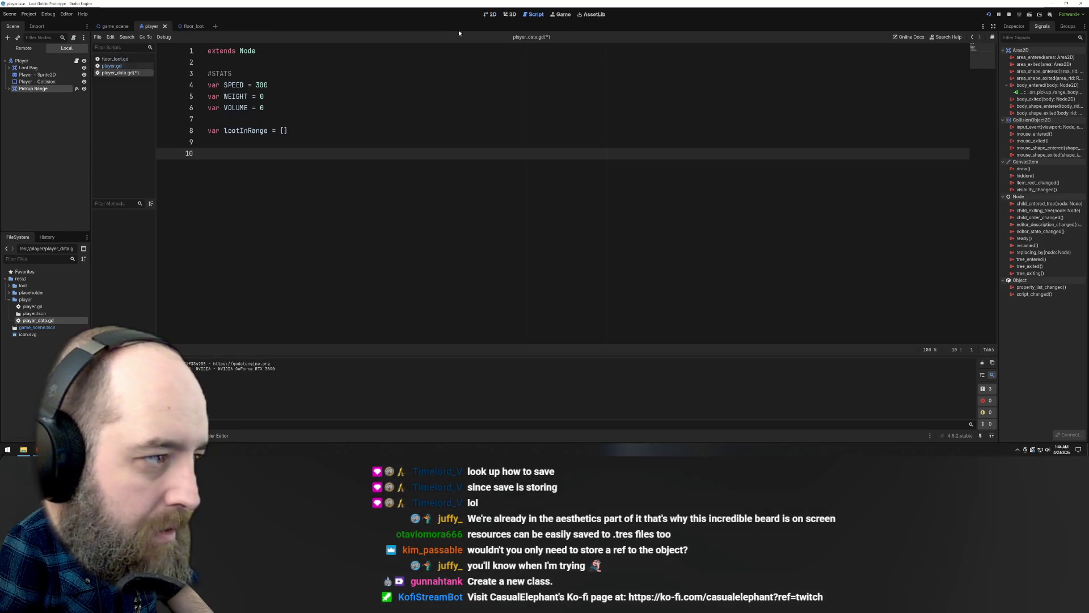
left_click(114, 66)
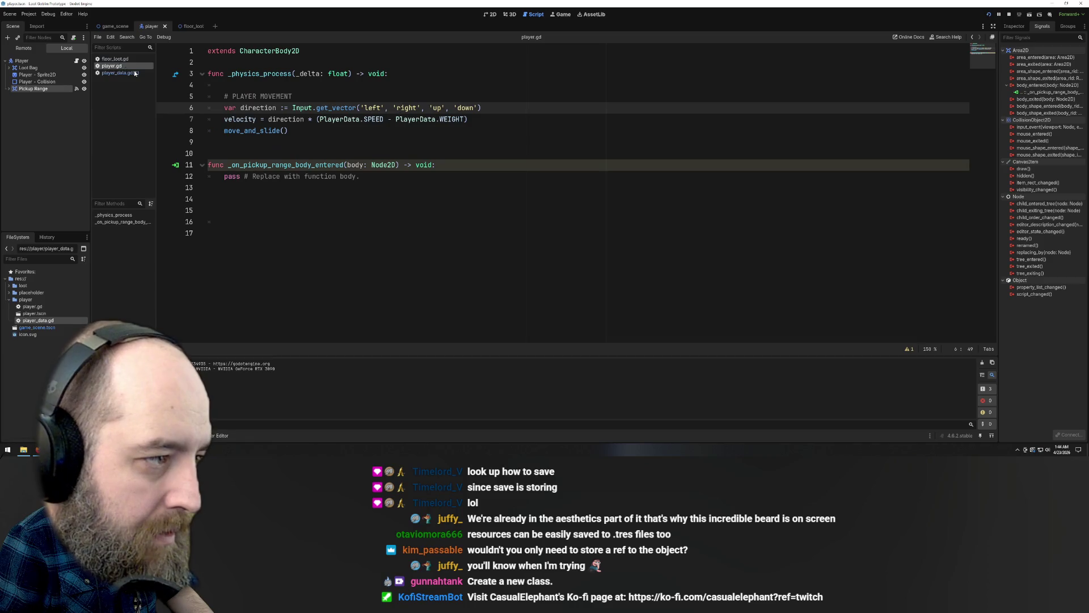
Tidy player.gd's blank lines and declare func playerMovement() -> void: above the pickup stub
left_click(238, 236)
key("BackSpace")
key("BackSpace")
key("BackSpace")
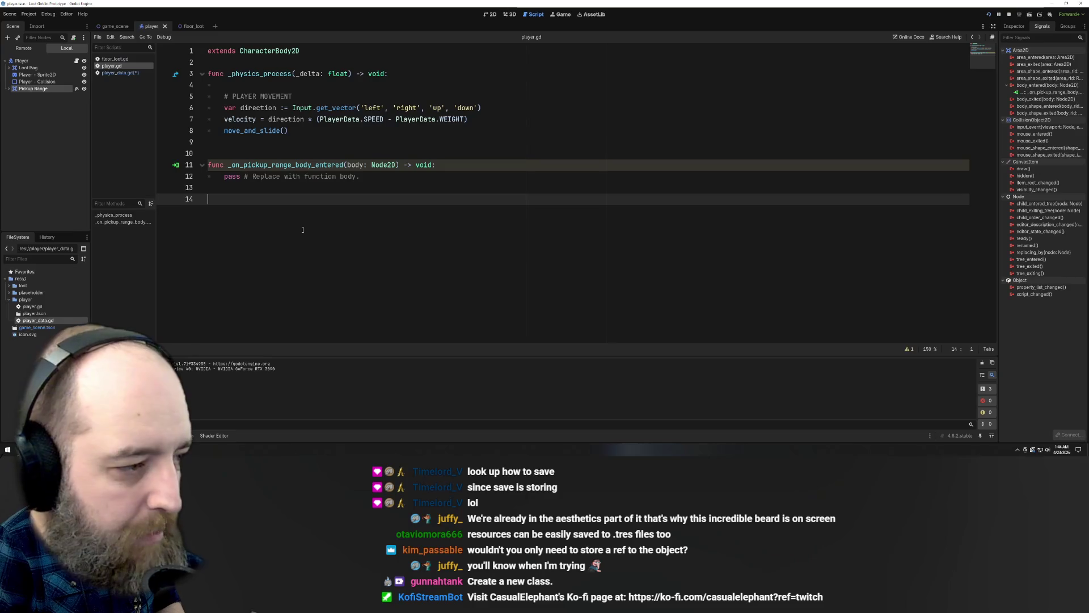
key("BackSpace")
key("BackSpace")
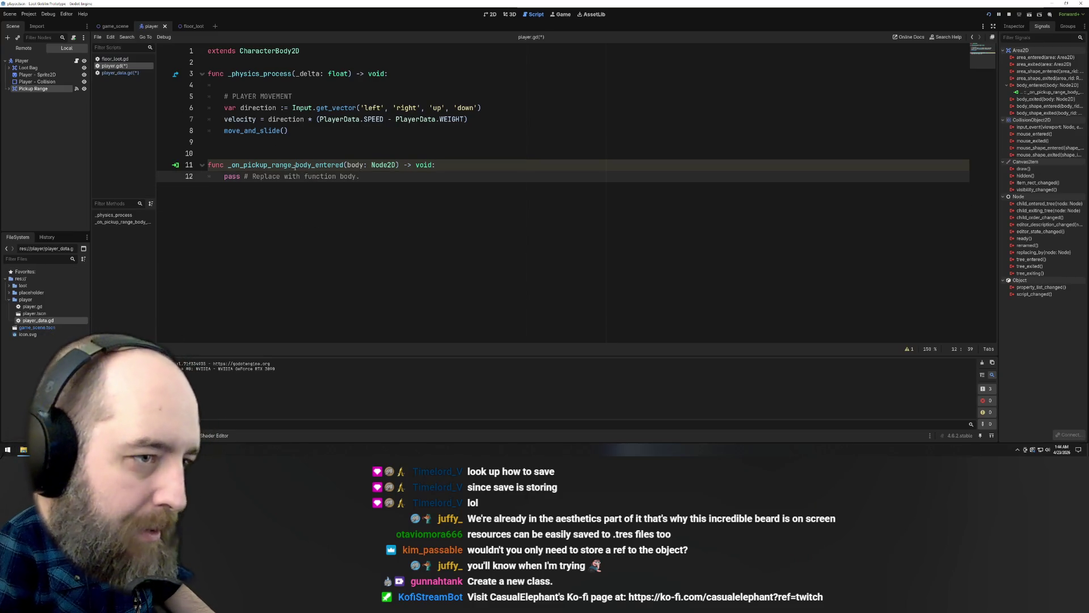
key("Up")
key("Up")
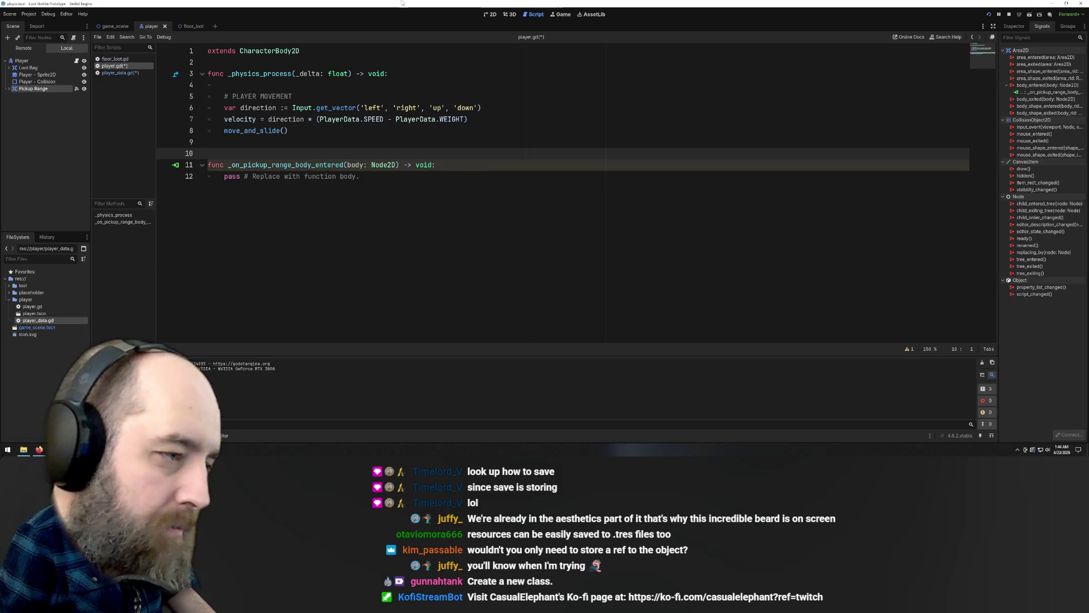
left_click(401, 204)
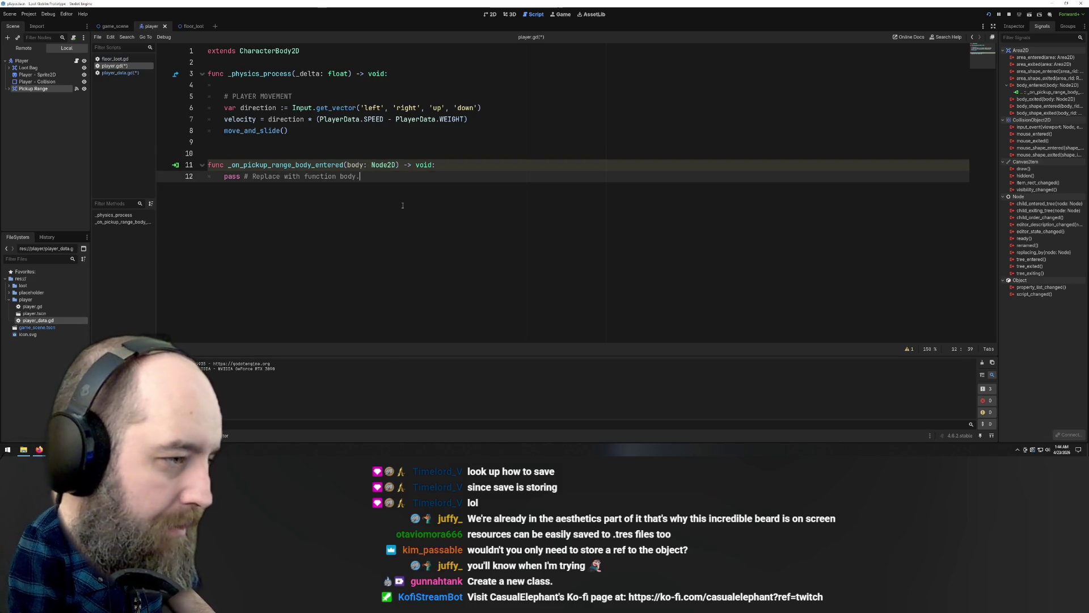
key("Return")
key("Return")
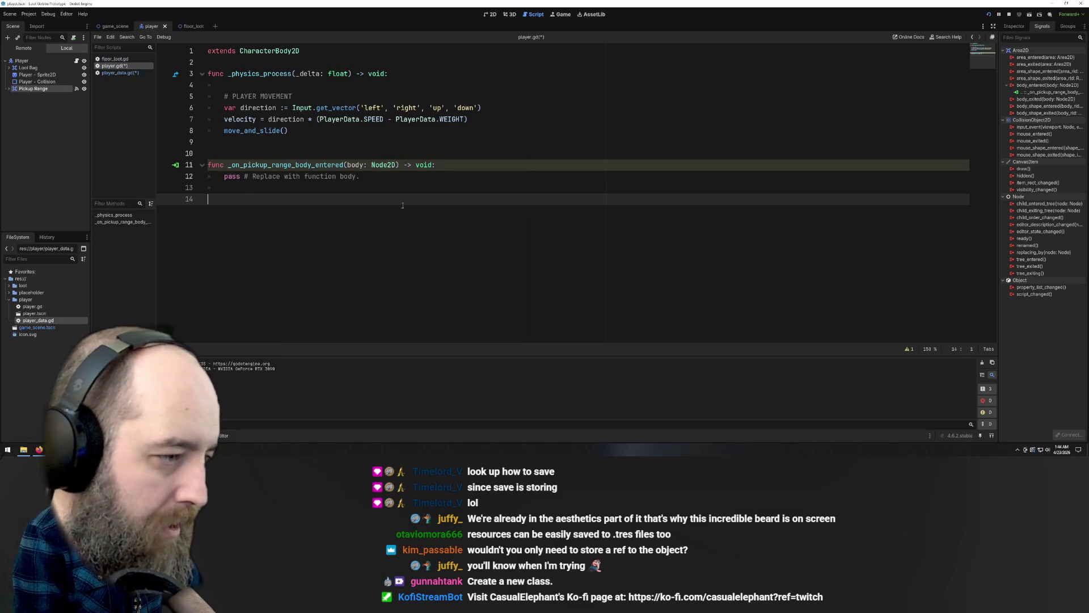
left_click(239, 154)
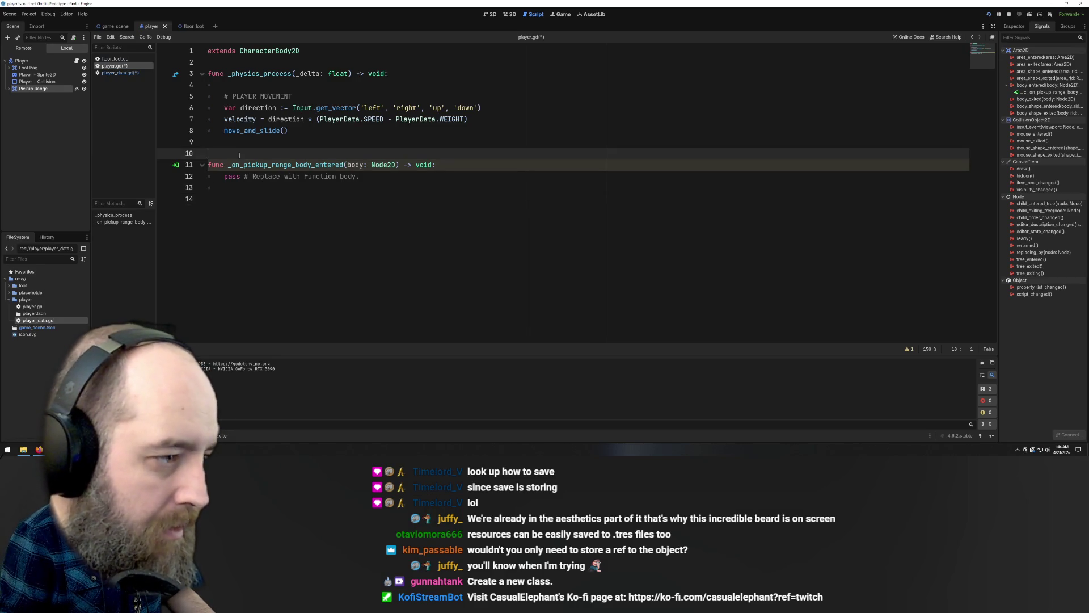
key("Return")
key("Up")
type("func")
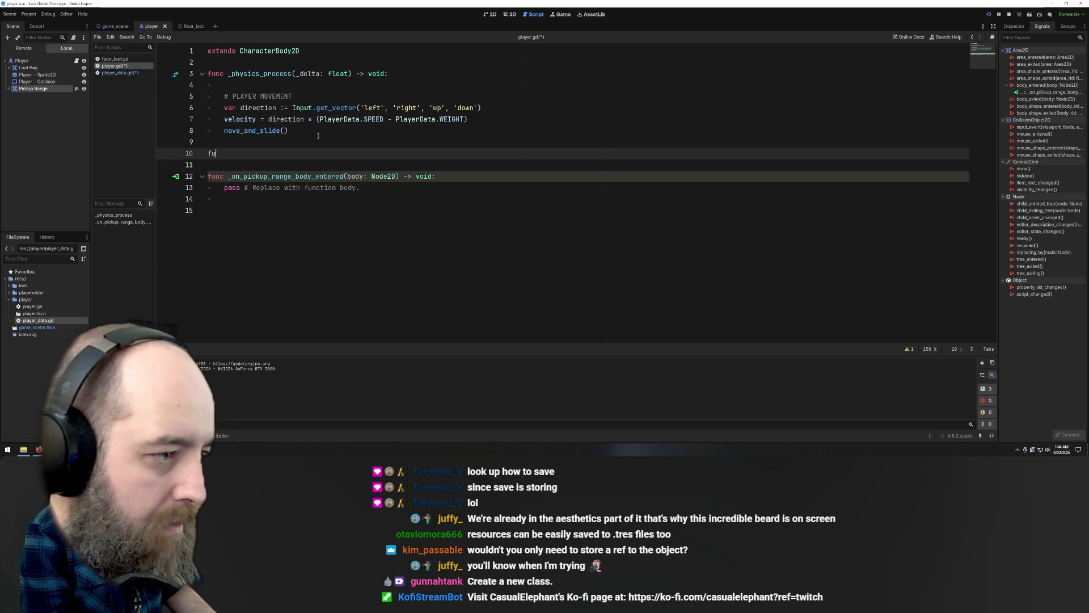
type(" playerM<")
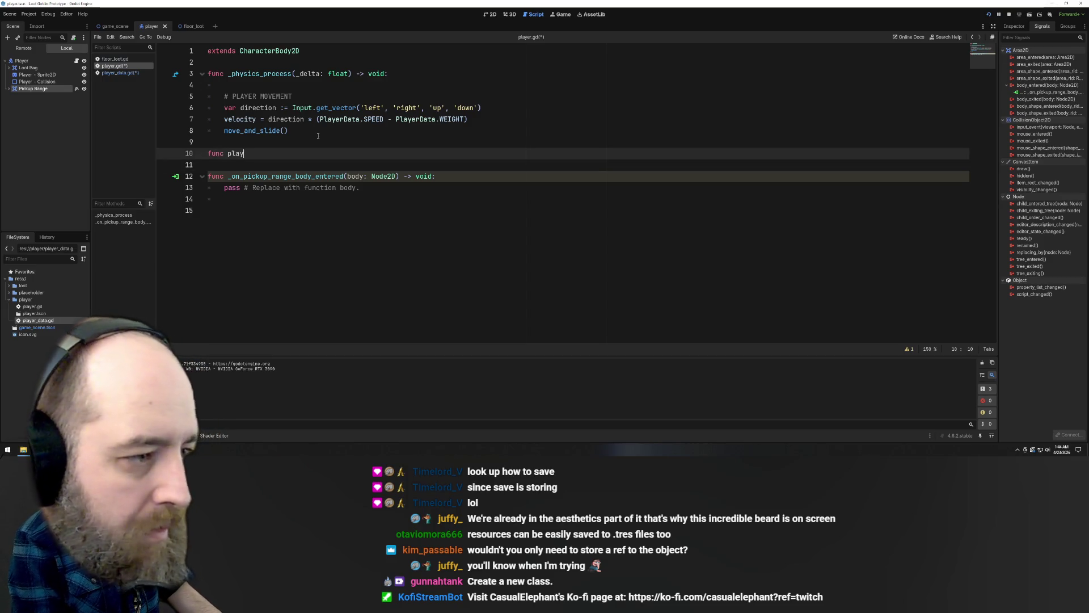
key("BackSpace")
type("ovement")
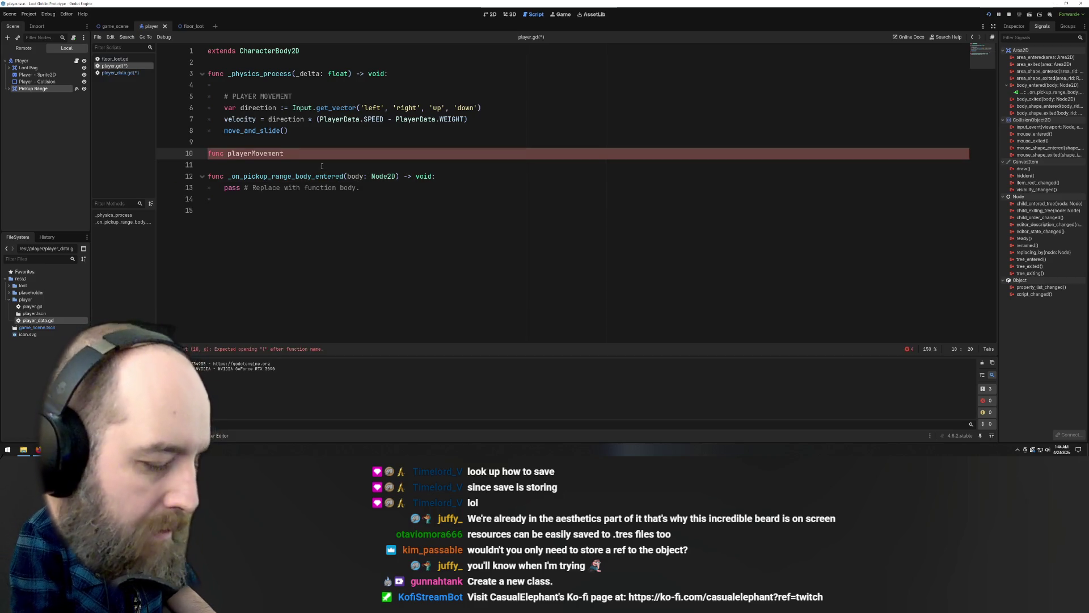
type(" (")
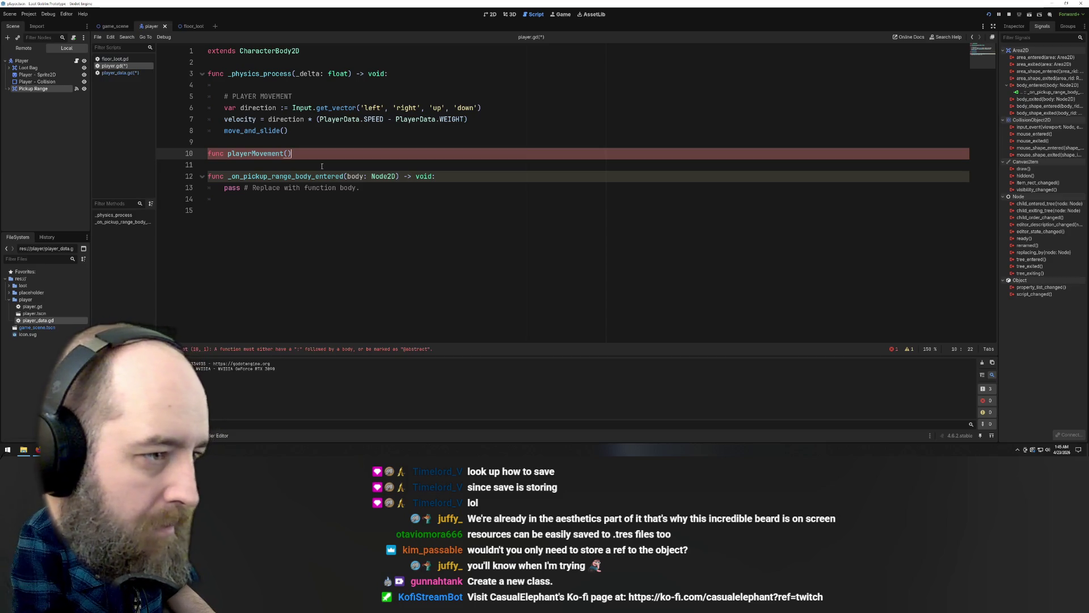
type("> void:")
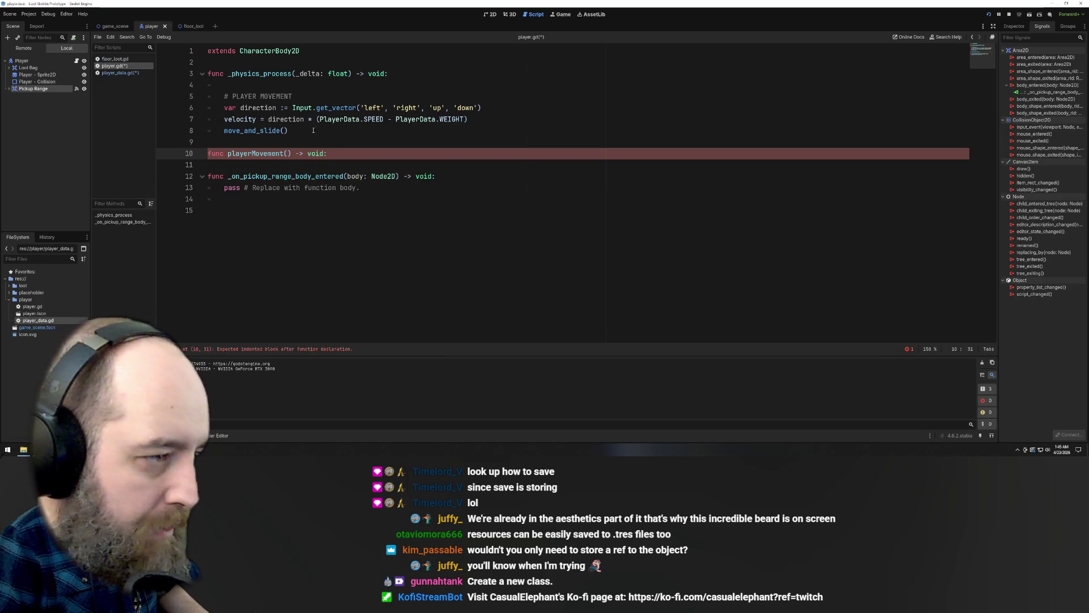
Move the direction, velocity and move_and_slide lines into playerMovement and call playerMovement() from _physics_process
left_click_drag(313, 130, 208, 107)
key("ctrl+x")
left_click(337, 144)
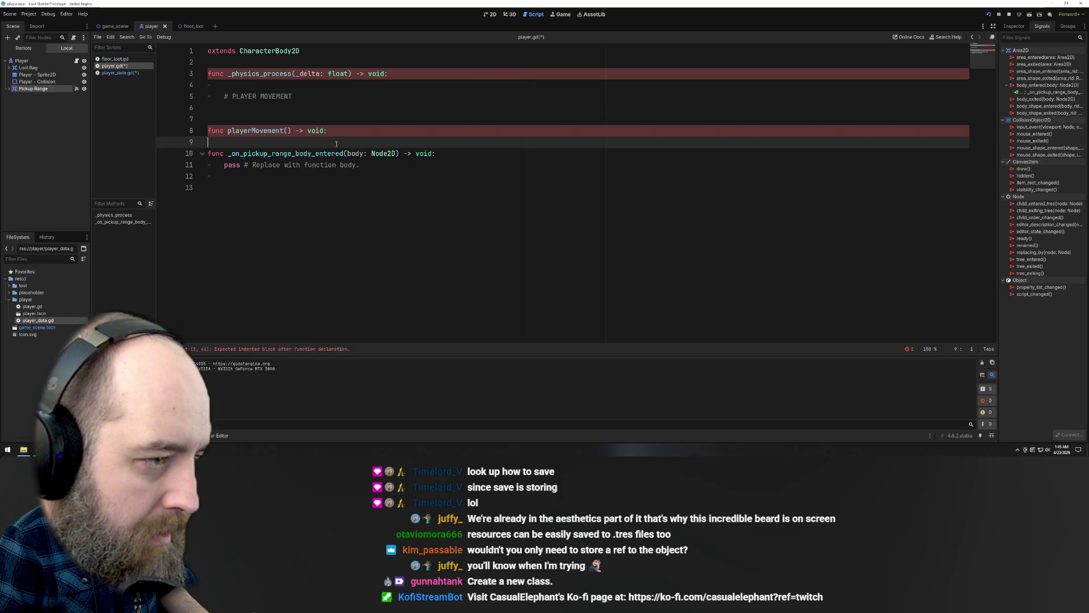
key("ctrl+v")
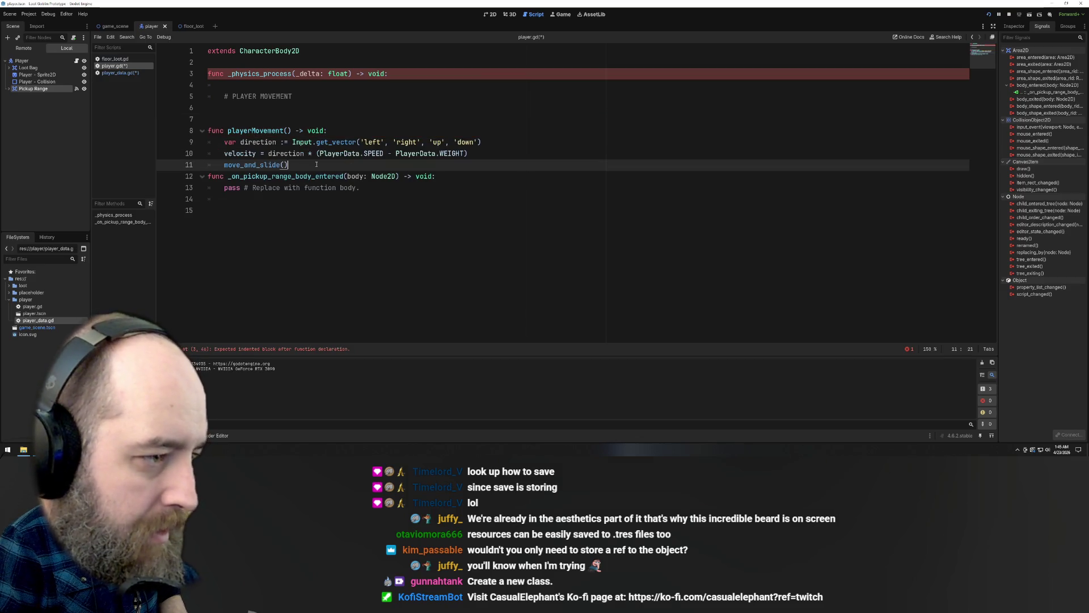
key("Return")
mouse_move(228, 131)
left_mouse_down()
mouse_move(292, 131)
mouse_move(289, 96)
mouse_move(169, 103)
left_mouse_up()
key("ctrl+c")
left_click(238, 85)
key("ctrl+v")
key("BackSpace")
key("BackSpace")
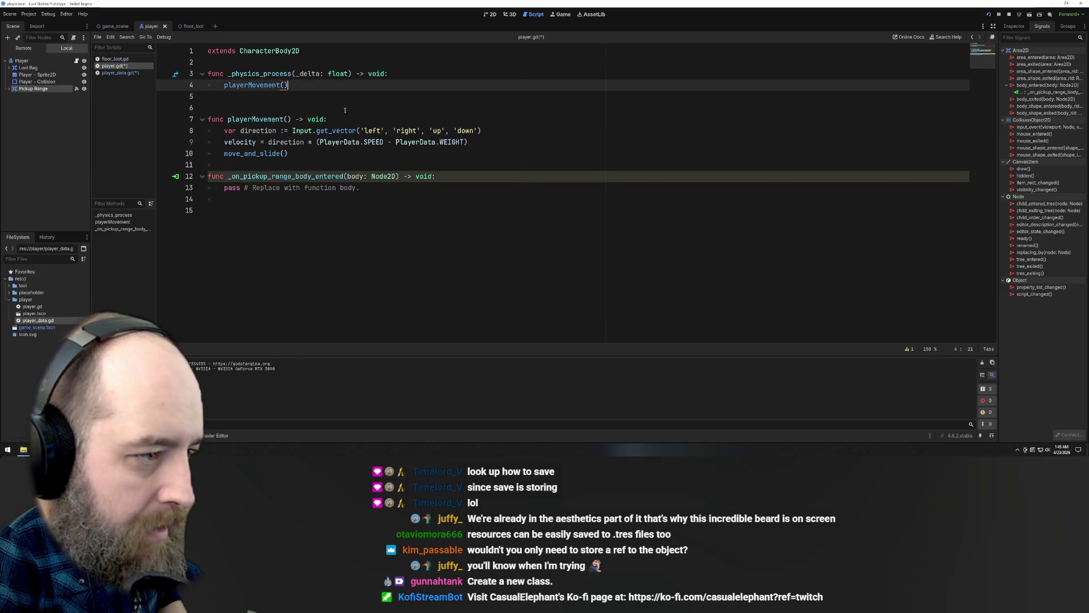
key("Down")
key("Down")
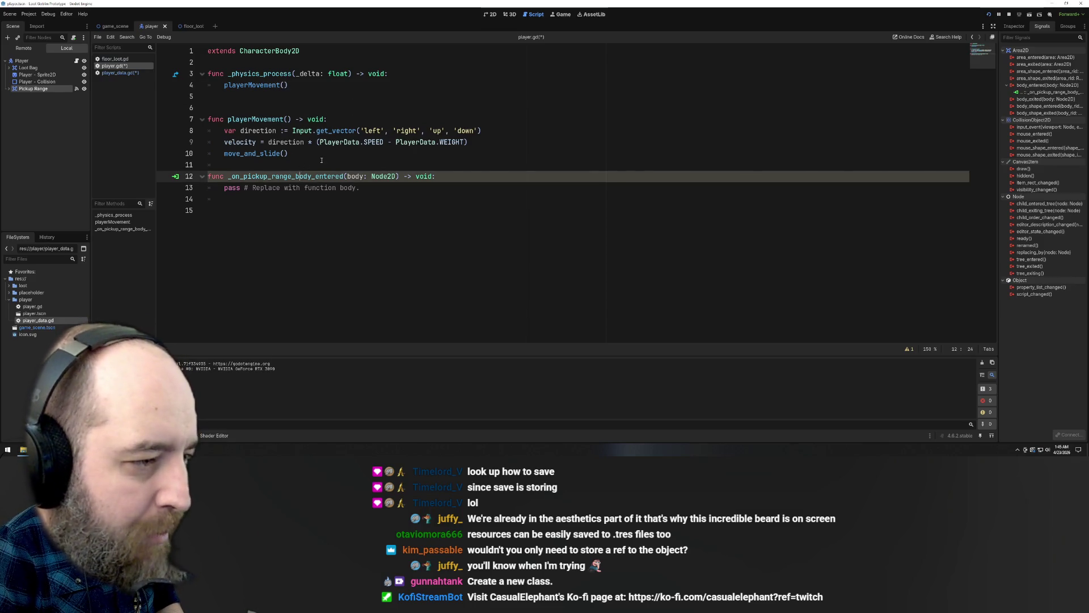
left_click(344, 162)
key("BackSpace")
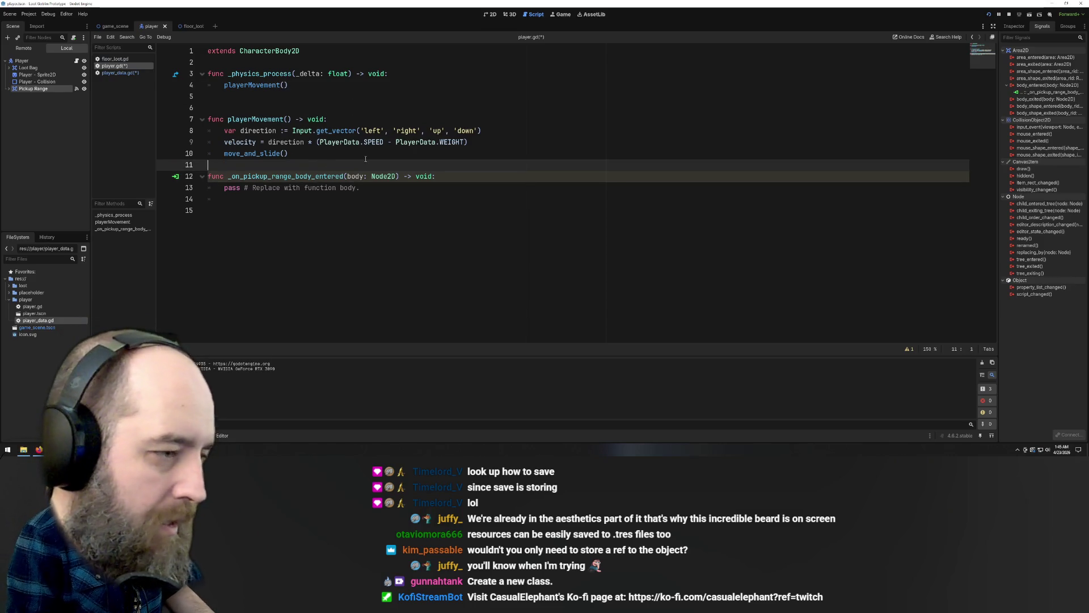
key("Return")
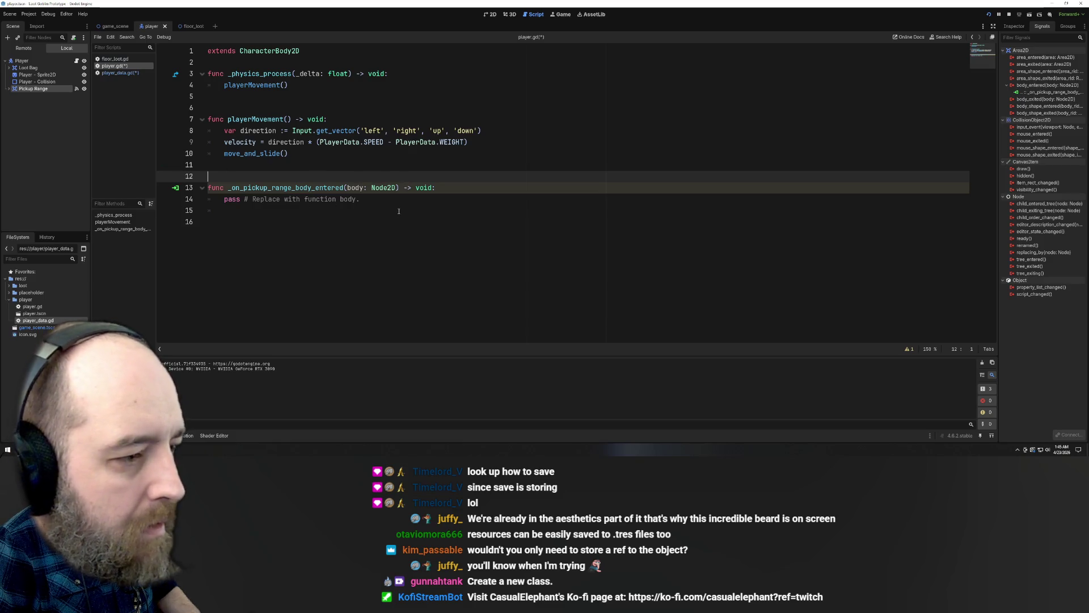
Cut the _on_pickup_range_body_entered stub and its pass line from the end of player.gd
left_click_drag(399, 211, 29, 185)
key("BackSpace")
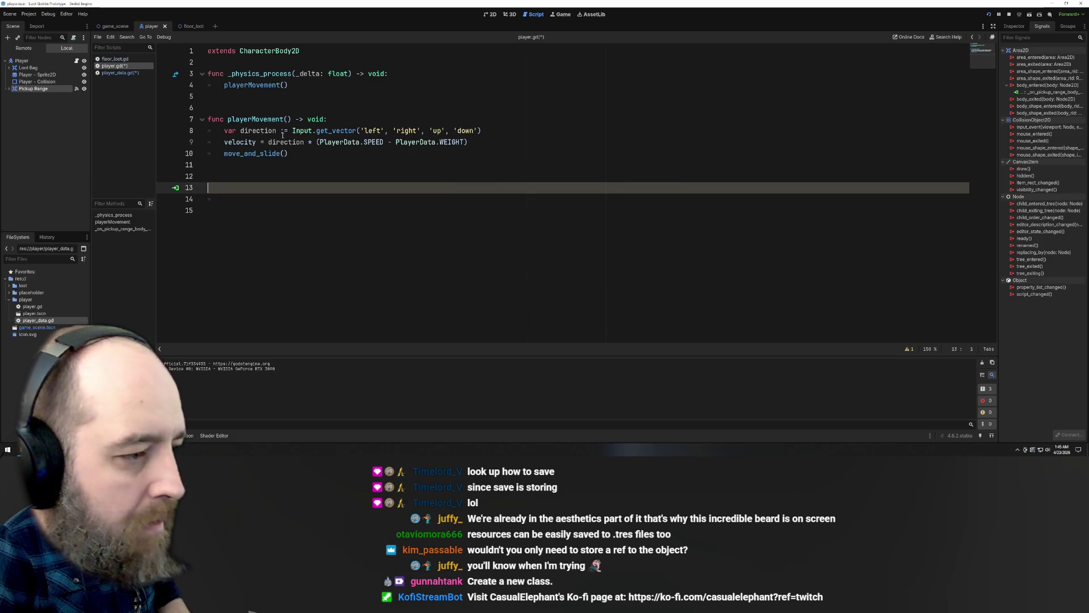
key("BackSpace")
left_click(262, 103)
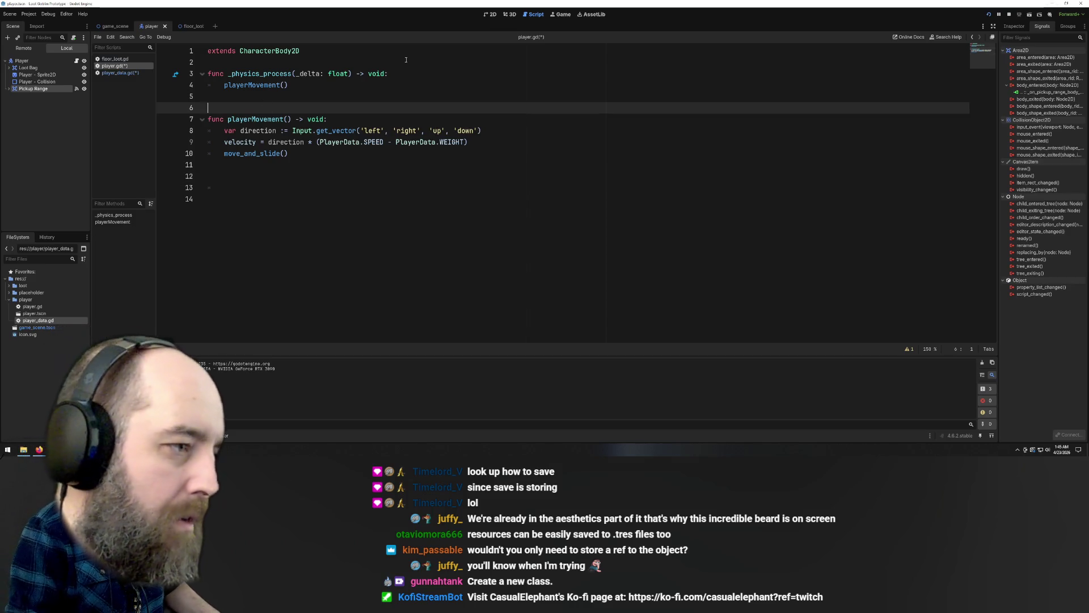
Paste the _on_pickup_range_body_entered stub between _physics_process and playerMovement, separated by blank lines
key("ctrl+v")
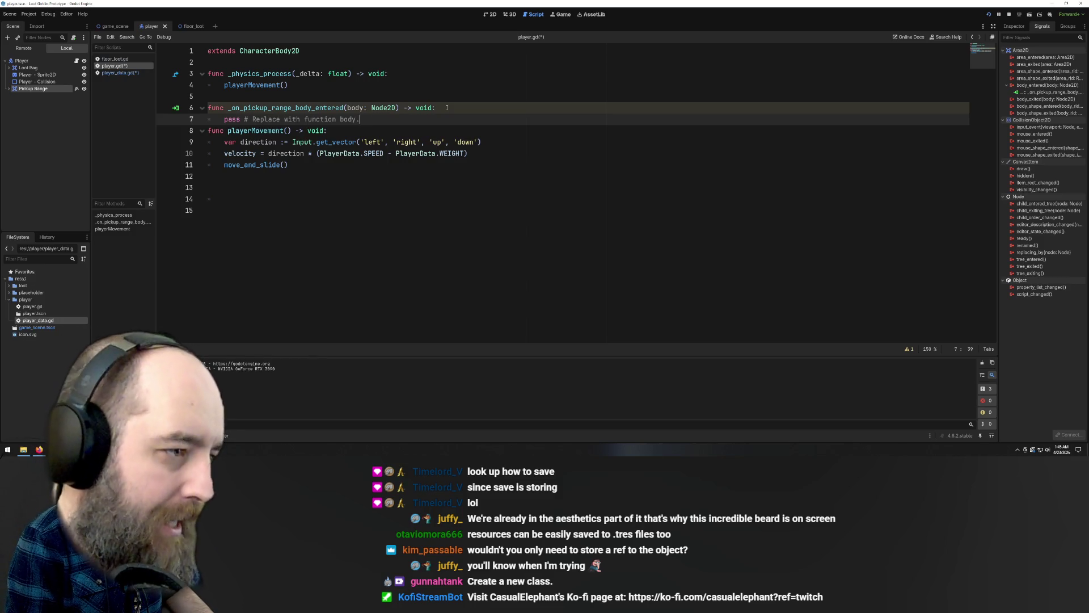
key("Return")
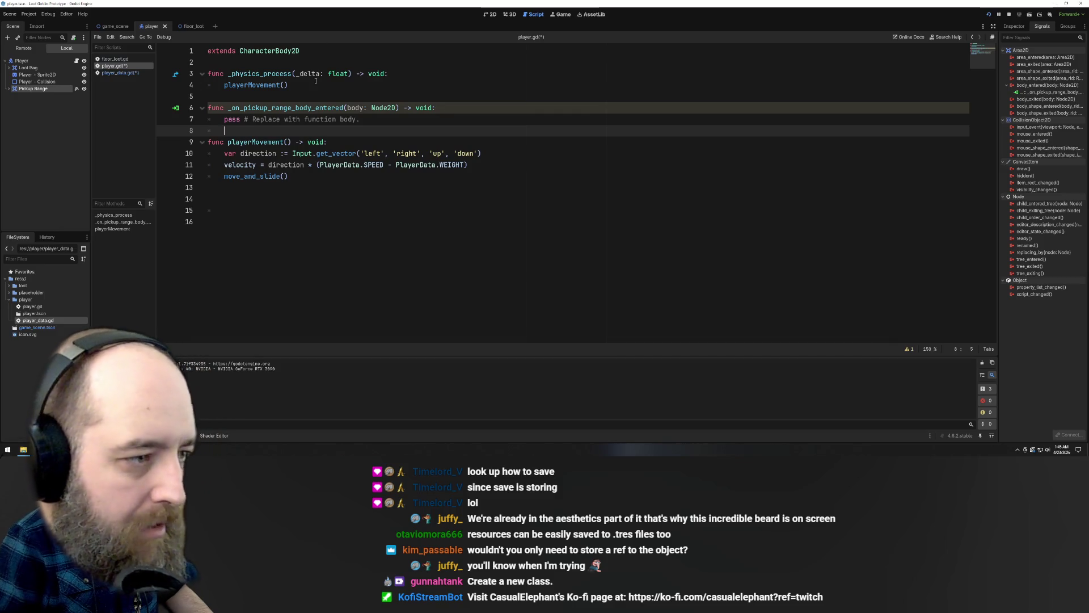
key("Return")
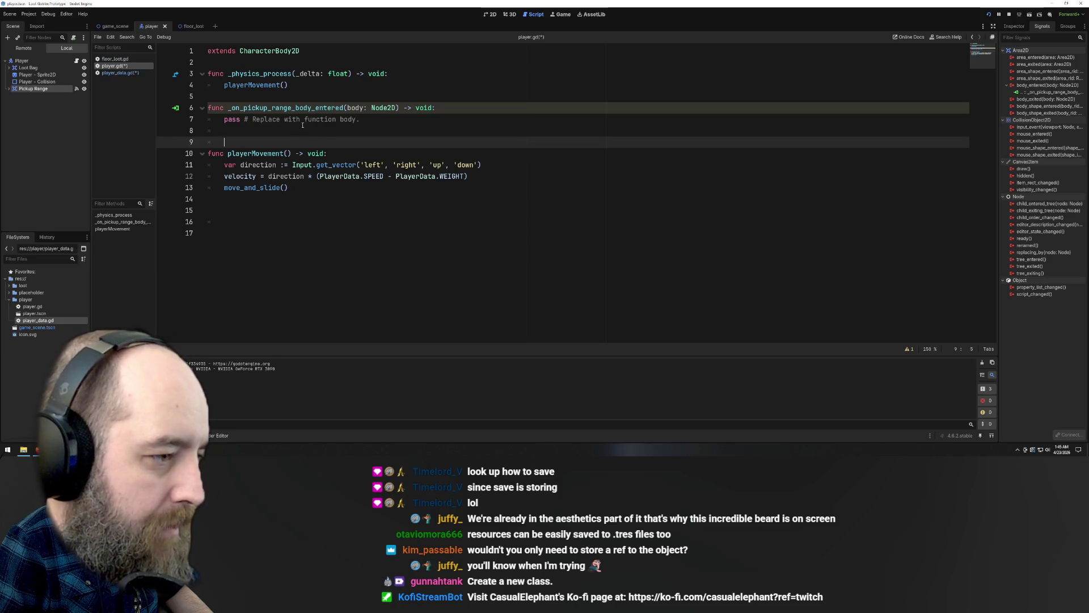
left_click(302, 199)
left_click(304, 187)
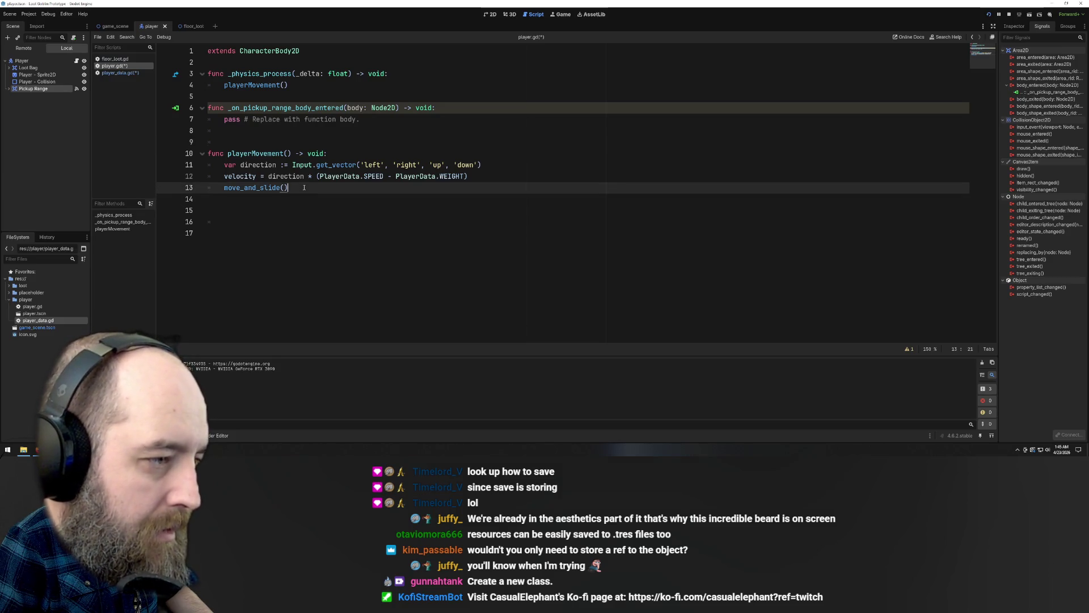
left_click_drag(360, 119, 220, 118)
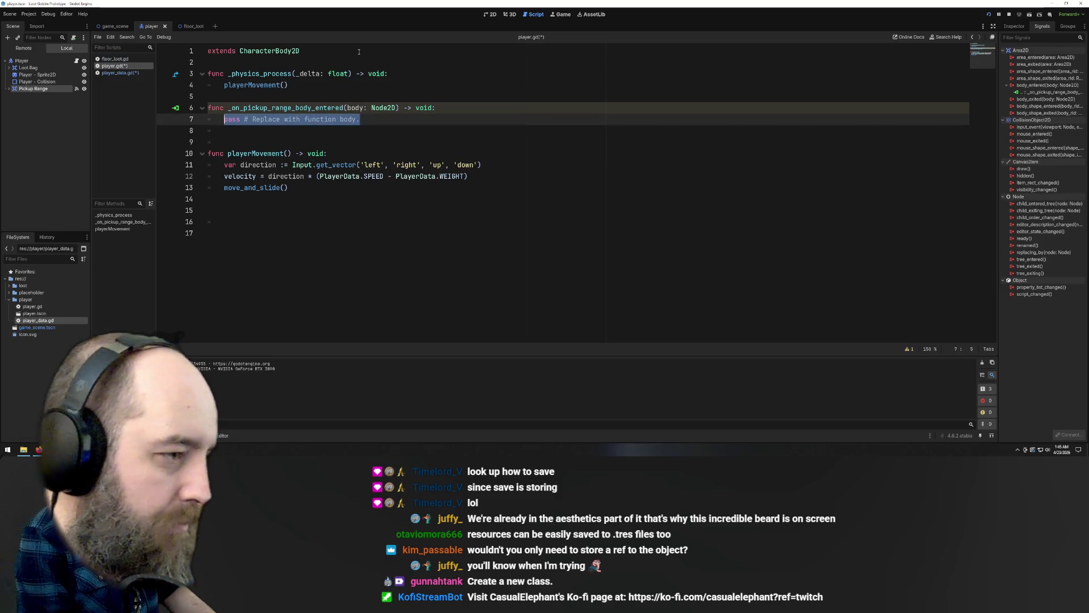
left_click(191, 26)
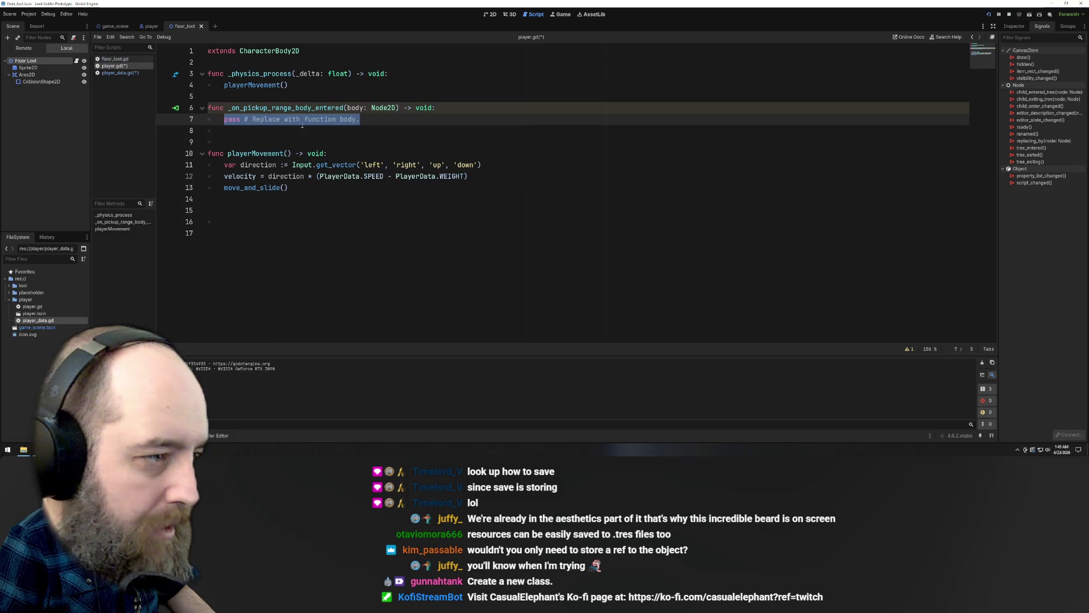
Open floor_loot.gd and rename the exported variable 'type' to lootData
left_click(292, 108)
left_click(206, 232)
left_click(272, 85)
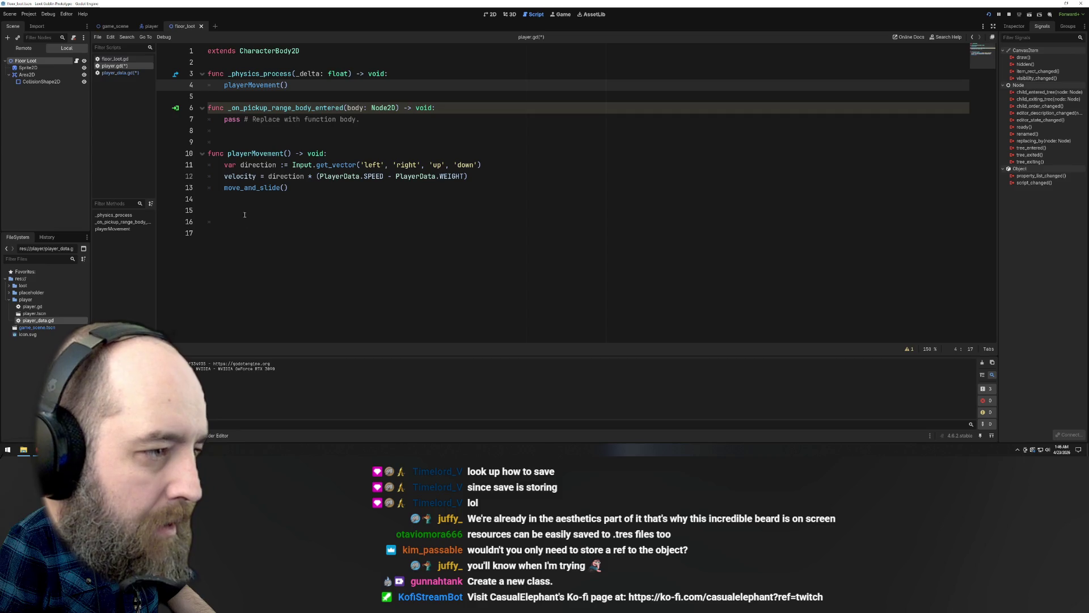
left_click(117, 59)
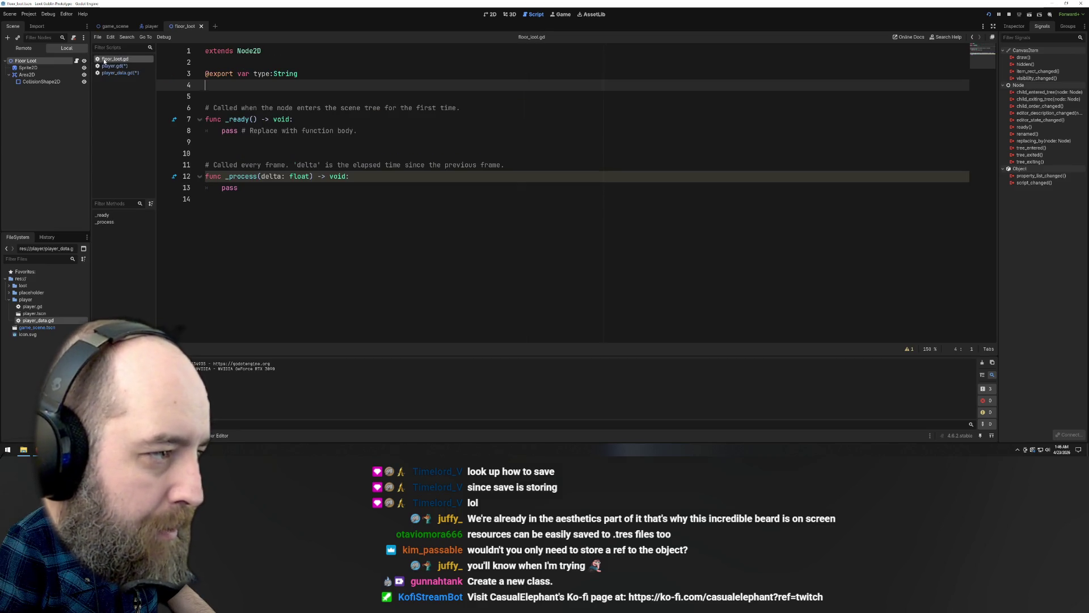
left_click(269, 73)
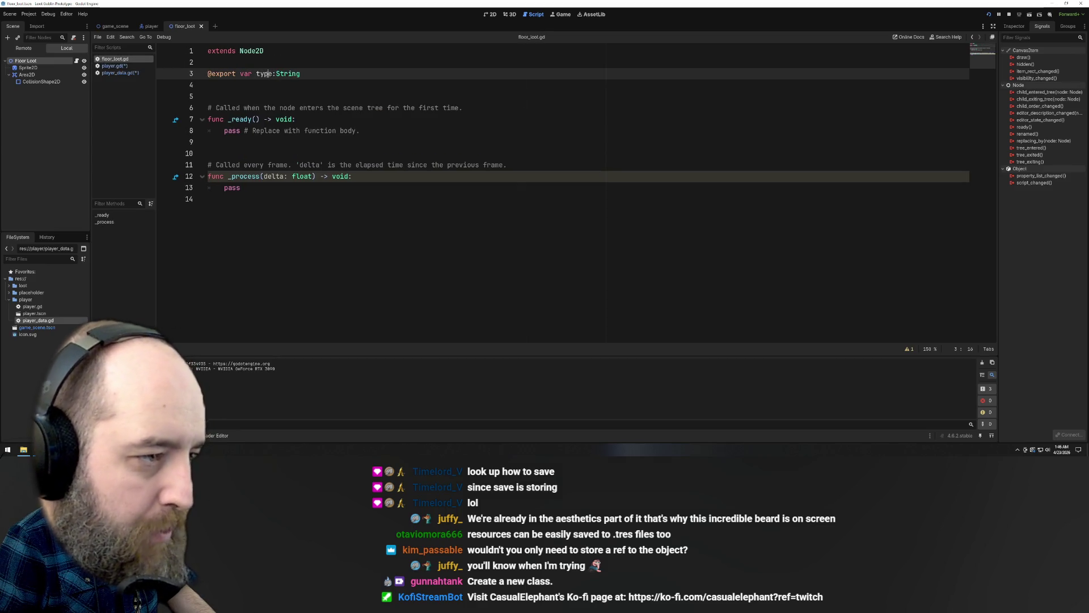
double_click(271, 74)
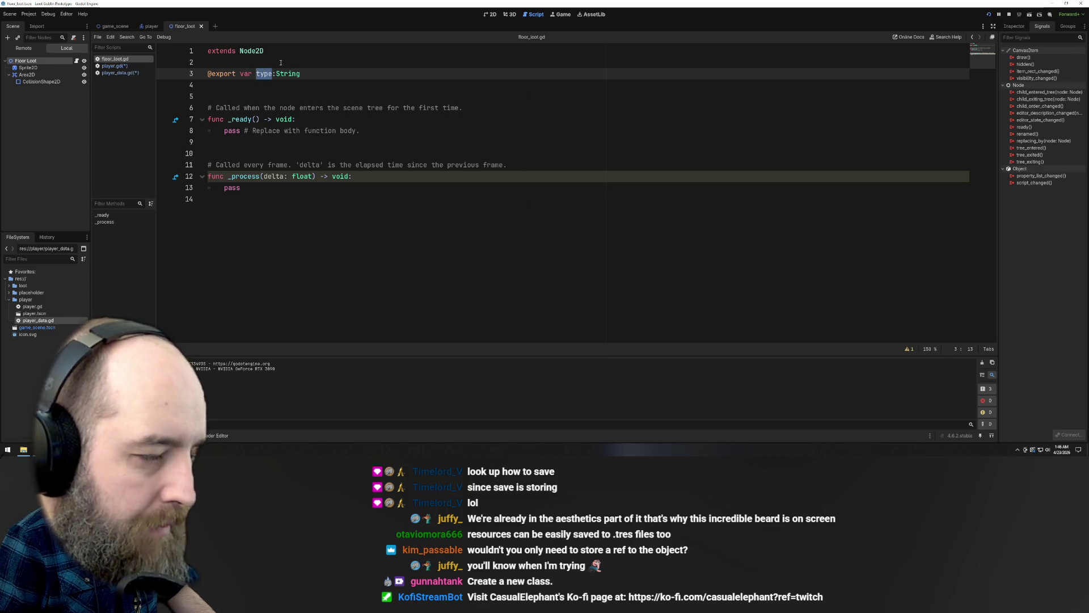
type("loo")
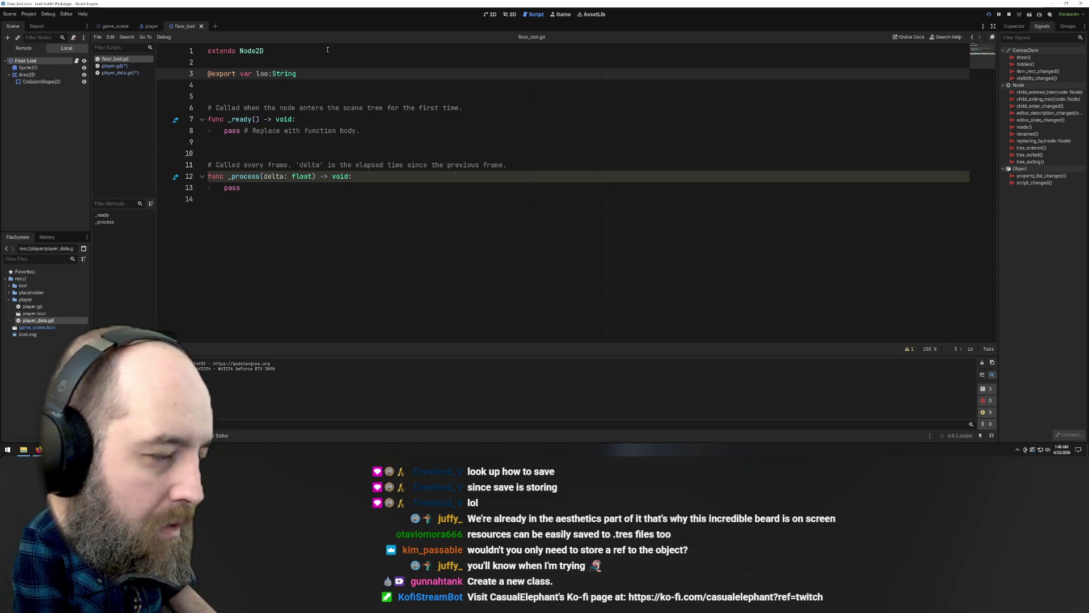
type("tData")
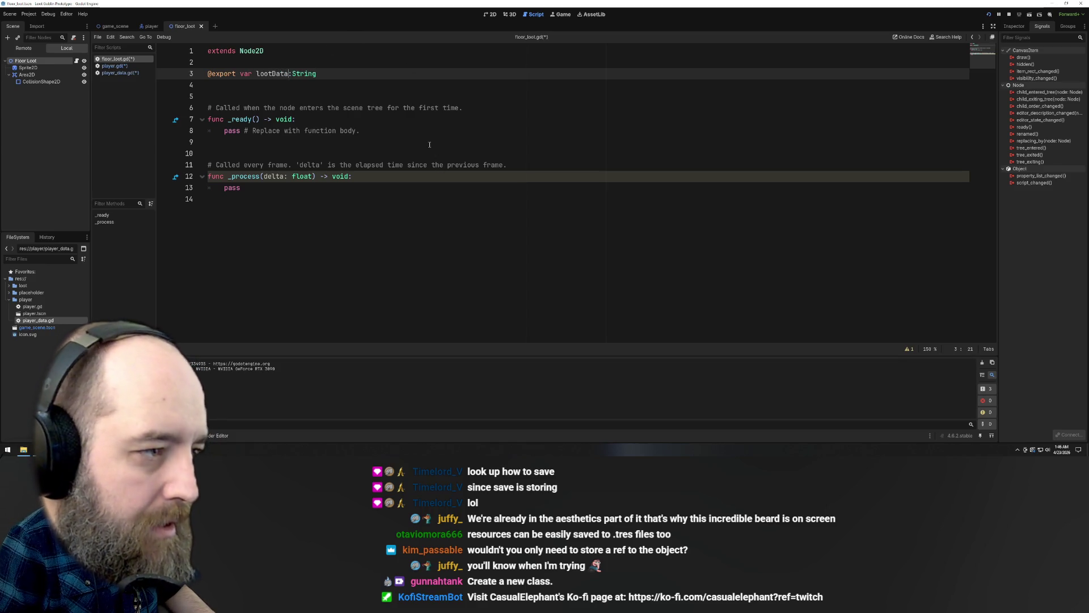
Change the variable name lootData to lootId and save floor_loot.gd
left_click(468, 85)
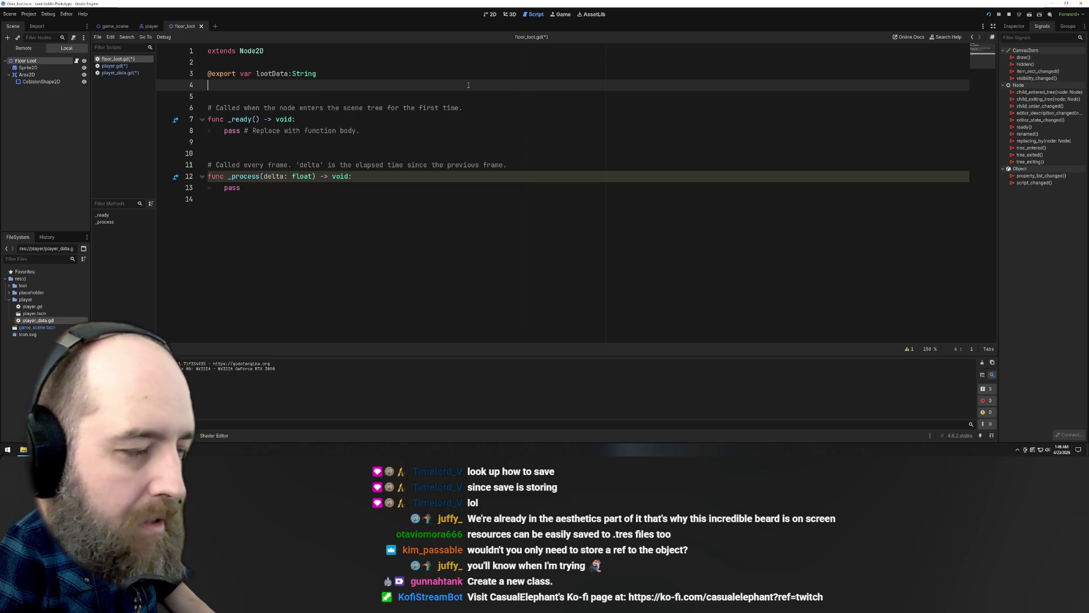
left_click(317, 66)
left_click(279, 74)
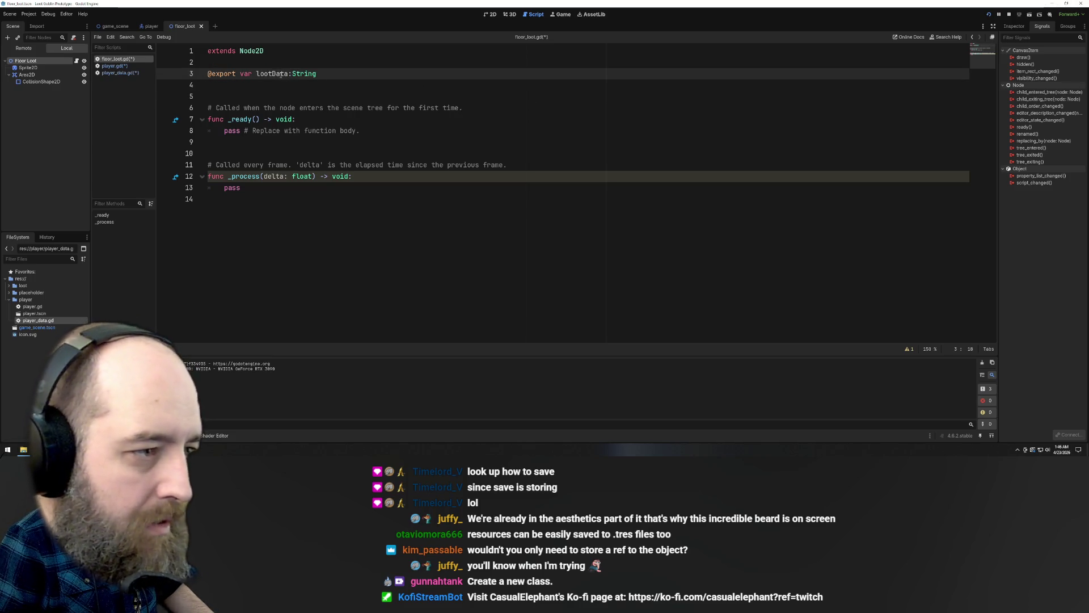
double_click(280, 74)
left_click(260, 74)
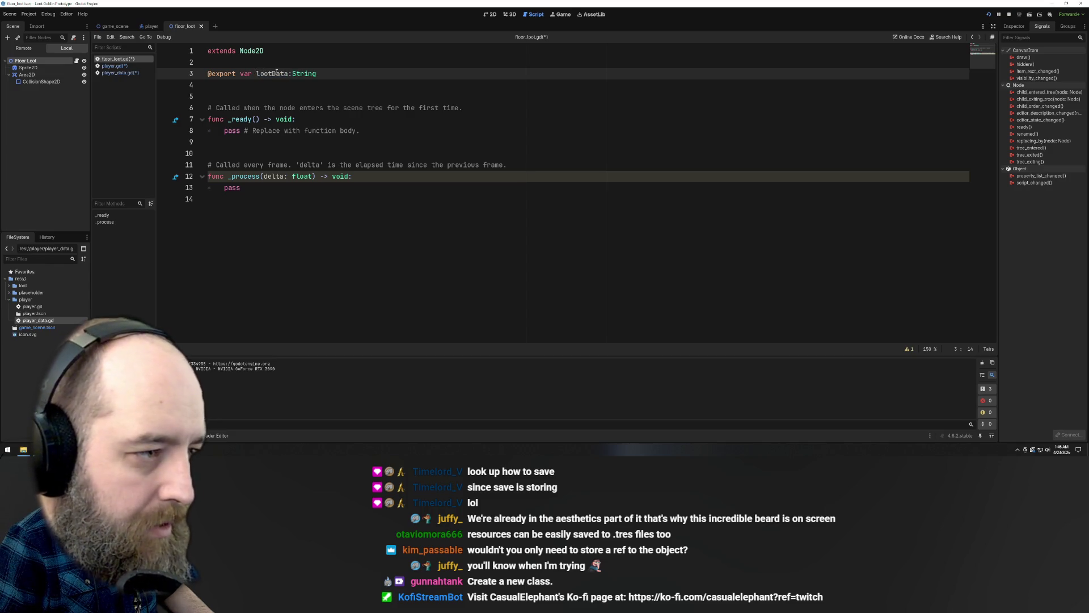
left_click_drag(271, 74, 290, 73)
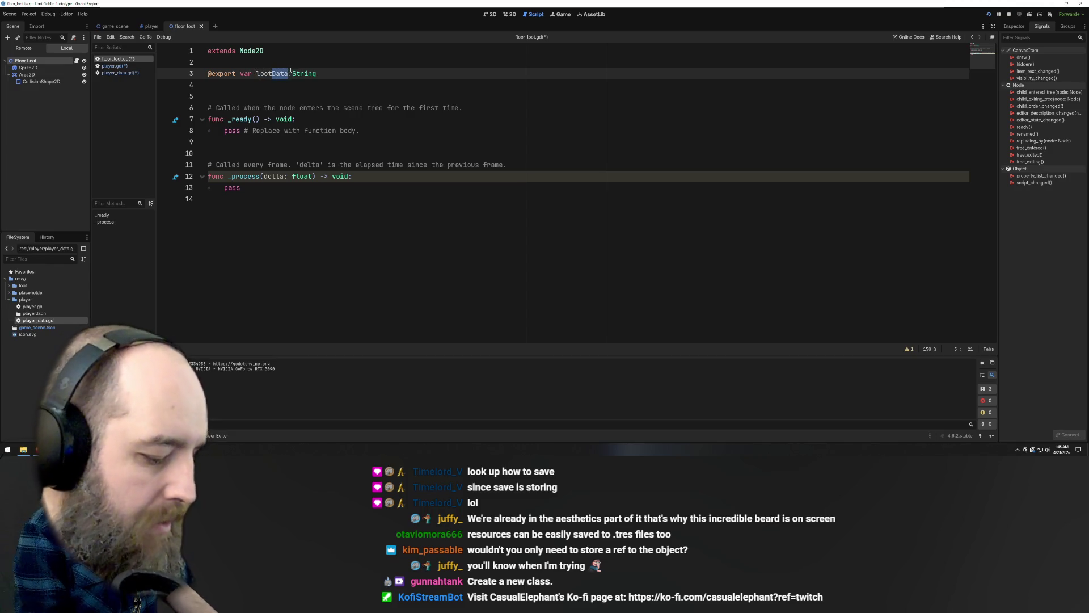
type("Id")
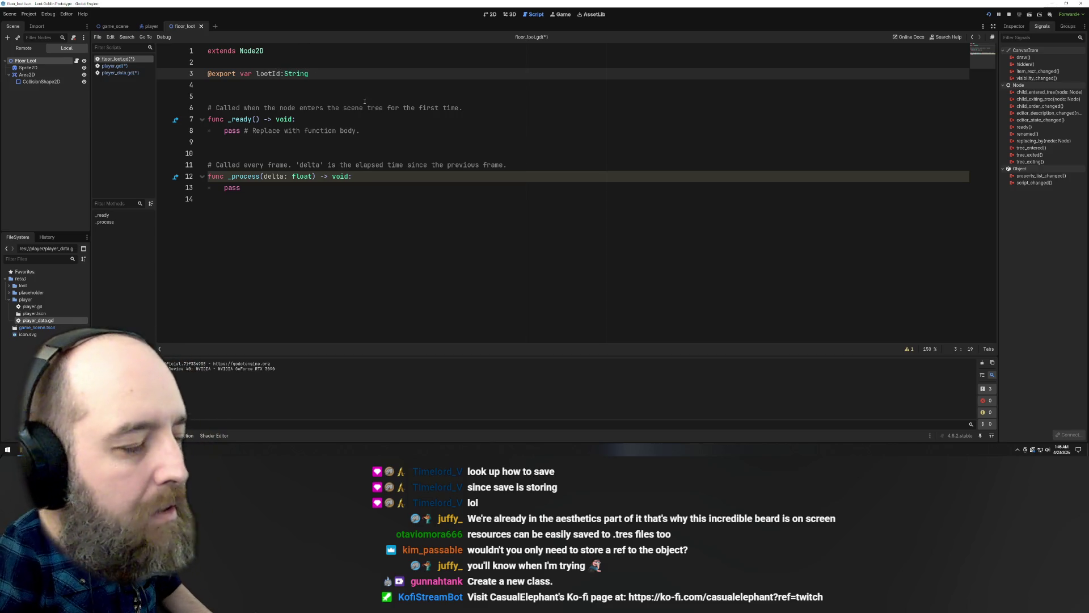
left_click(301, 97)
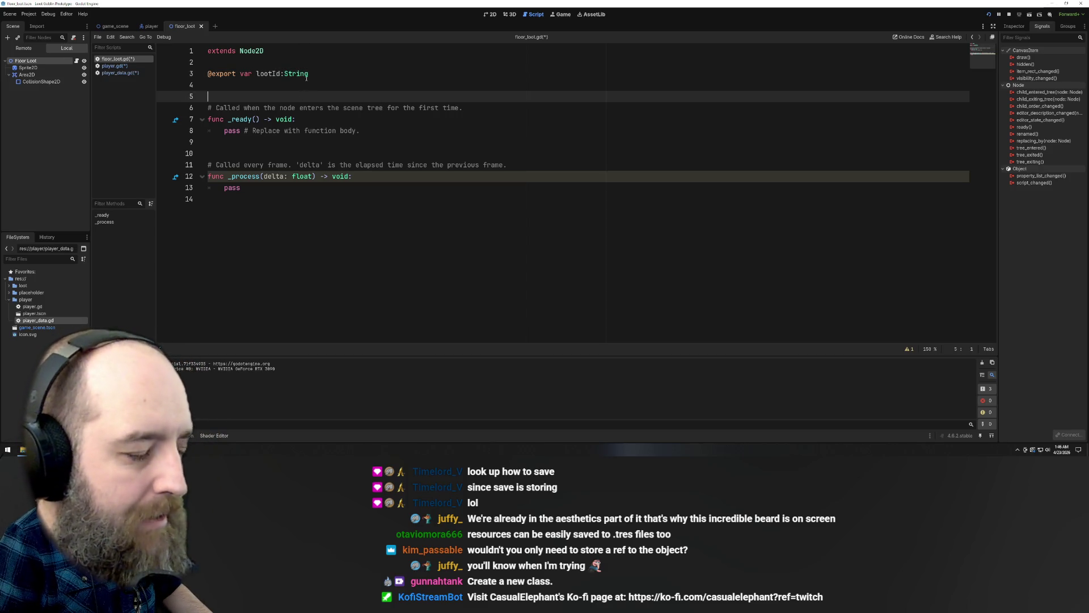
left_click(306, 74)
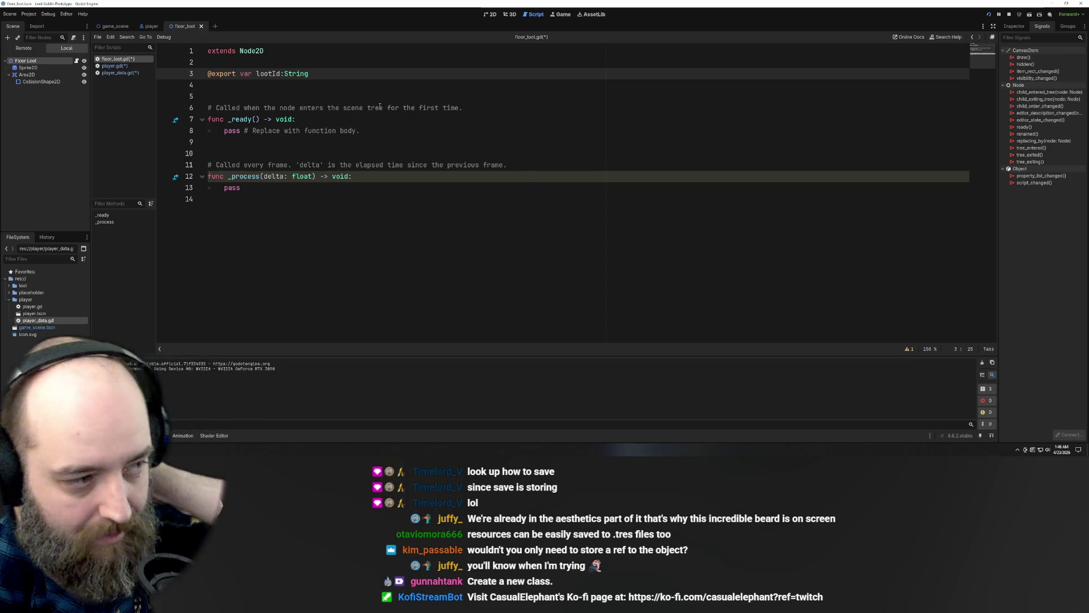
left_click(395, 146)
left_click(392, 89)
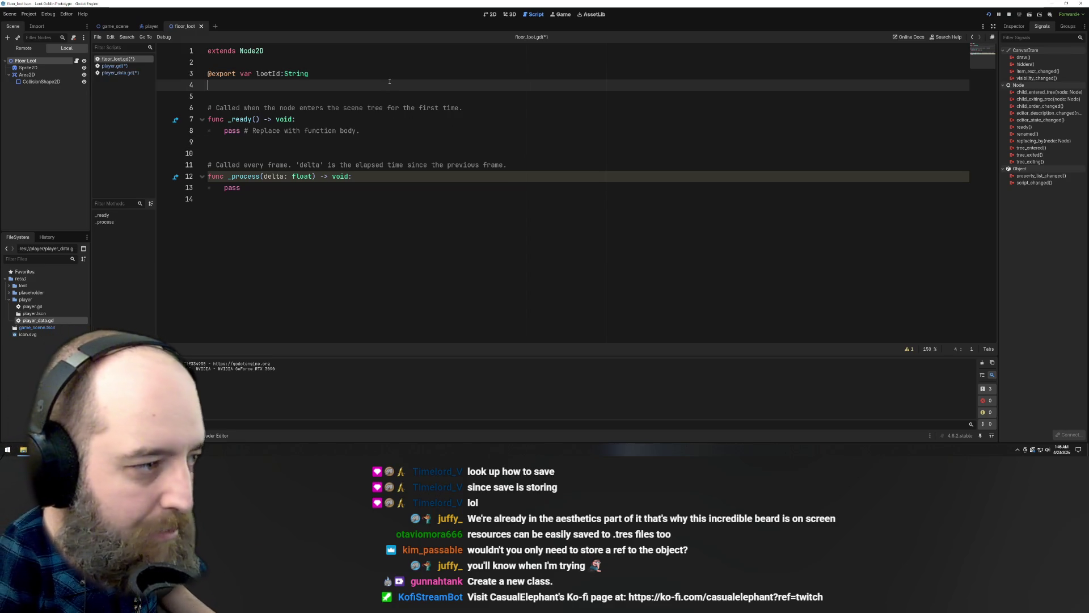
key("ctrl+s")
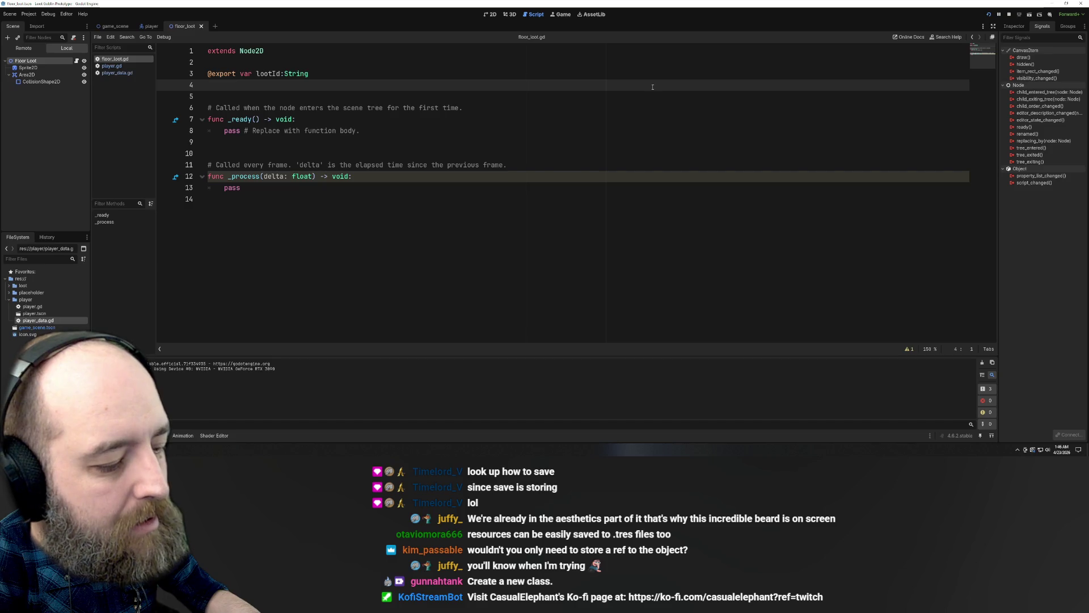
Append a func playerPickup() -> void: declaration at the end of player.gd
left_click(151, 27)
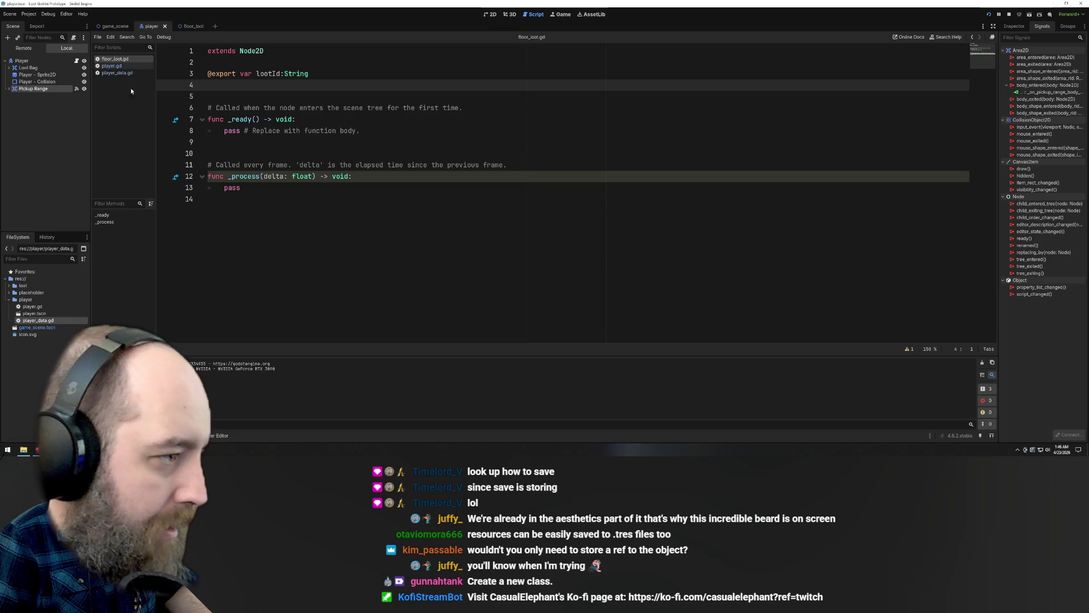
left_click(117, 73)
left_click(114, 67)
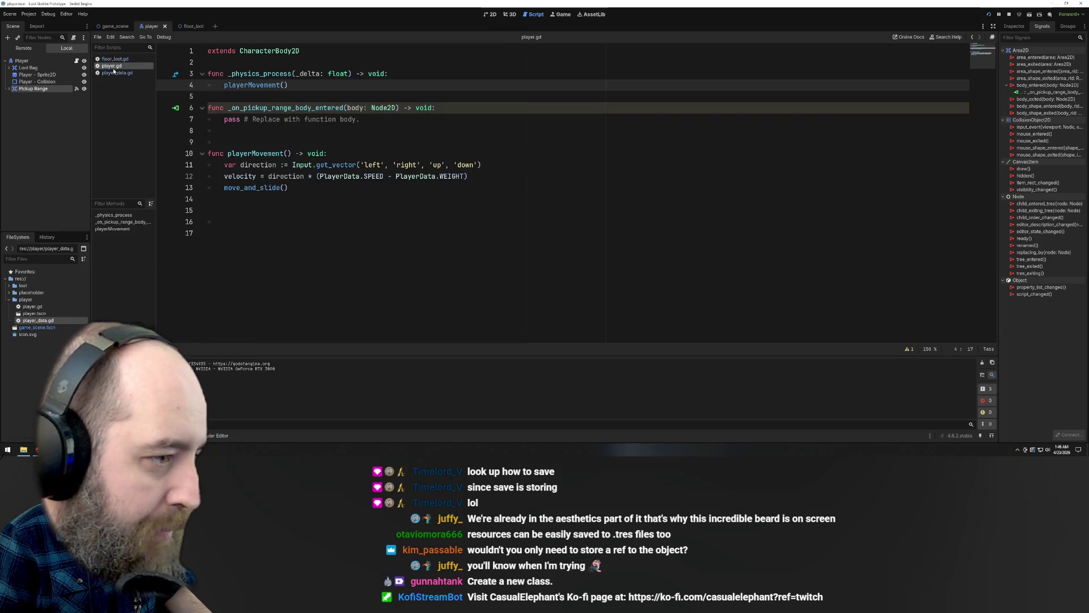
left_click(231, 211)
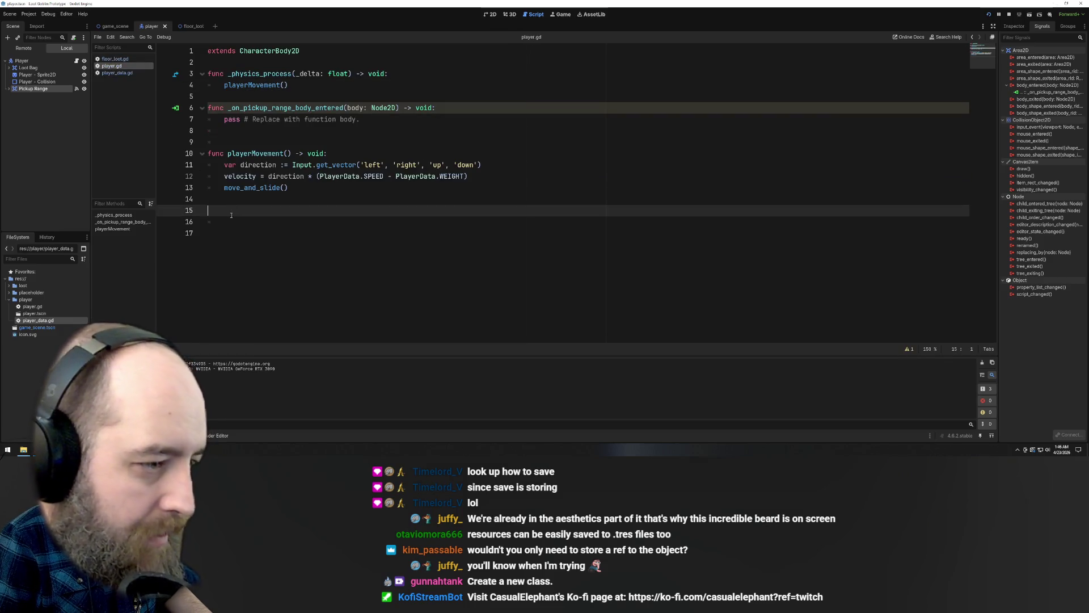
left_click(231, 233)
key("BackSpace")
key("BackSpace")
key("BackSpace")
key("BackSpace")
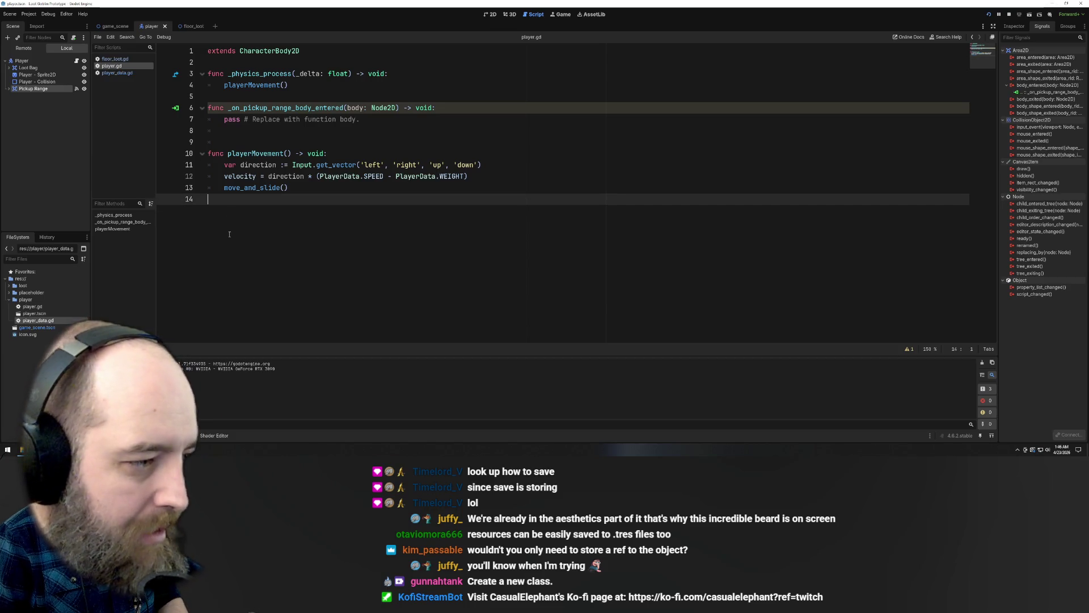
key("Return")
type("func")
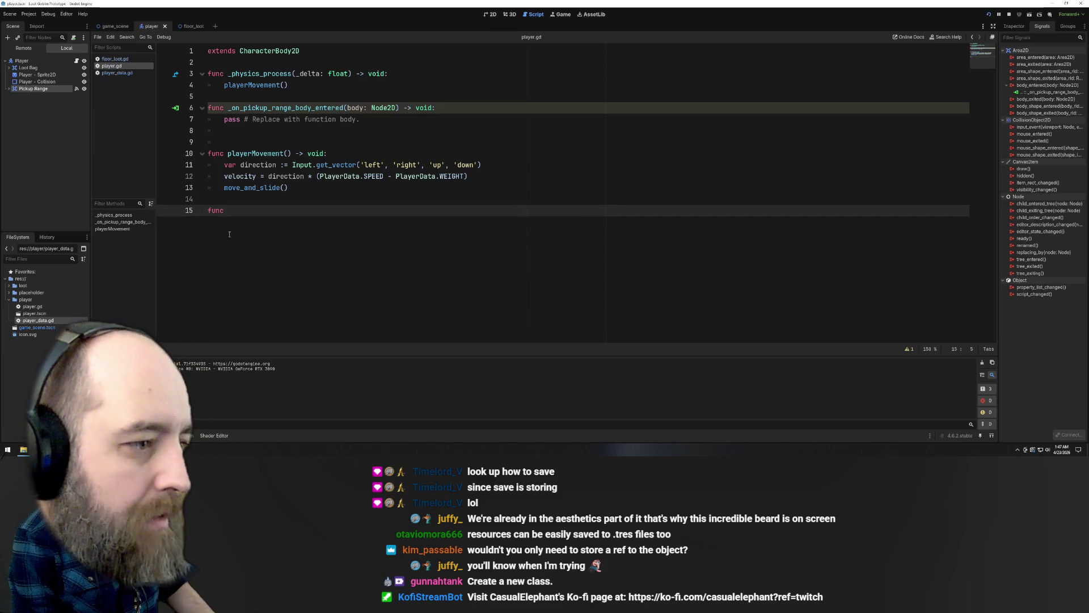
type(" player")
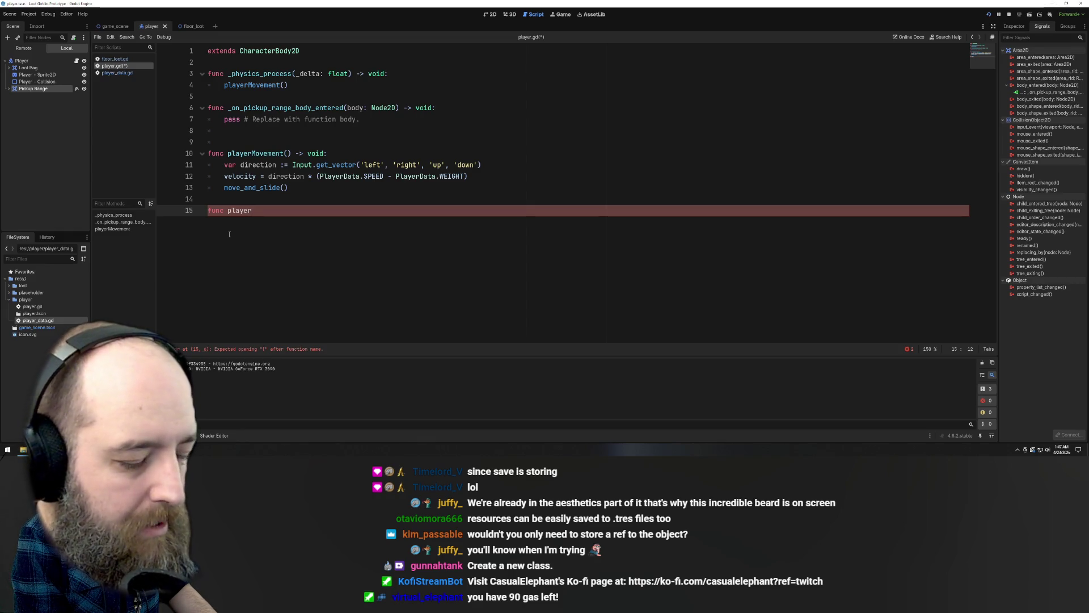
type("Pickup")
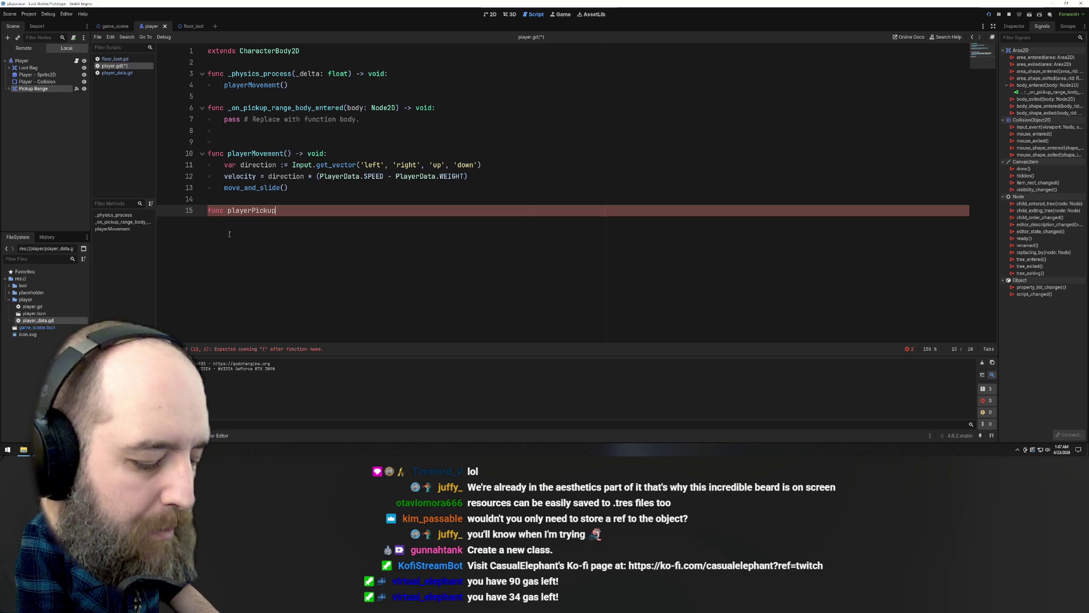
type("()")
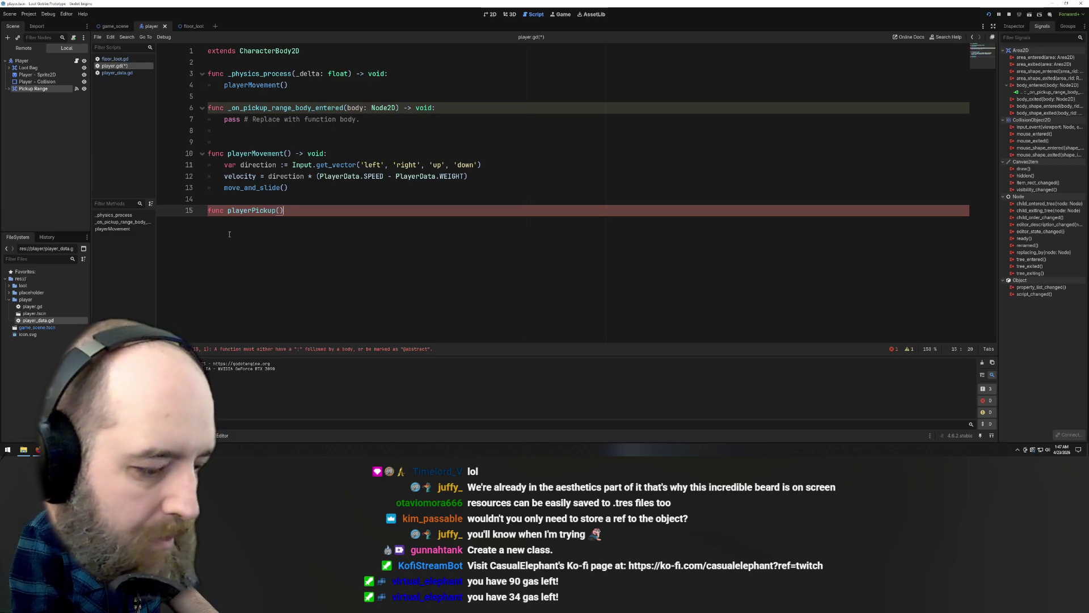
type(" - p")
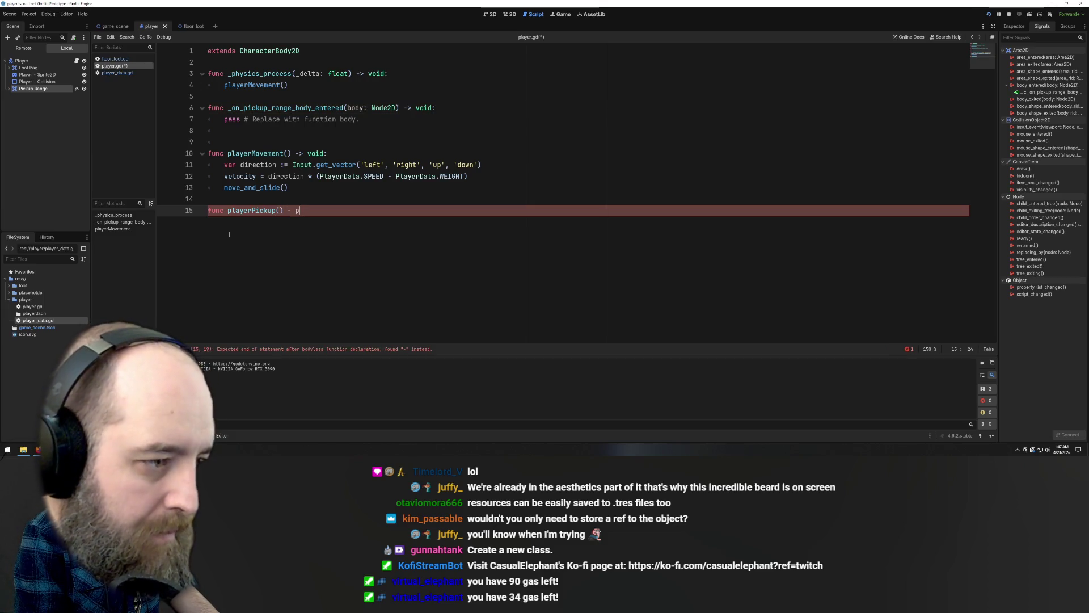
key("BackSpace")
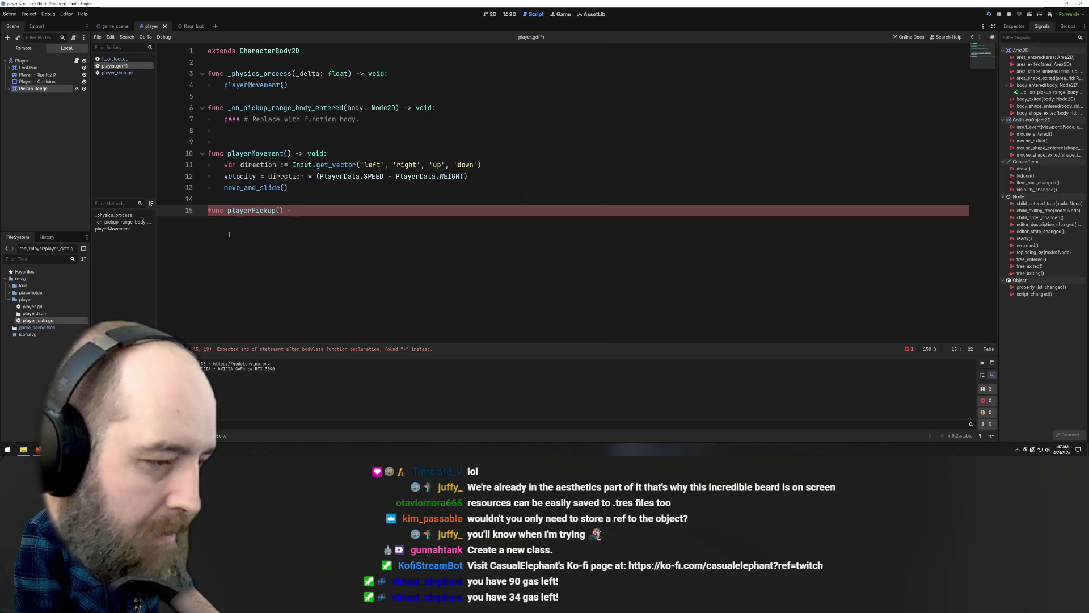
type("void:")
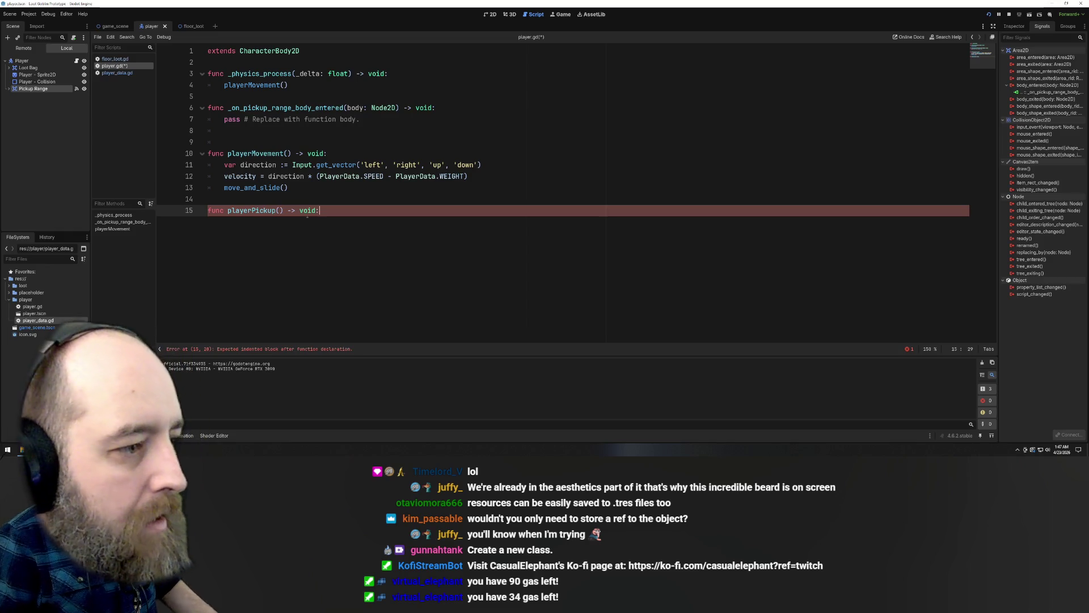
Give playerPickup a print('loot grabbable') body and save player.gd
left_click(311, 187)
left_click(332, 215)
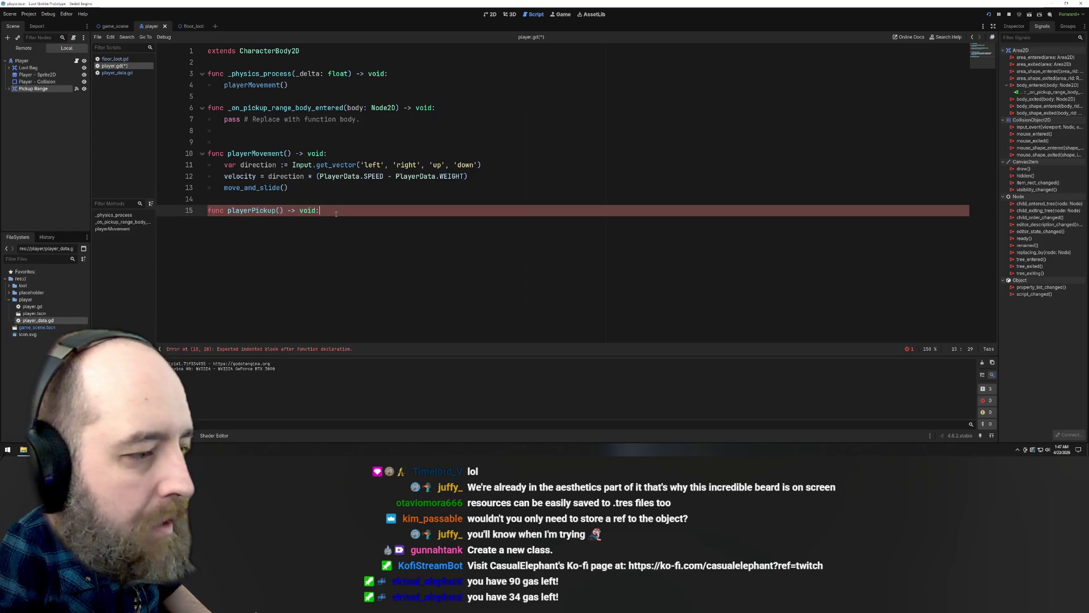
key("Return")
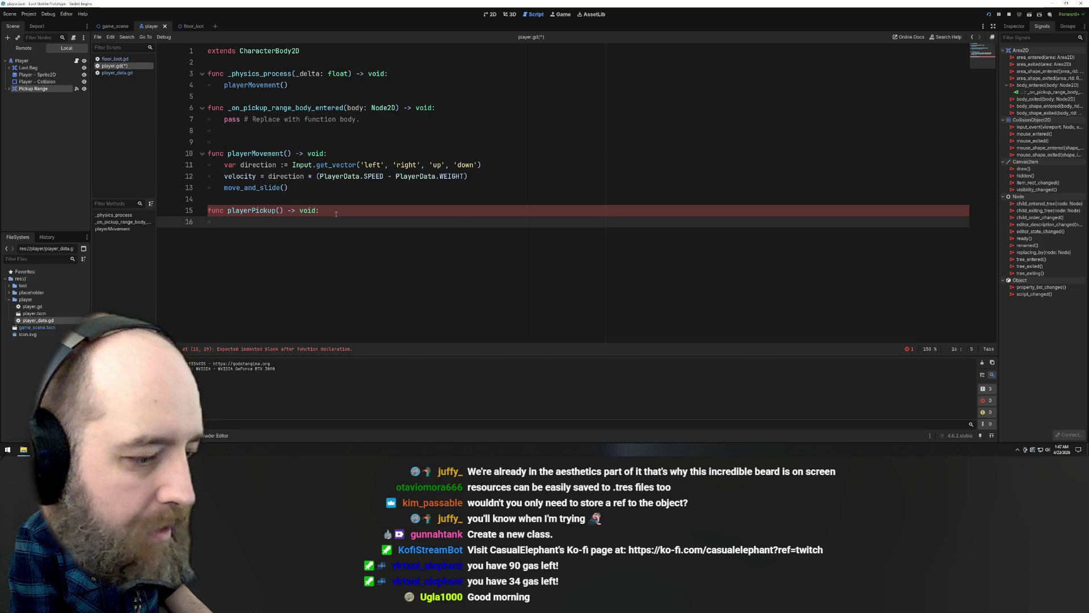
type("priu")
key("BackSpace")
type("nt")
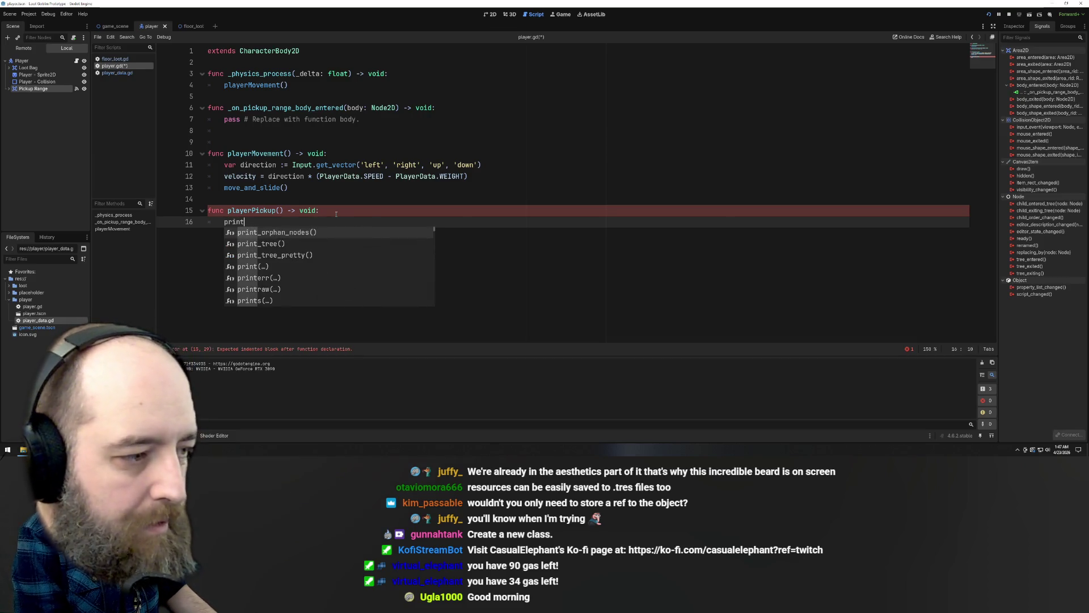
key("Return")
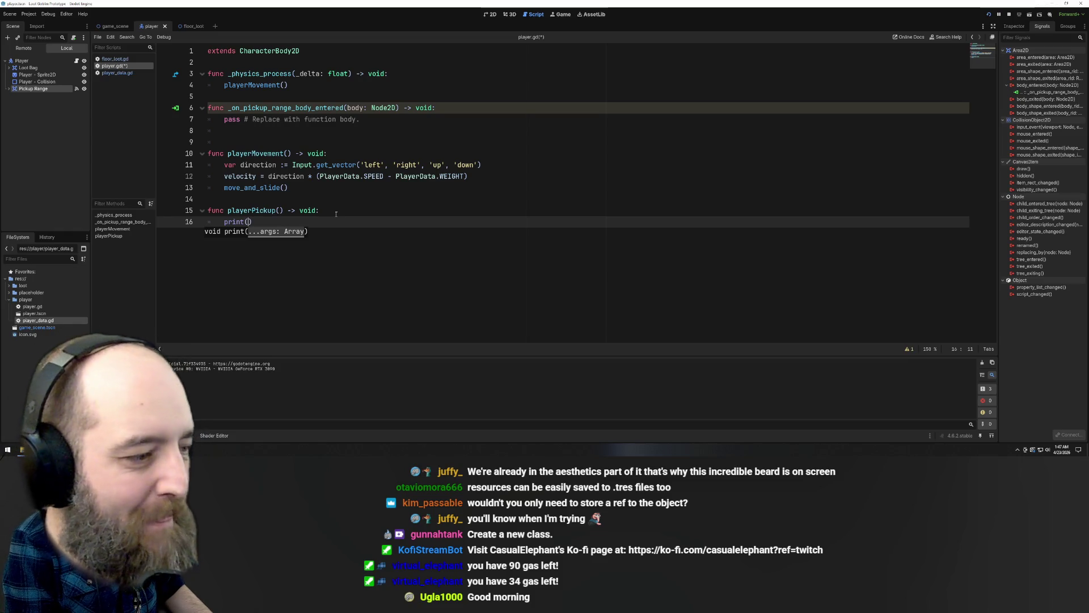
type("'")
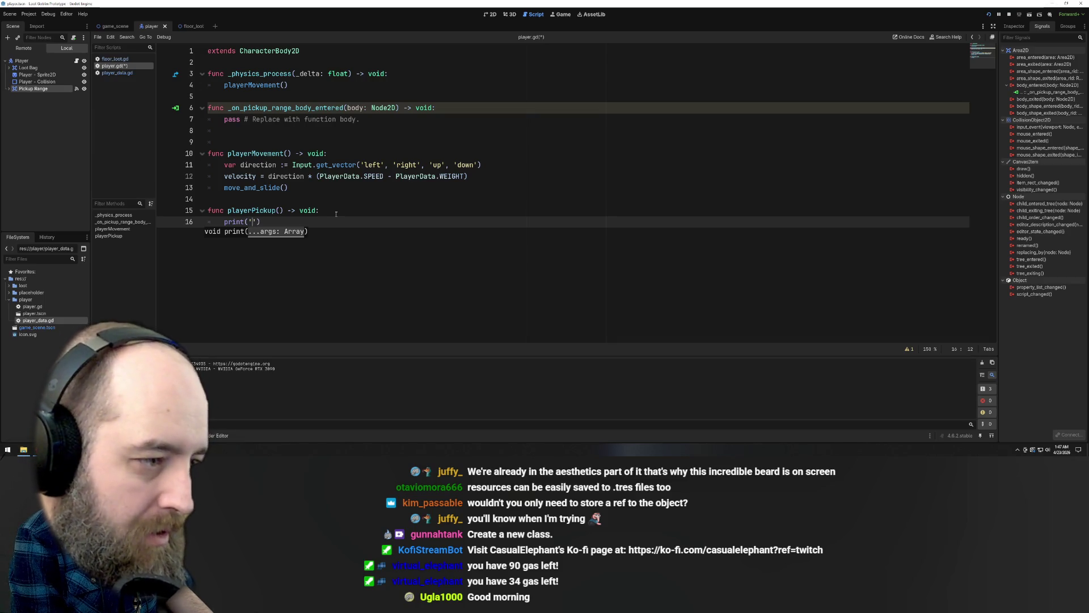
type("loot gra")
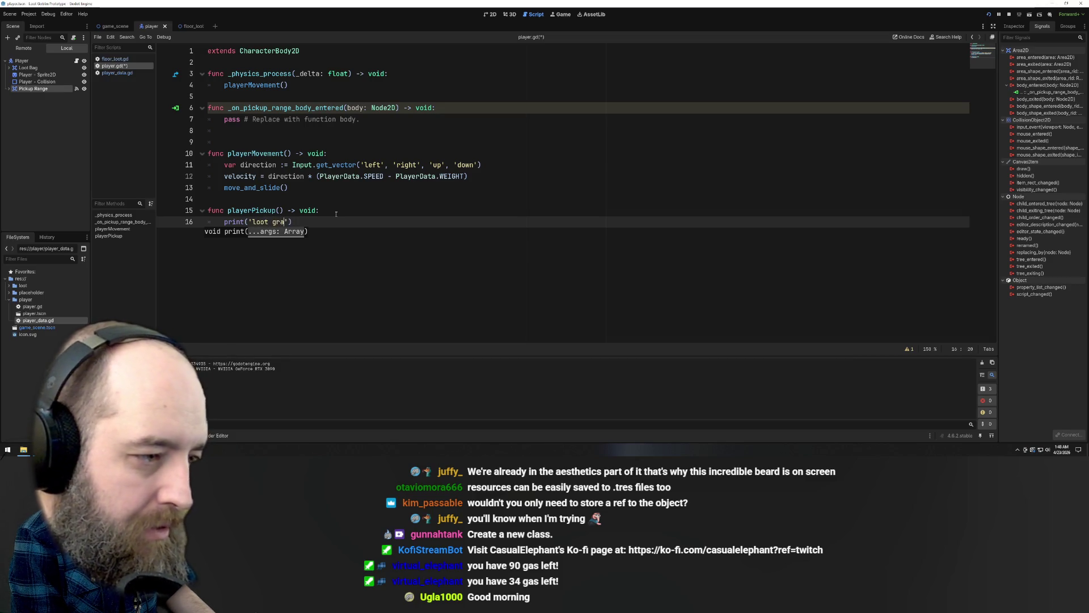
type("bbable")
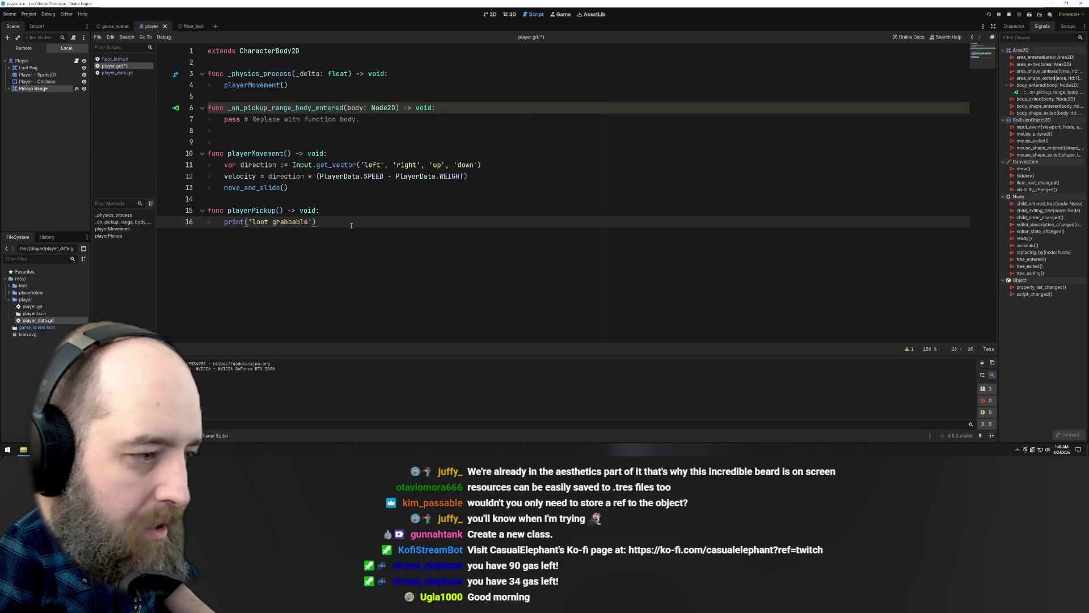
key("ctrl+s")
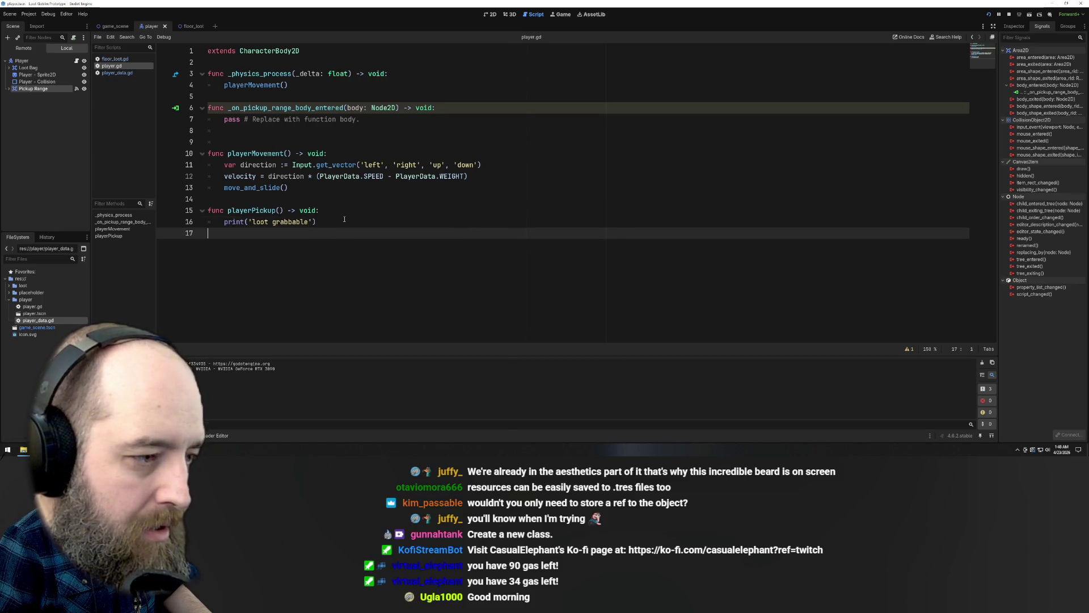
Remove the empty trailing line 17 and run the project with F5
key("Up")
left_click(343, 253)
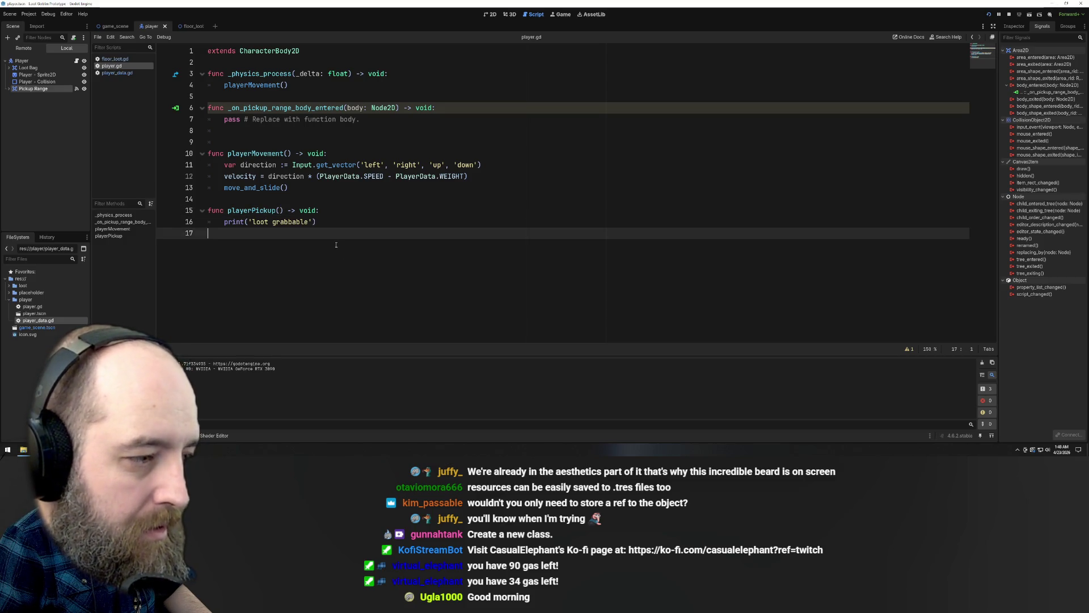
key("BackSpace")
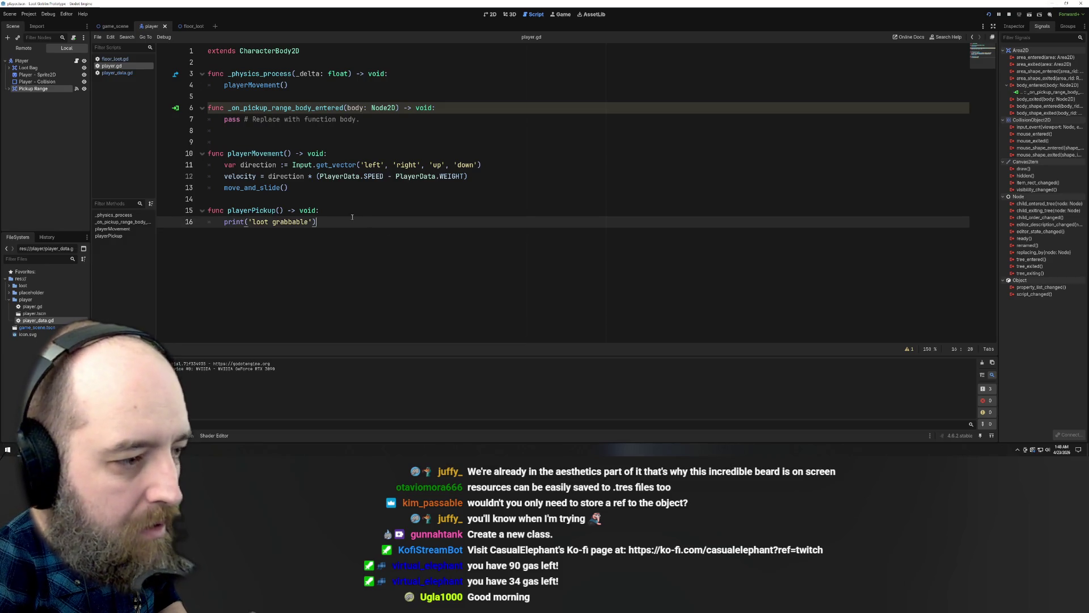
key("Up")
key("Down")
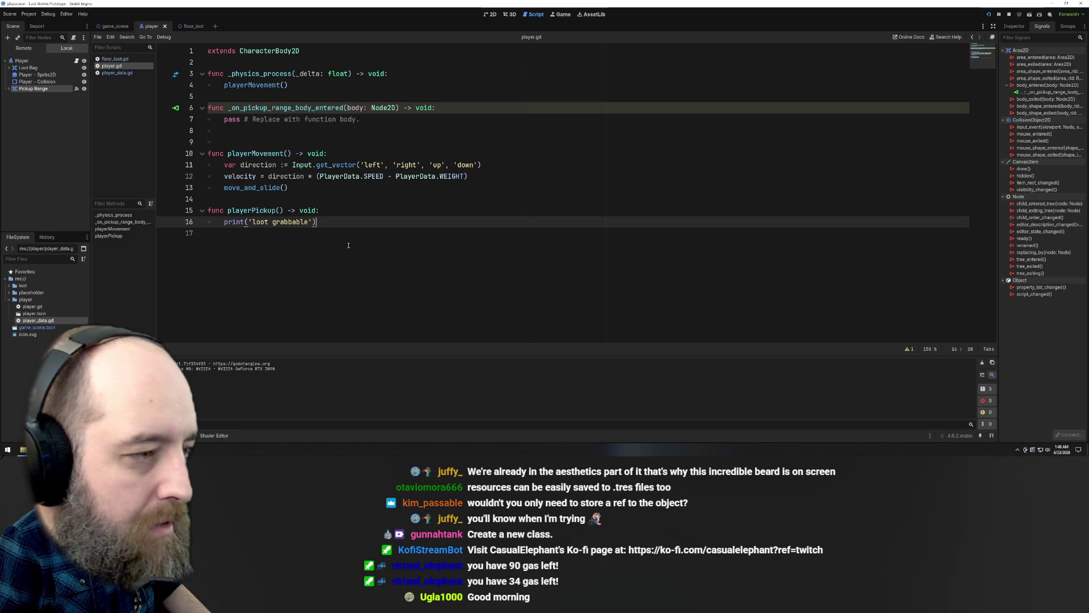
key("F5")
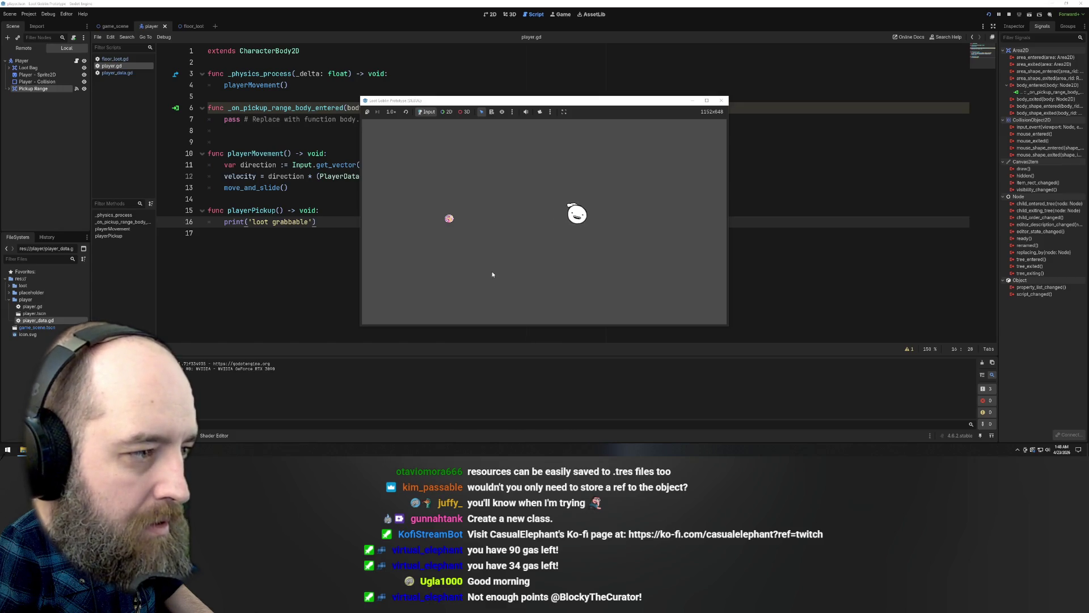
Stop the running game with F8 and place the caret before playerPickup on line 15
key("F8")
left_click(227, 210)
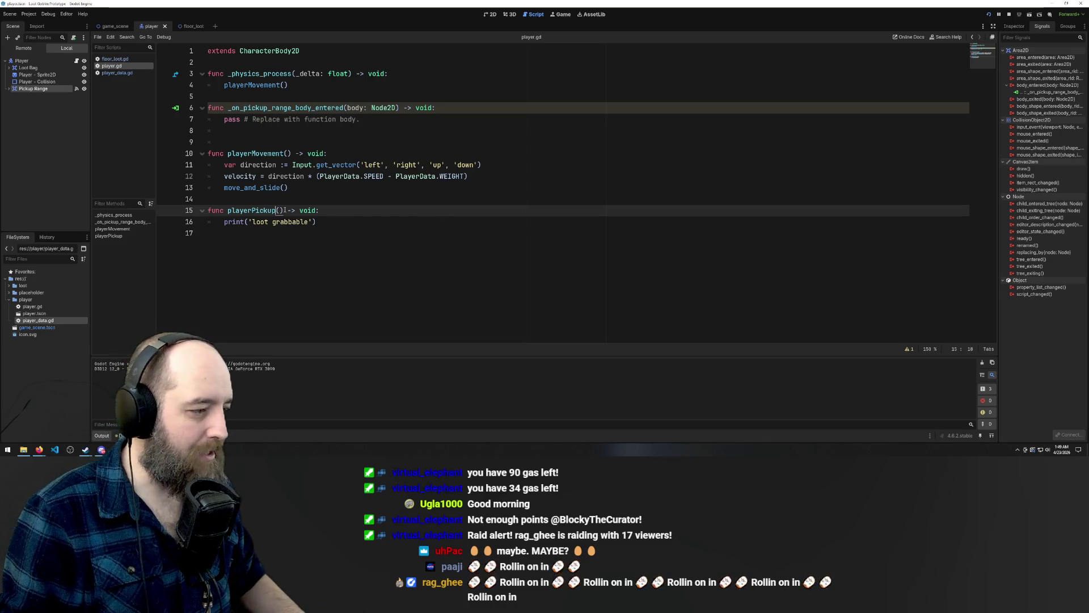
Replace the handler's pass line with a copied playerPickup() call, fix line 9's indent, and save
left_click_drag(281, 210, 231, 211)
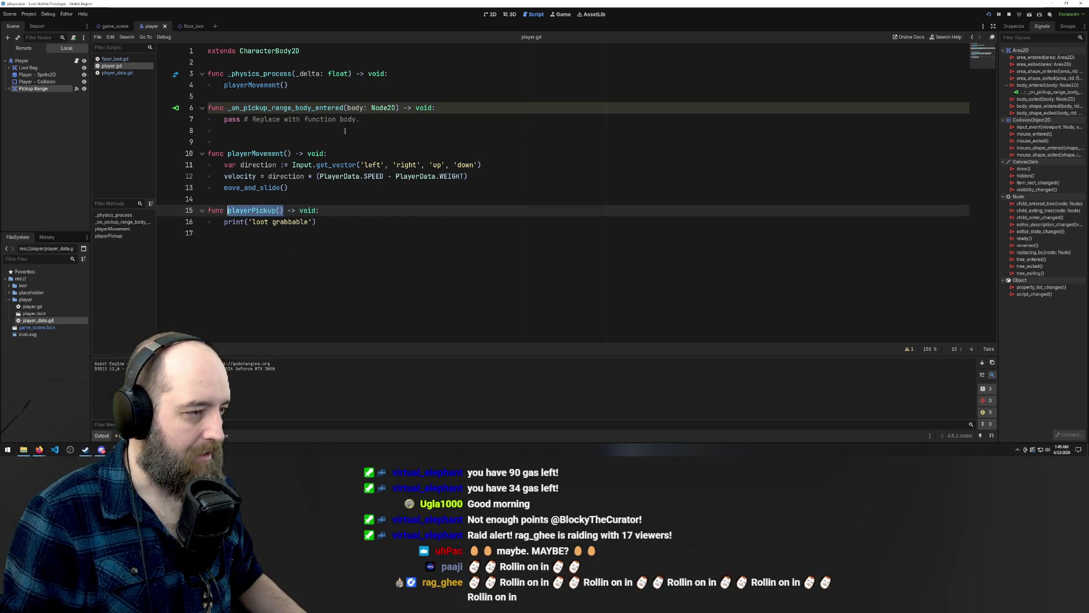
key("ctrl+c")
left_click_drag(360, 119, 224, 119)
key("ctrl+v")
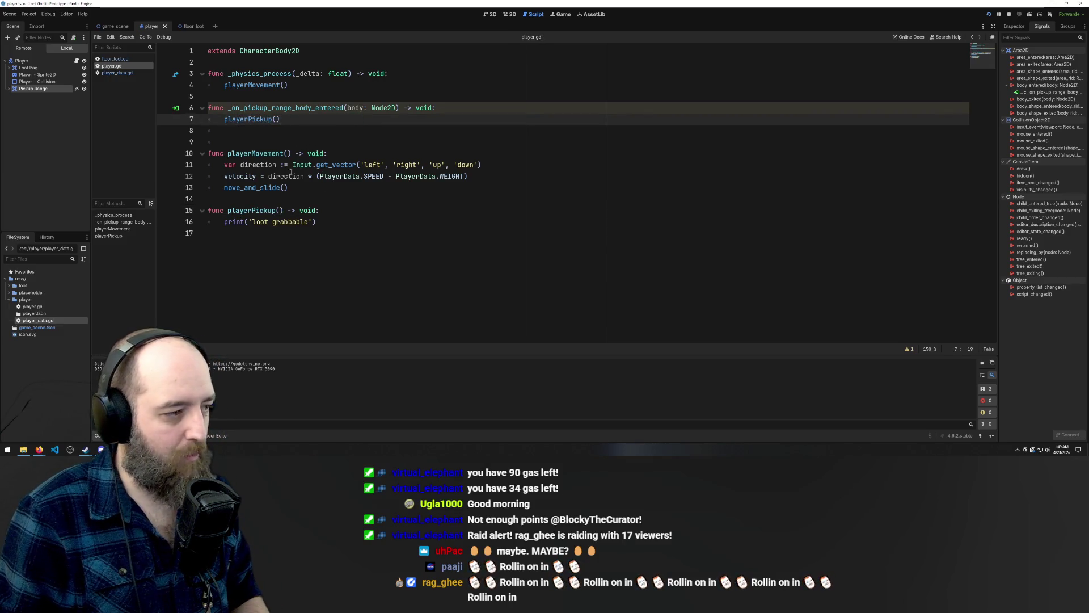
left_click(284, 141)
key("BackSpace")
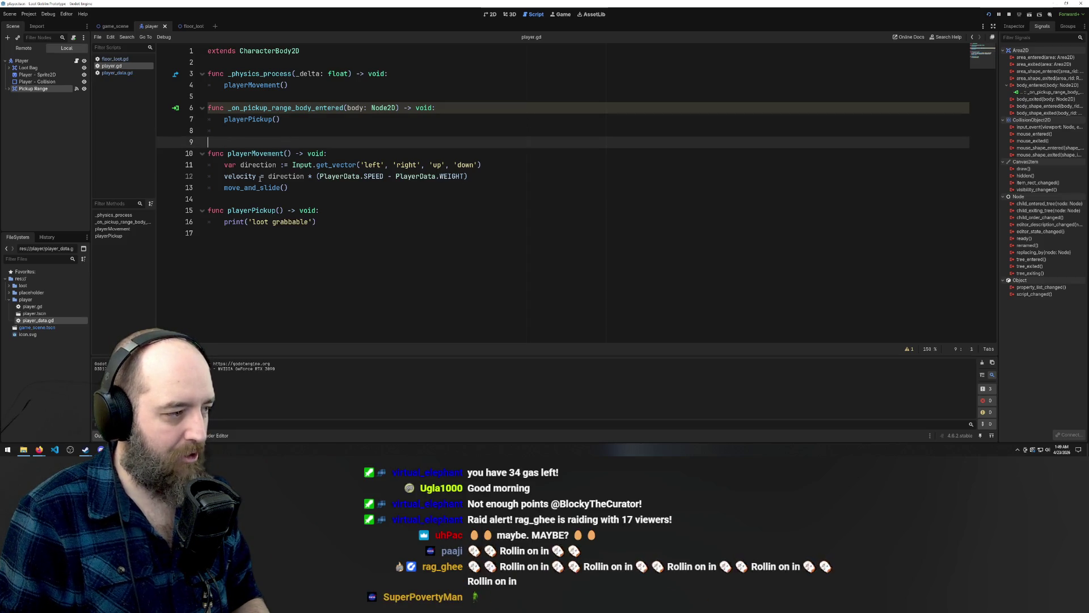
key("ctrl+s")
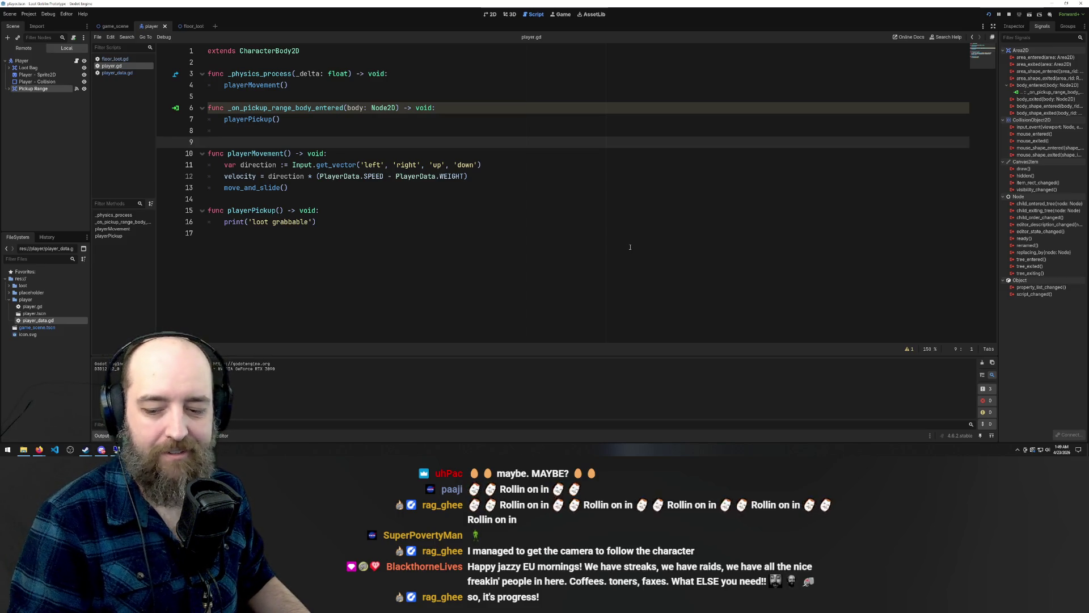
Run the game and walk the player back and forth onto the loot to trigger 'loot grabbable'
left_click(368, 208)
left_click(594, 225)
key("F5")
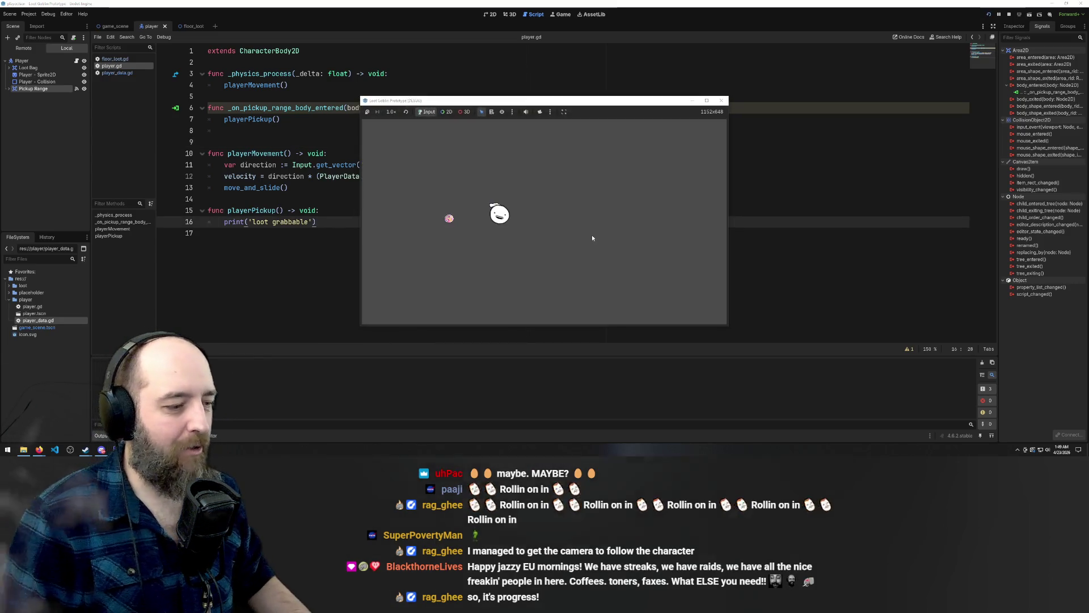
key("Right")
key("Left")
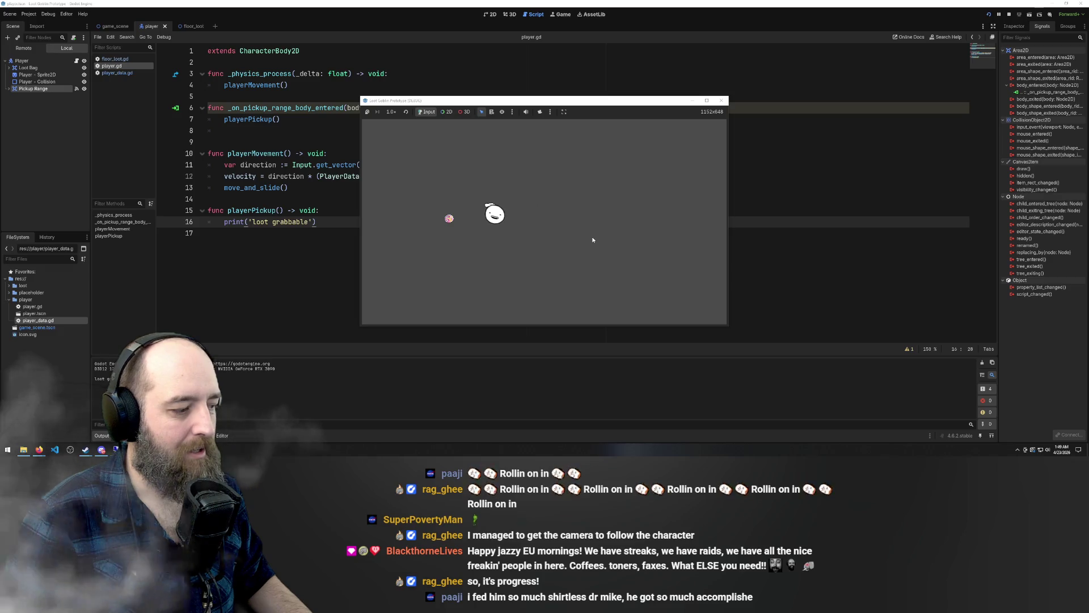
key("Right")
key("Right")
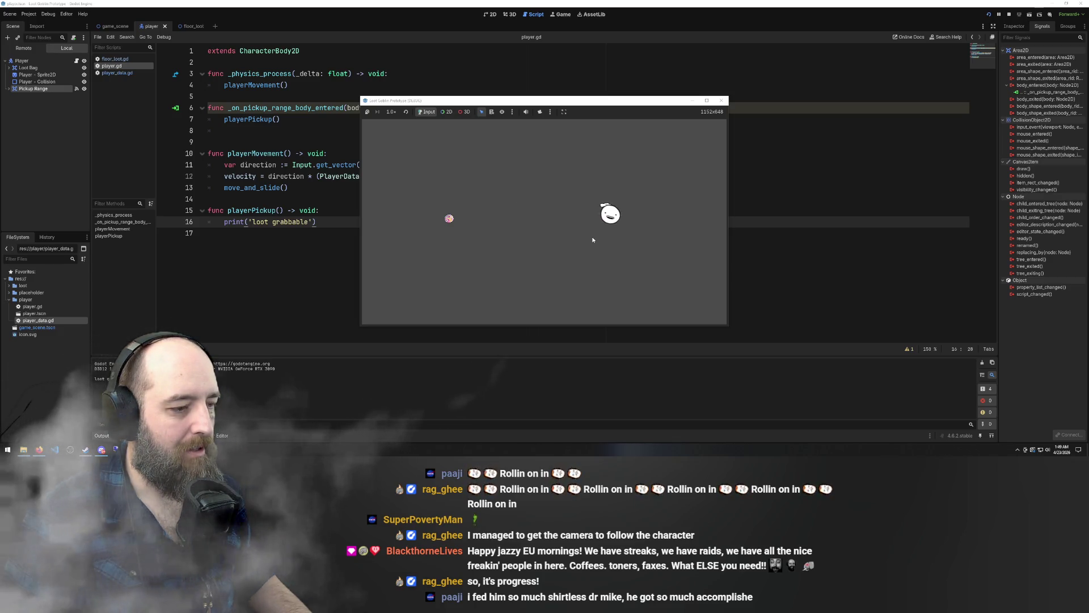
key("Left")
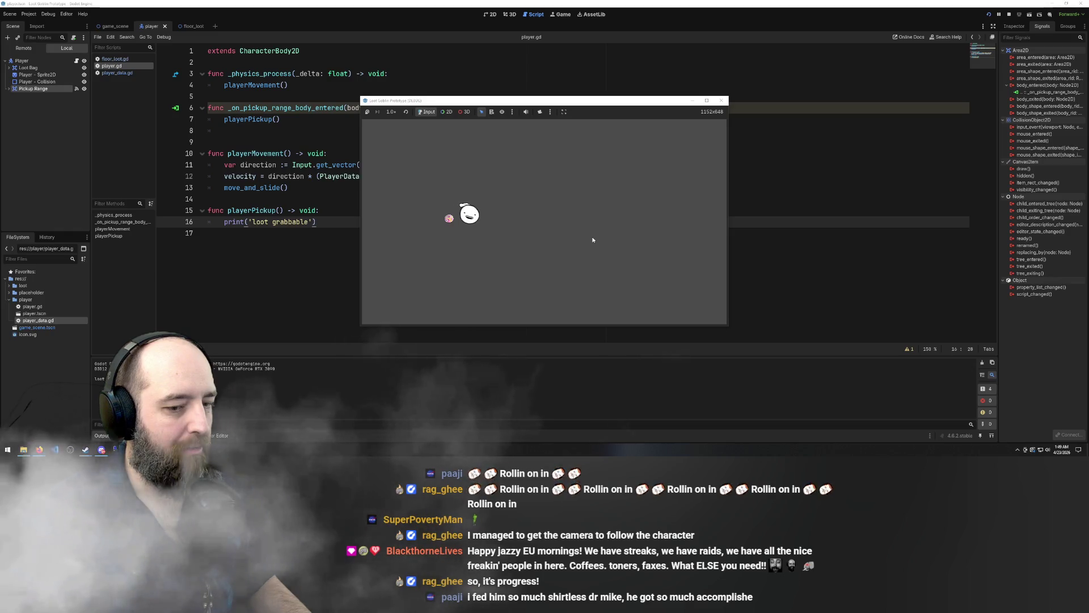
key("Right")
key("Left")
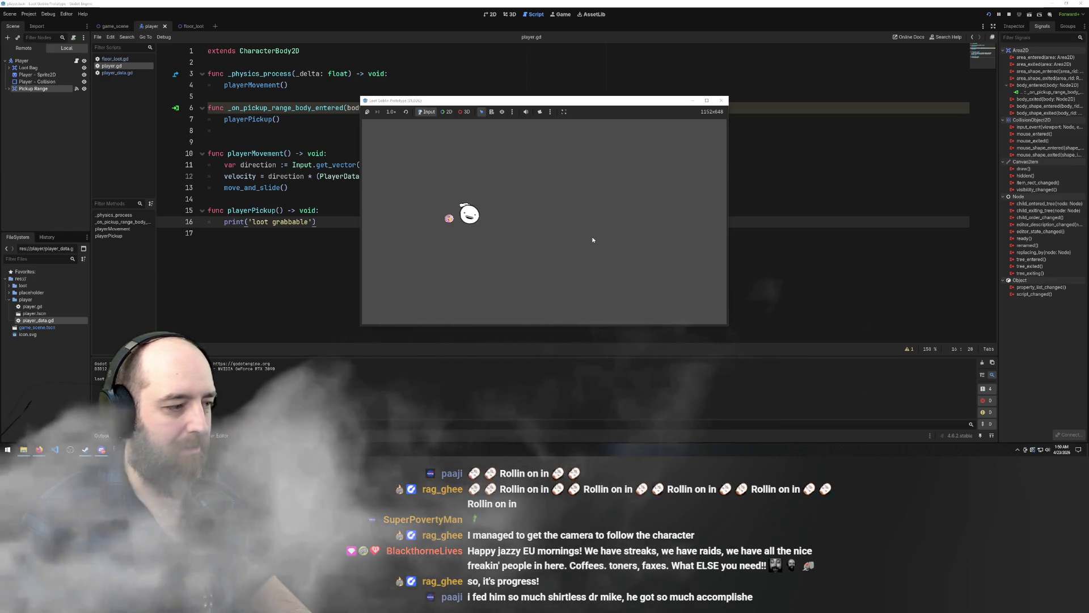
key("Right")
key("Right")
key("Left")
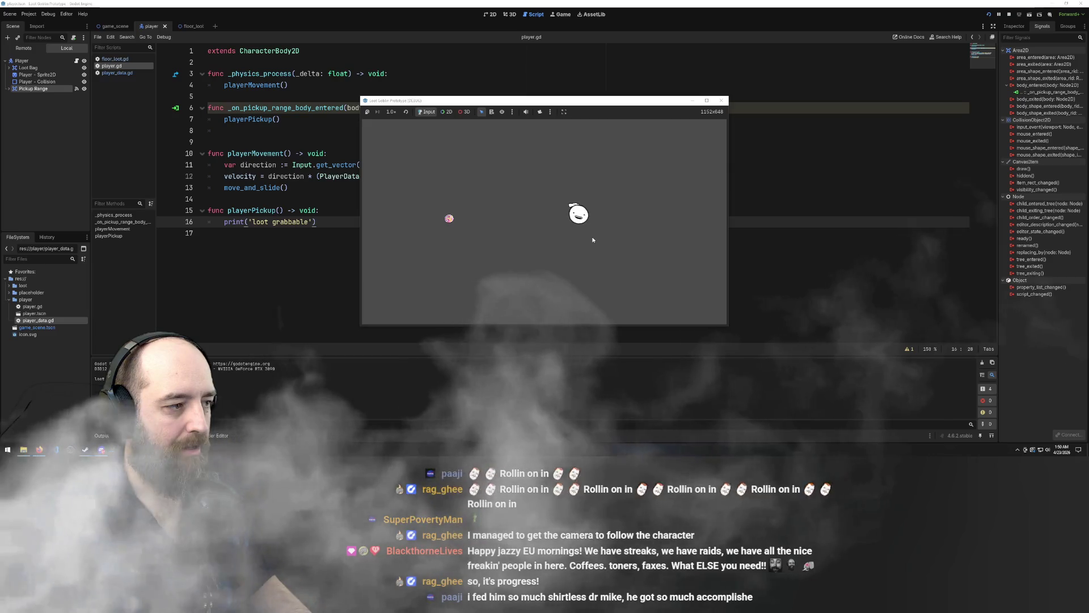
key("Right")
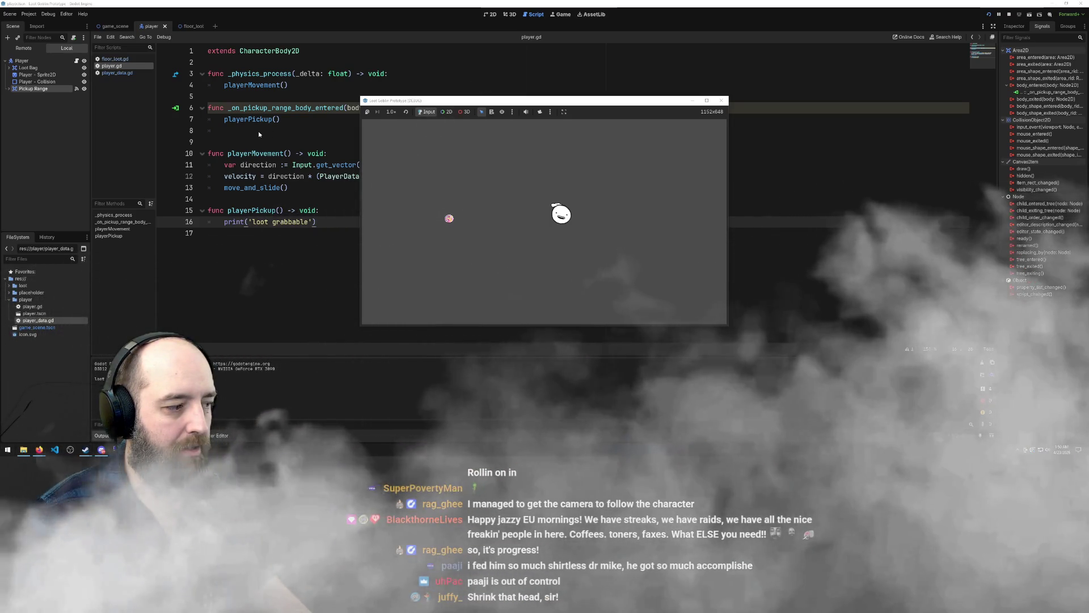
left_click(260, 132)
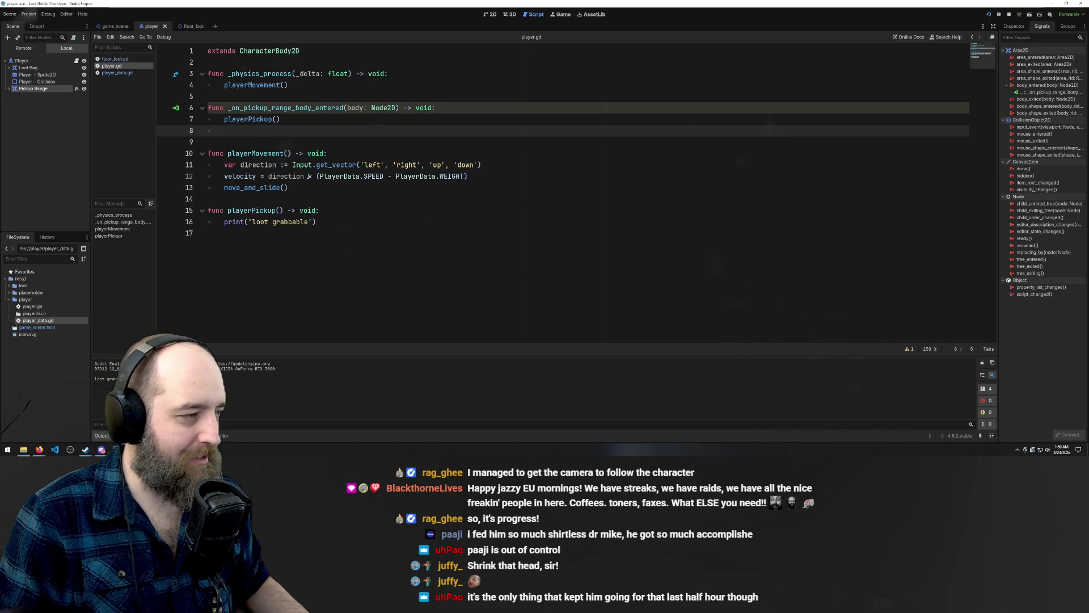
left_click(175, 108)
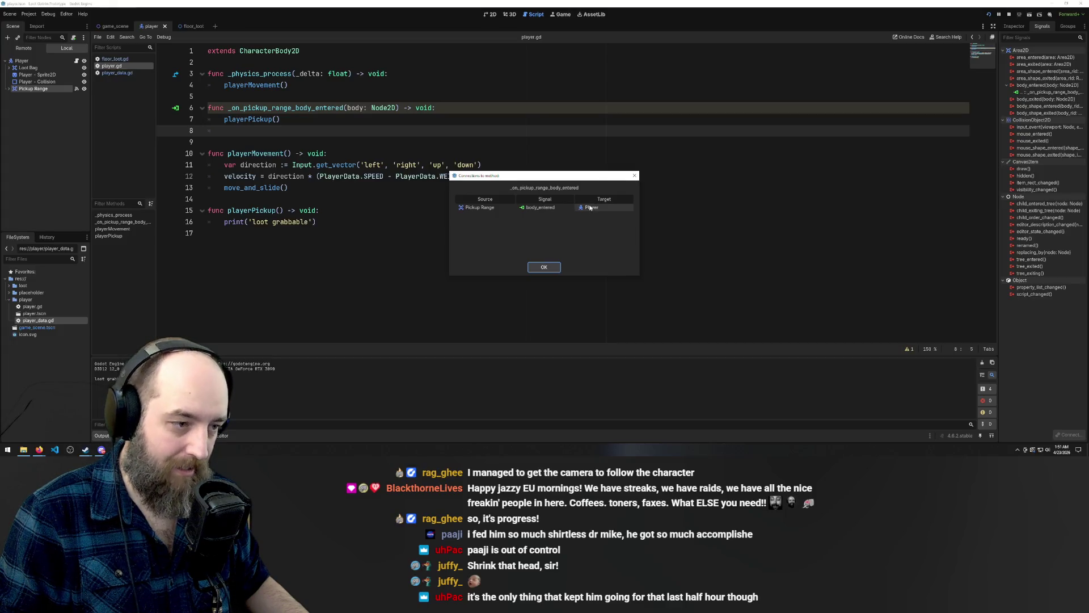
left_click(538, 270)
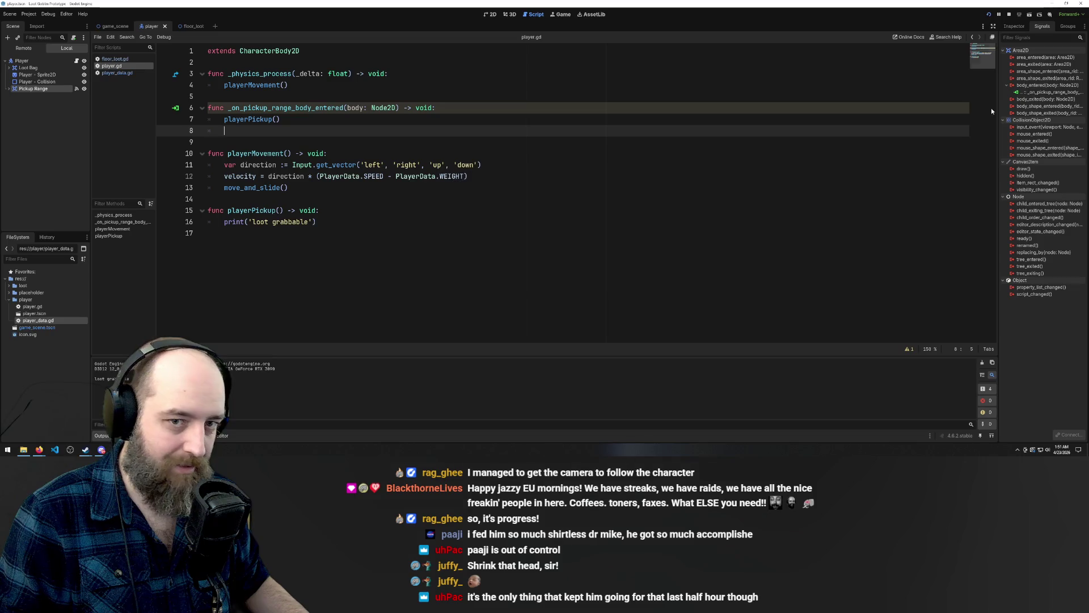
double_click(1058, 92)
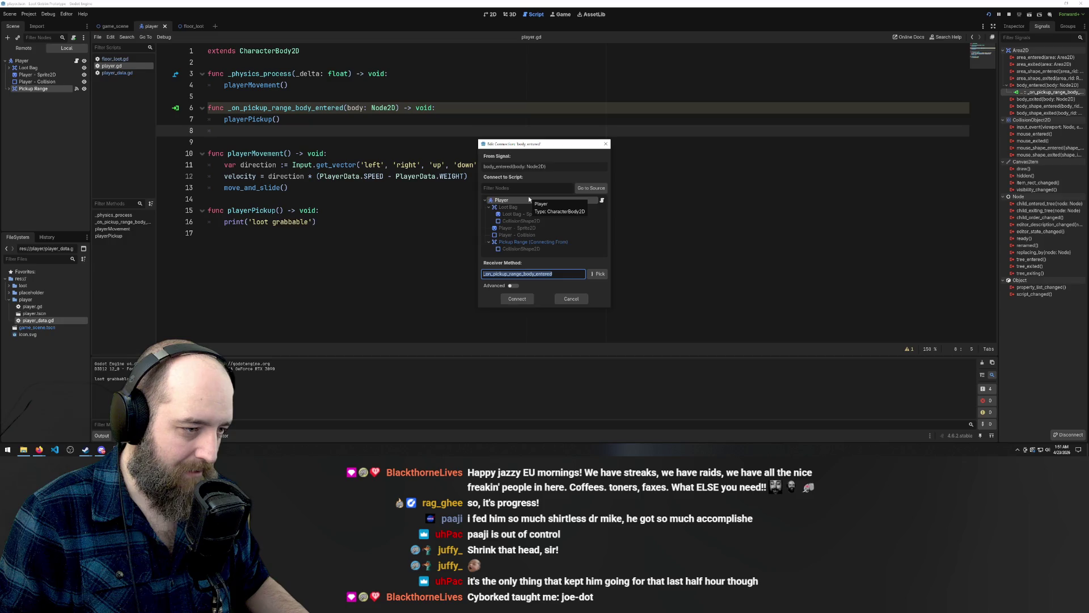
left_click(526, 245)
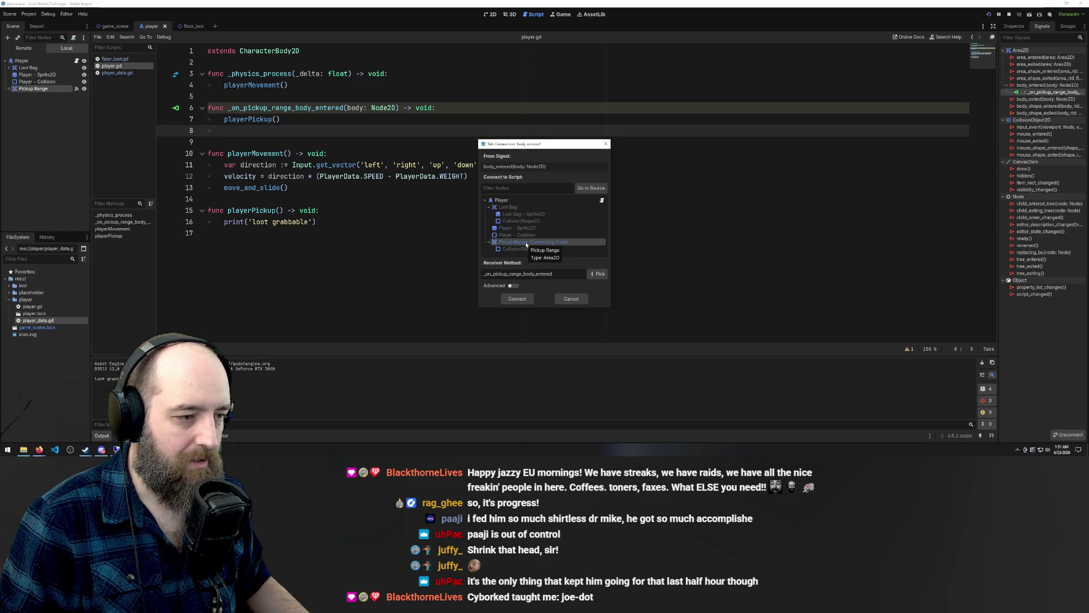
double_click(525, 245)
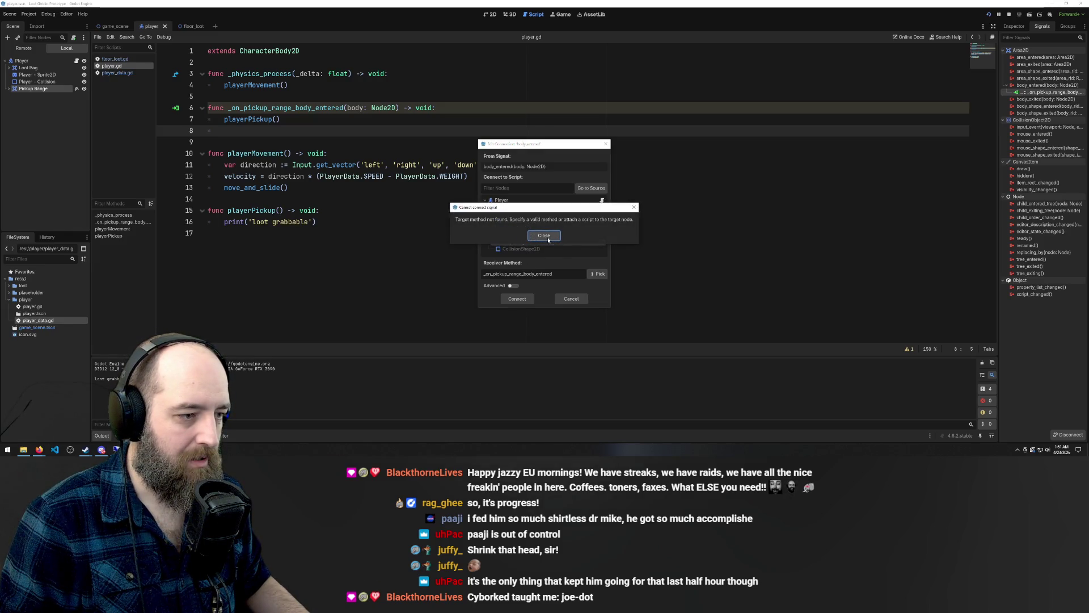
left_click(546, 237)
left_click(531, 299)
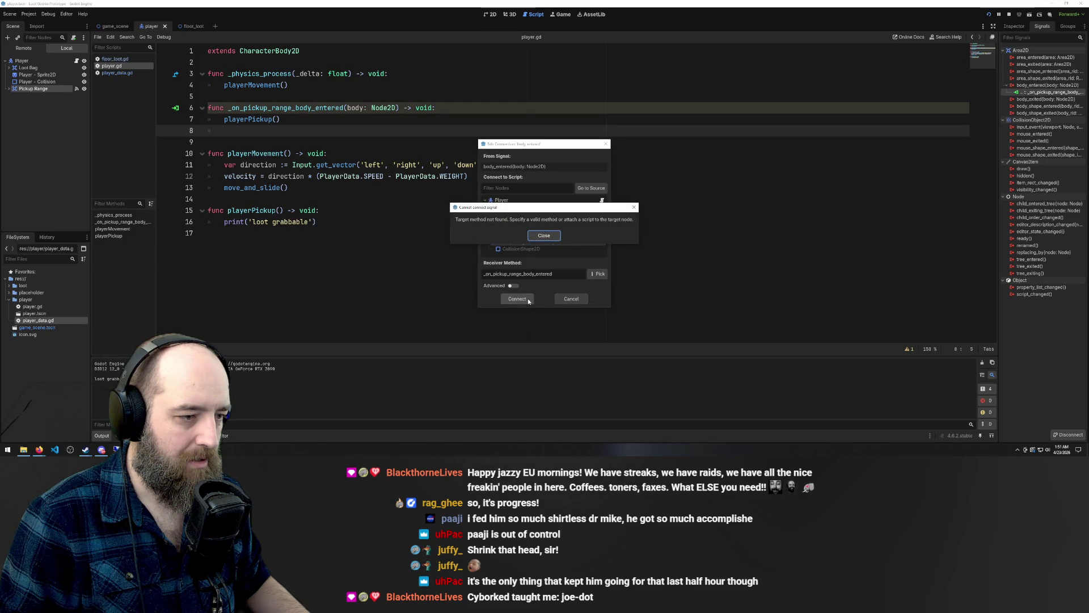
left_click(548, 236)
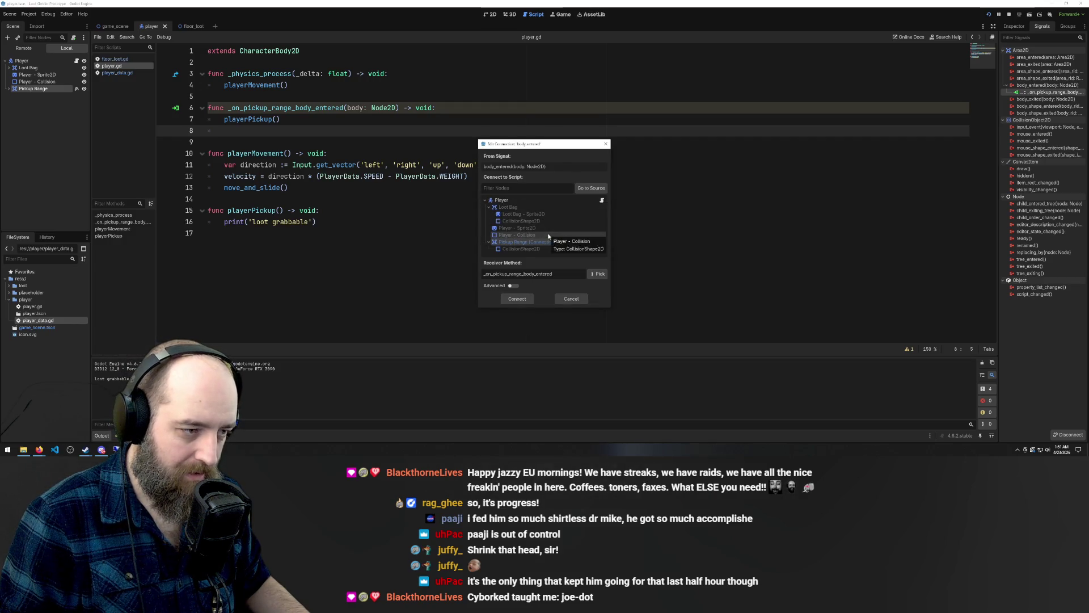
left_click(571, 299)
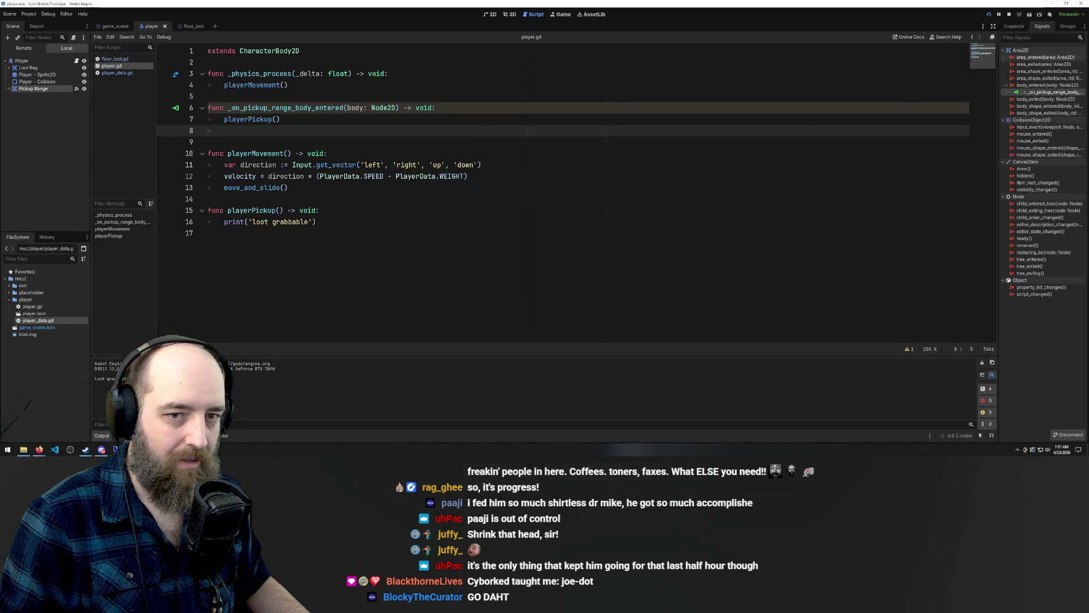
Disconnect Pickup Range's body_entered signal and delete the _on_pickup_range_body_entered function lines
right_click(1033, 93)
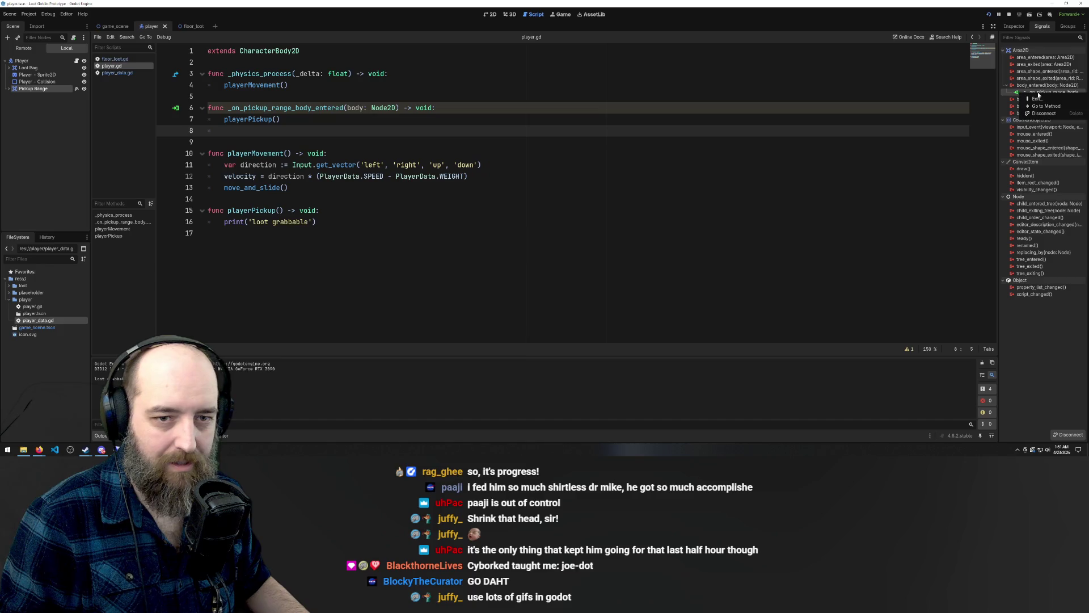
left_click(1043, 114)
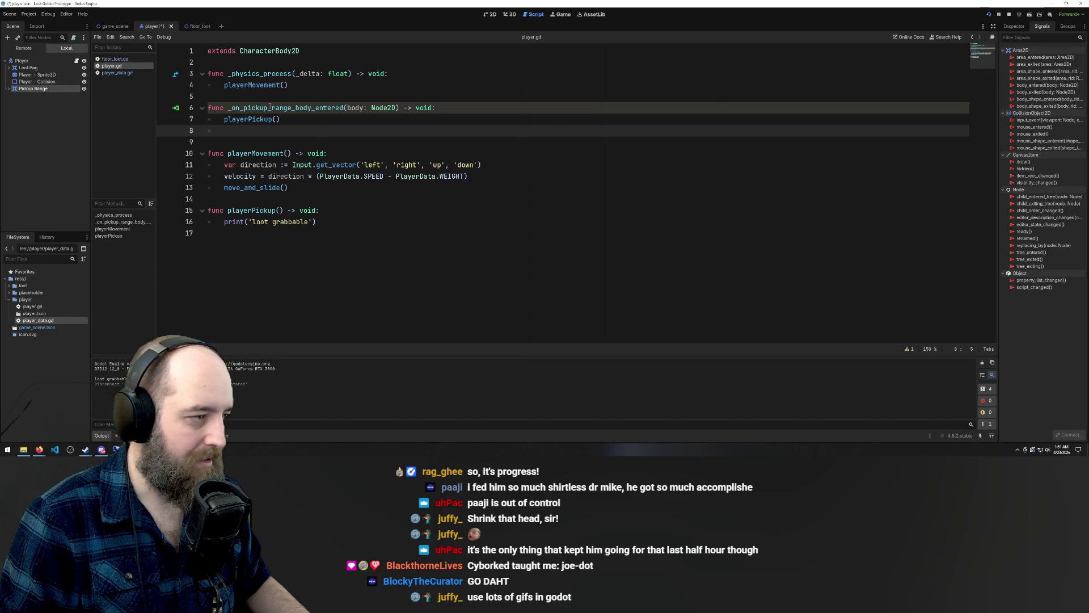
left_click(225, 115)
key("shift+Up")
key("shift+Home")
key("BackSpace")
key("BackSpace")
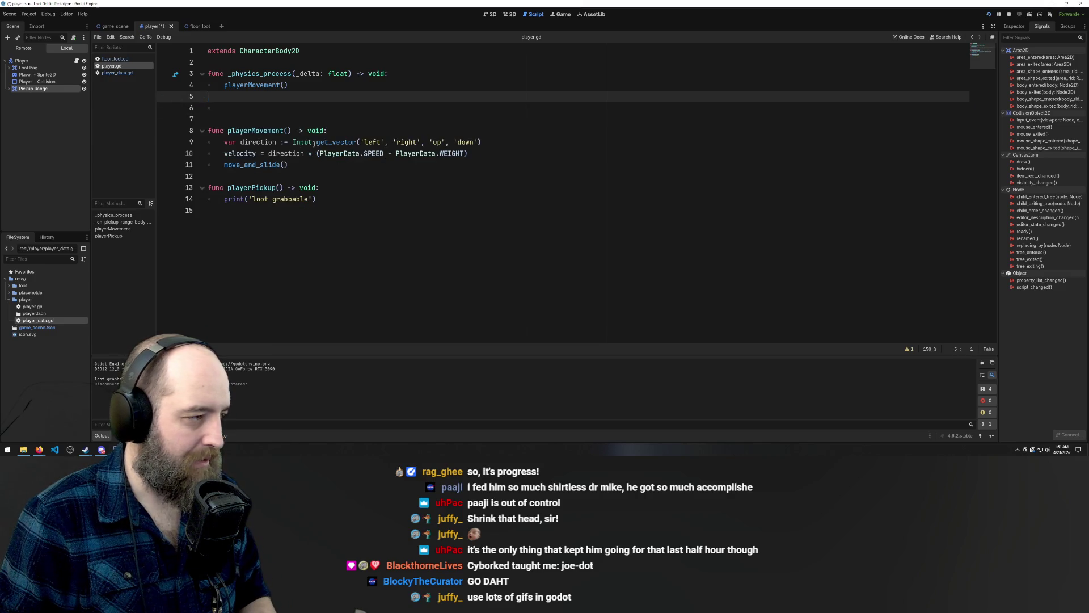
left_click(270, 120)
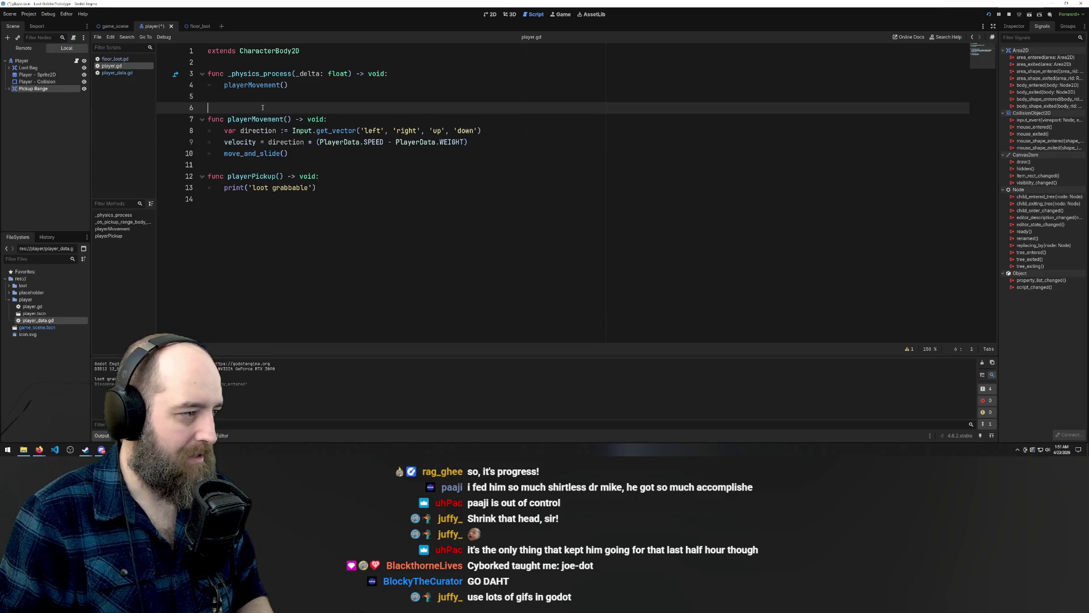
left_click(263, 107)
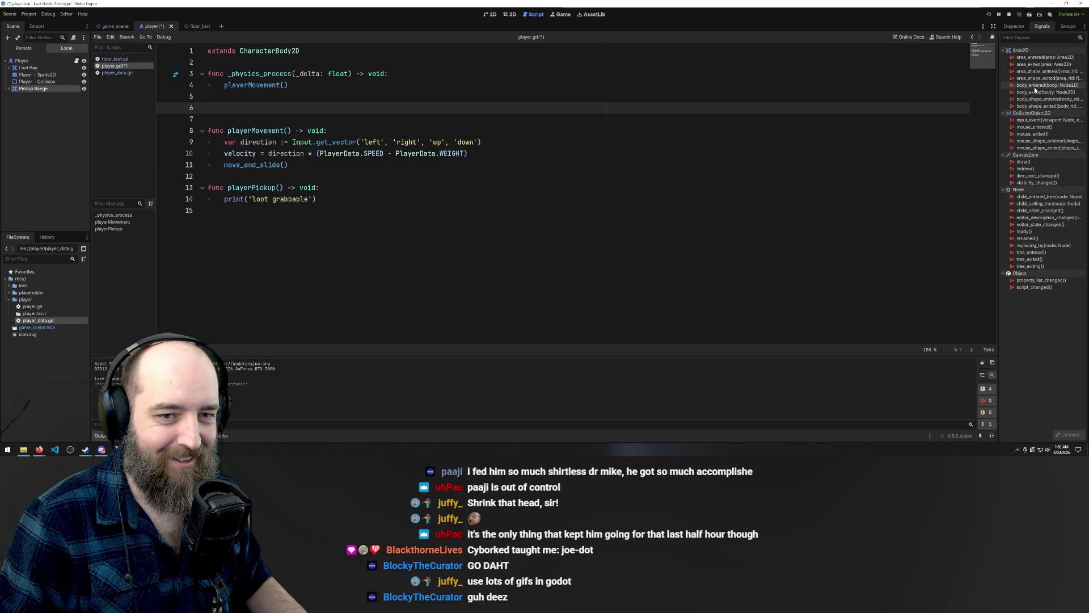
Start connecting Pickup Range's area_shape_entered signal from its Signals panel context menu
mouse_move(1035, 89)
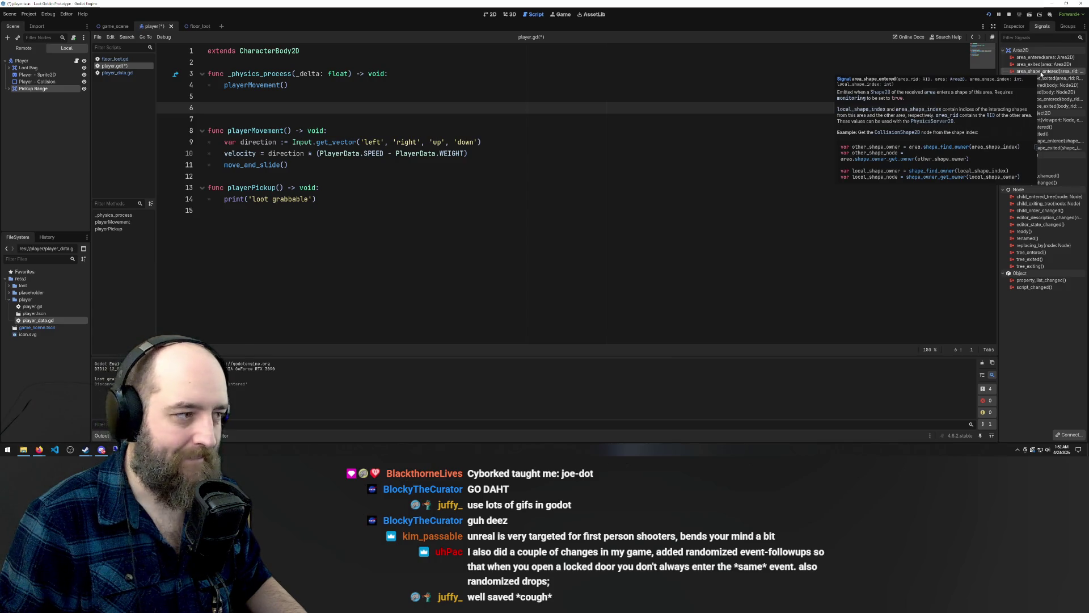
right_click(1041, 73)
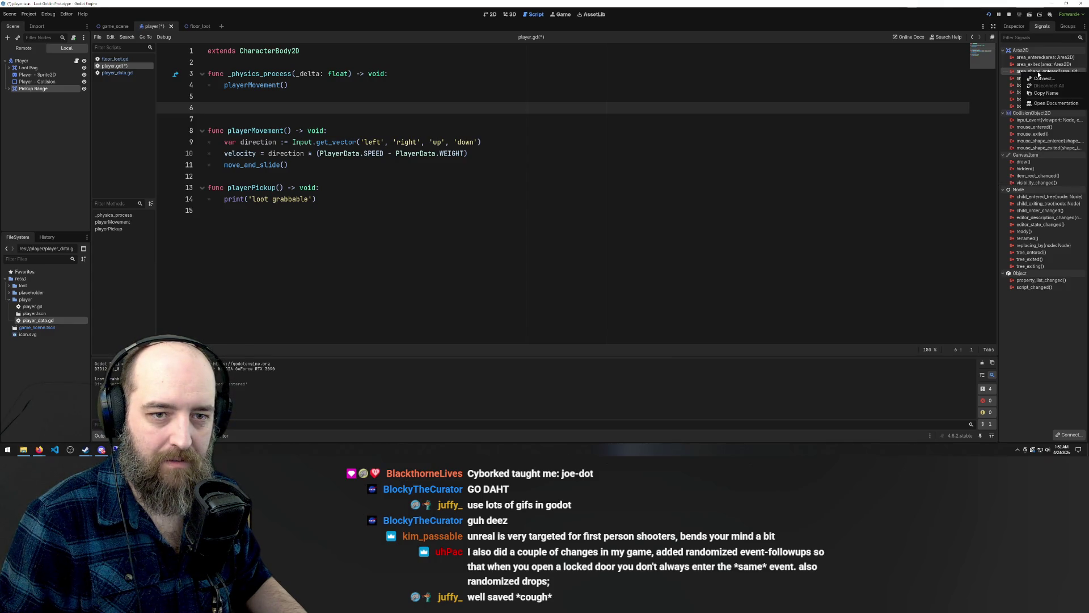
left_click(1042, 79)
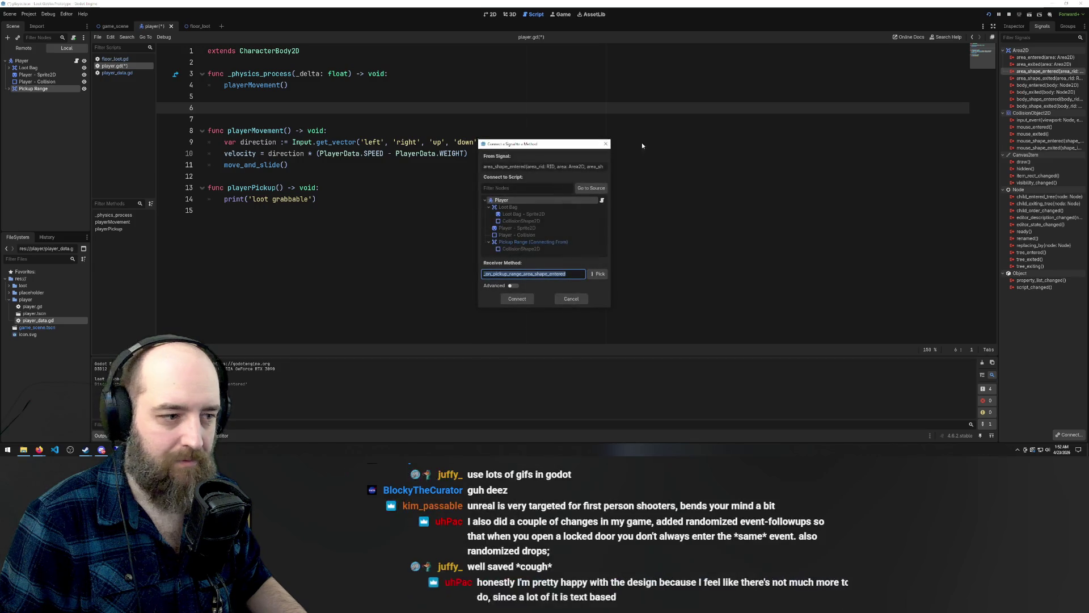
Connect area_shape_entered, undo the generated handler stub, then disconnect that signal again
left_click(503, 300)
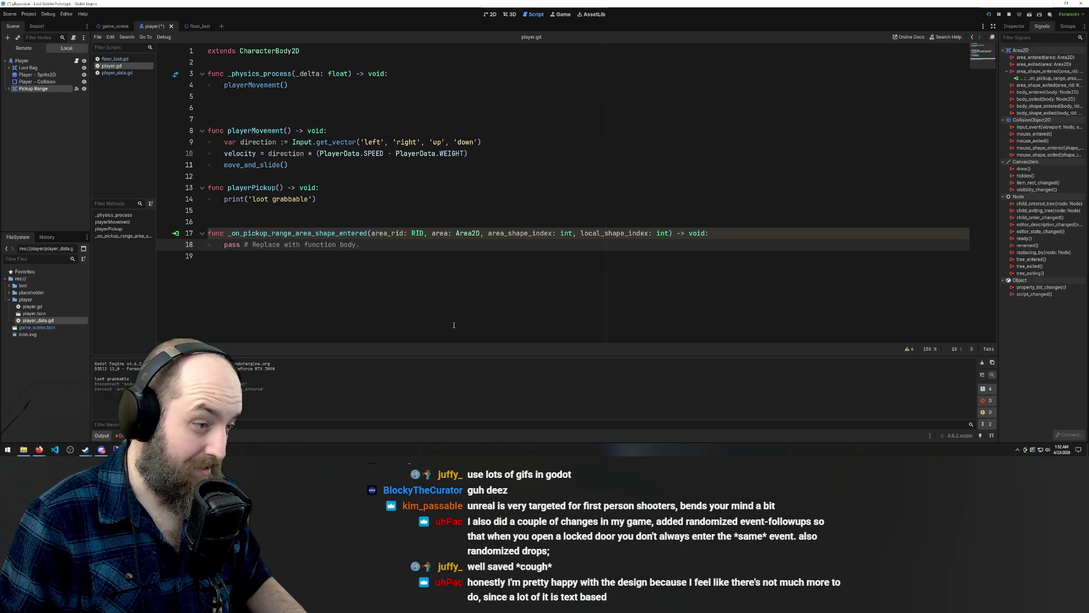
key("ctrl+z")
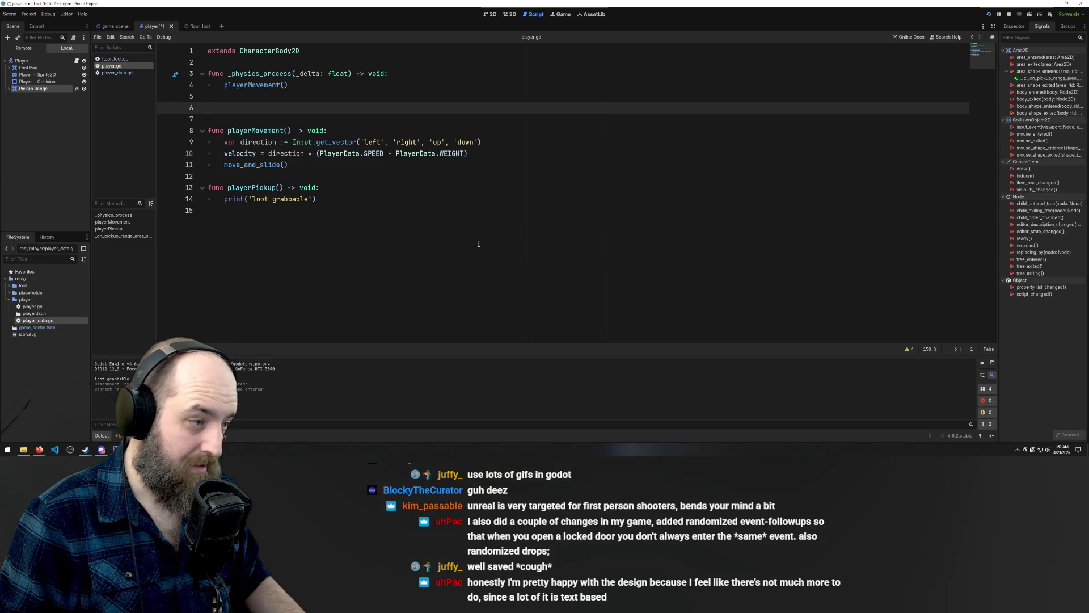
left_click(1036, 78)
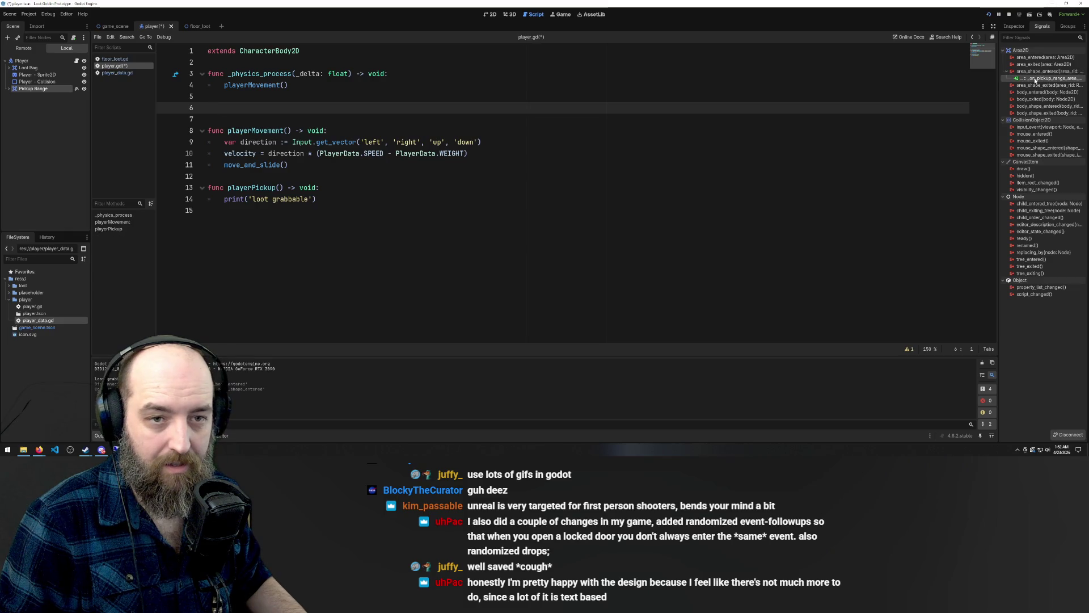
right_click(1025, 79)
left_click(1043, 97)
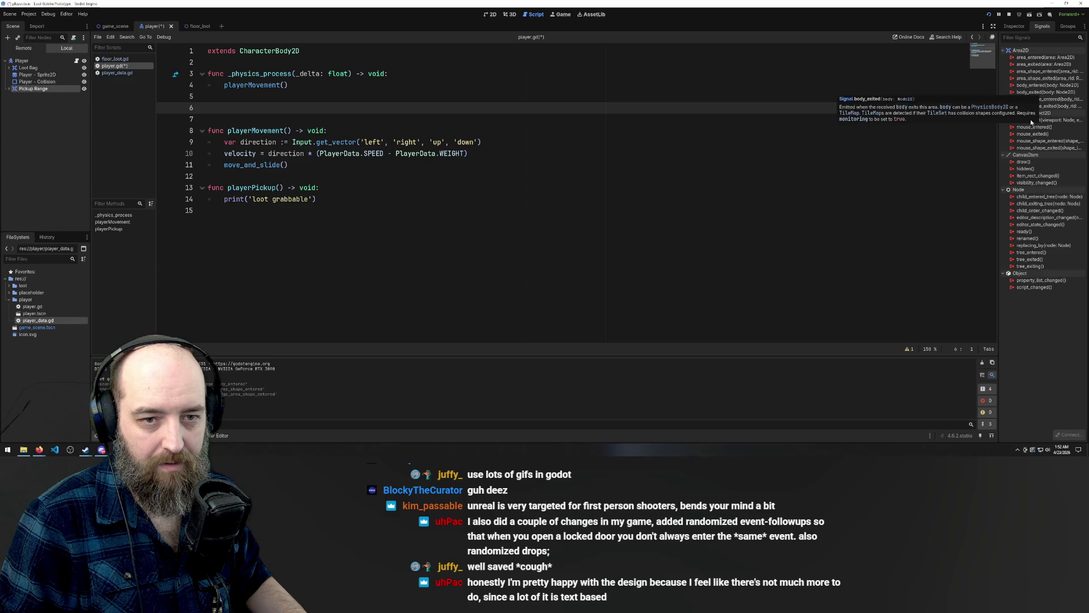
Select the body_shape_entered signal, then bring the other Godot project's window forward
left_click(1029, 100)
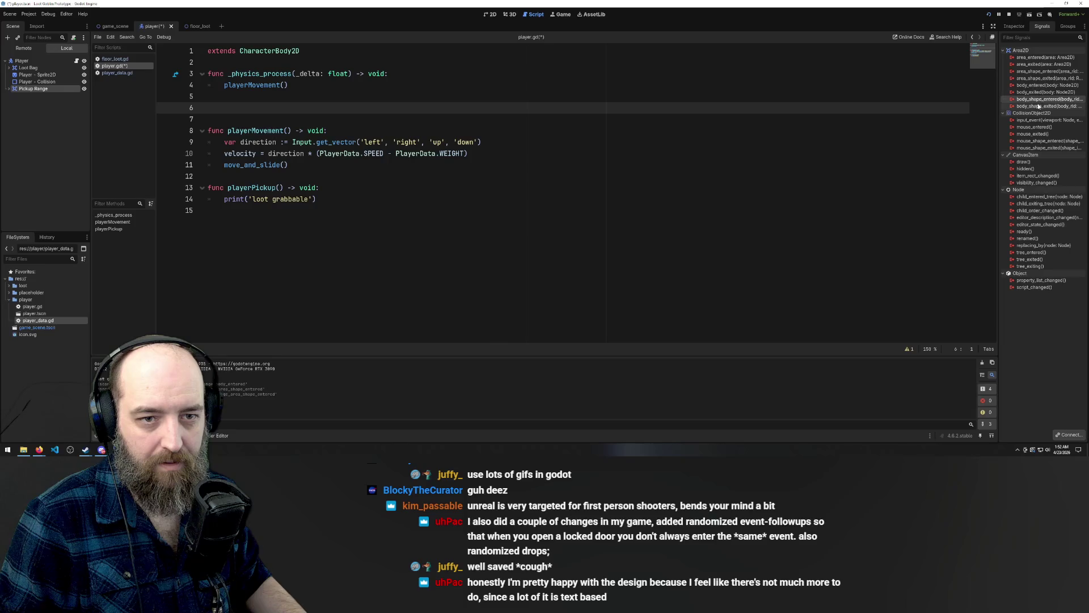
mouse_move(1035, 59)
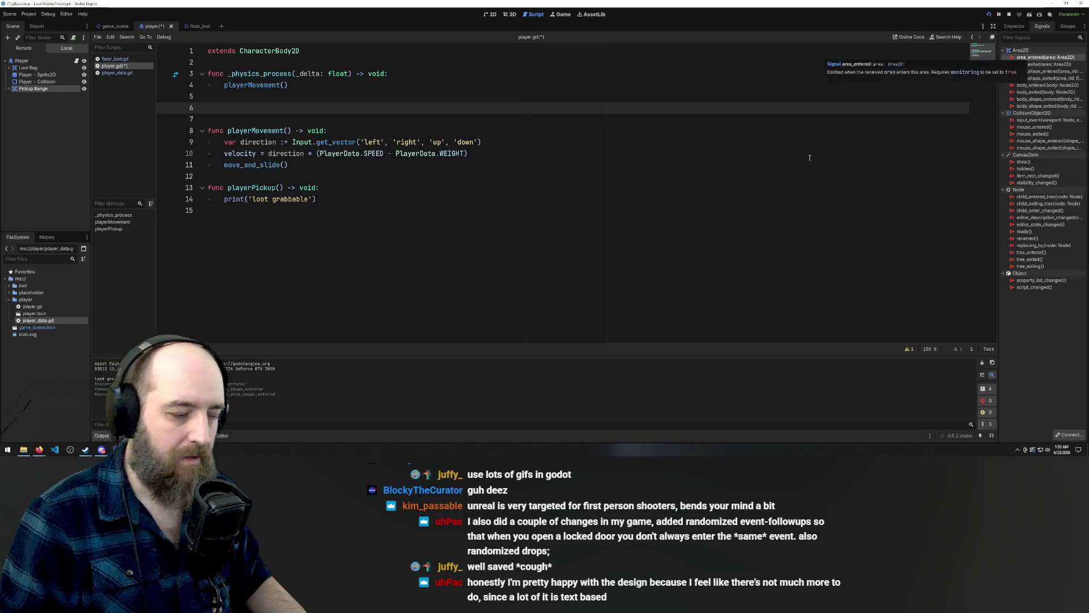
mouse_move(116, 449)
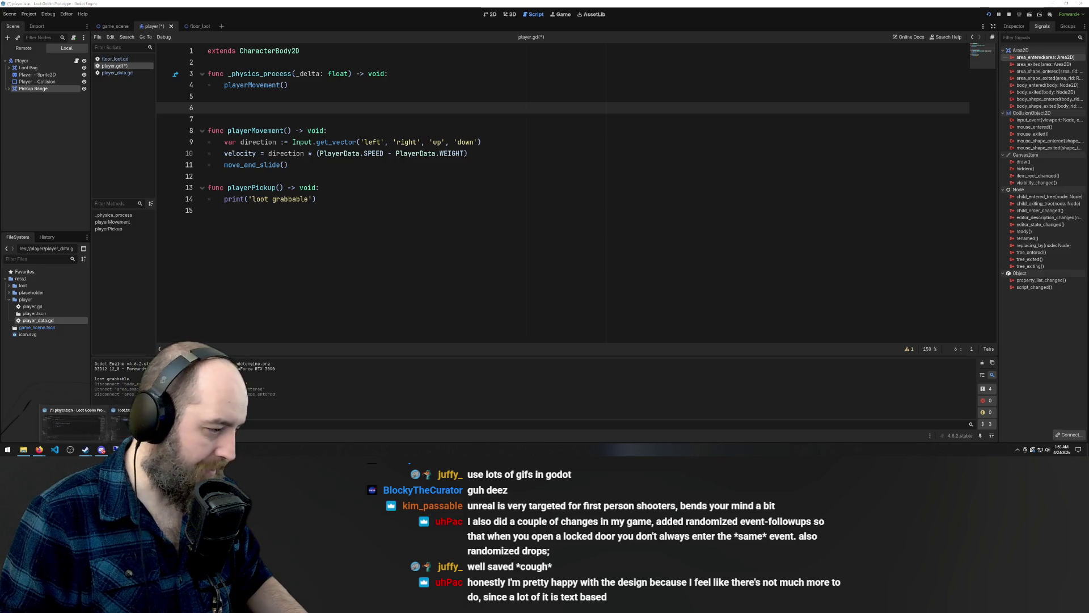
left_click(119, 422)
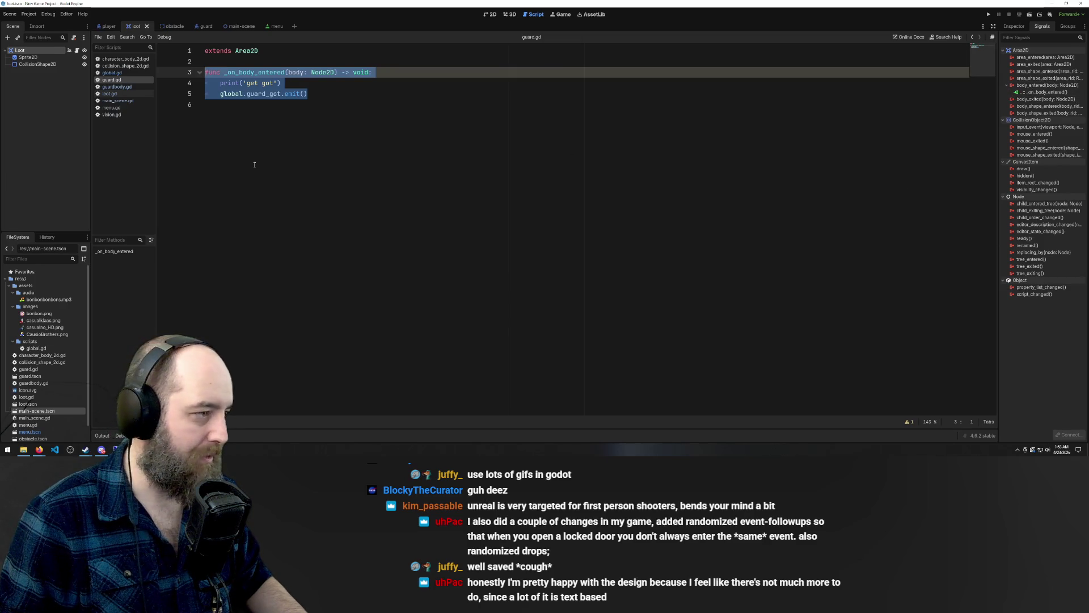
left_click(219, 143)
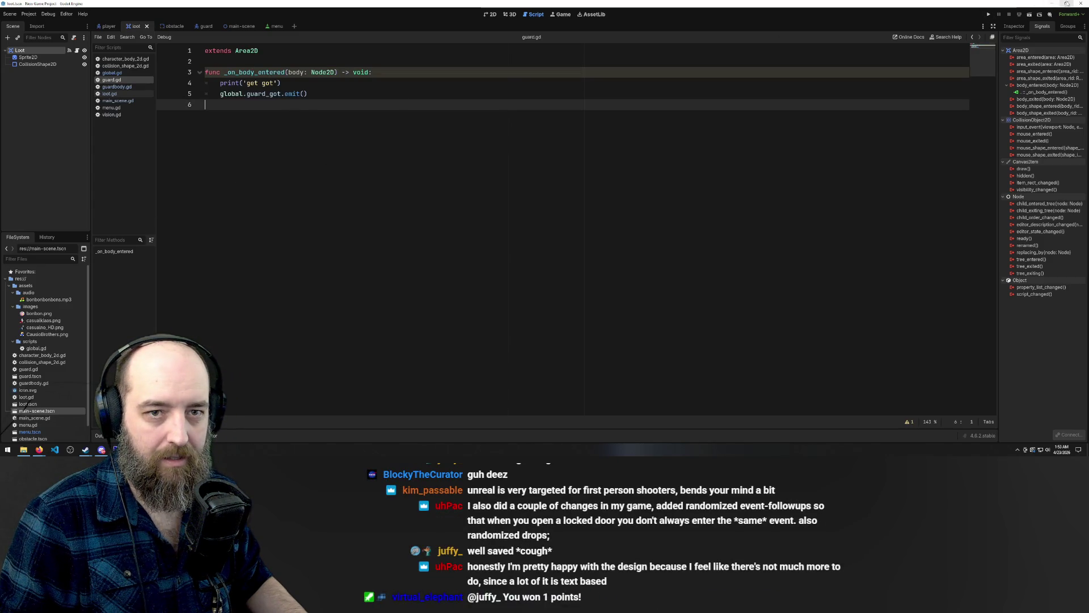
key("alt+Tab")
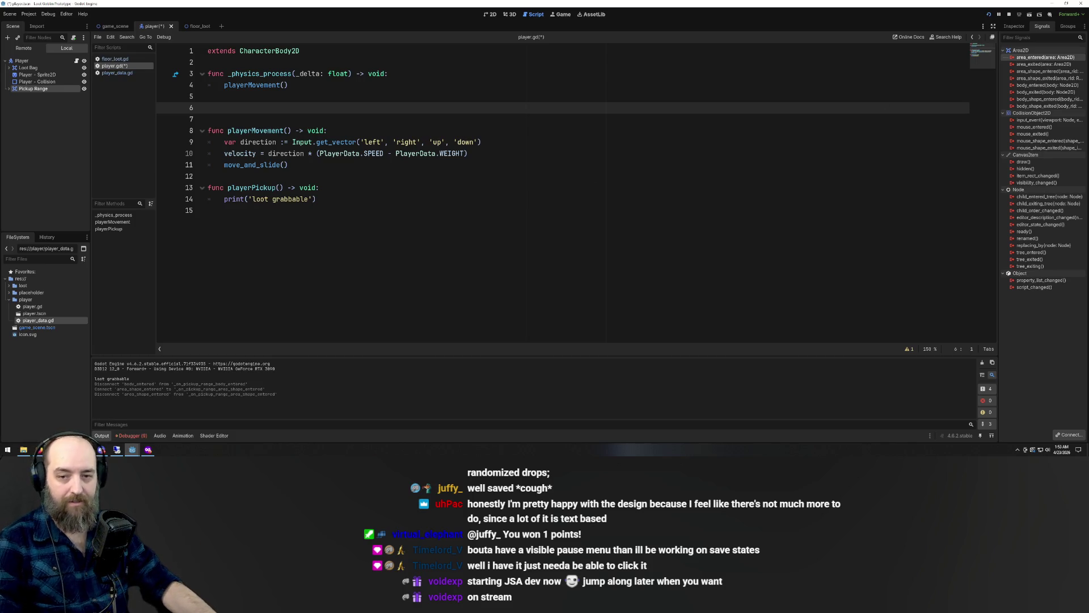
key("alt+Tab")
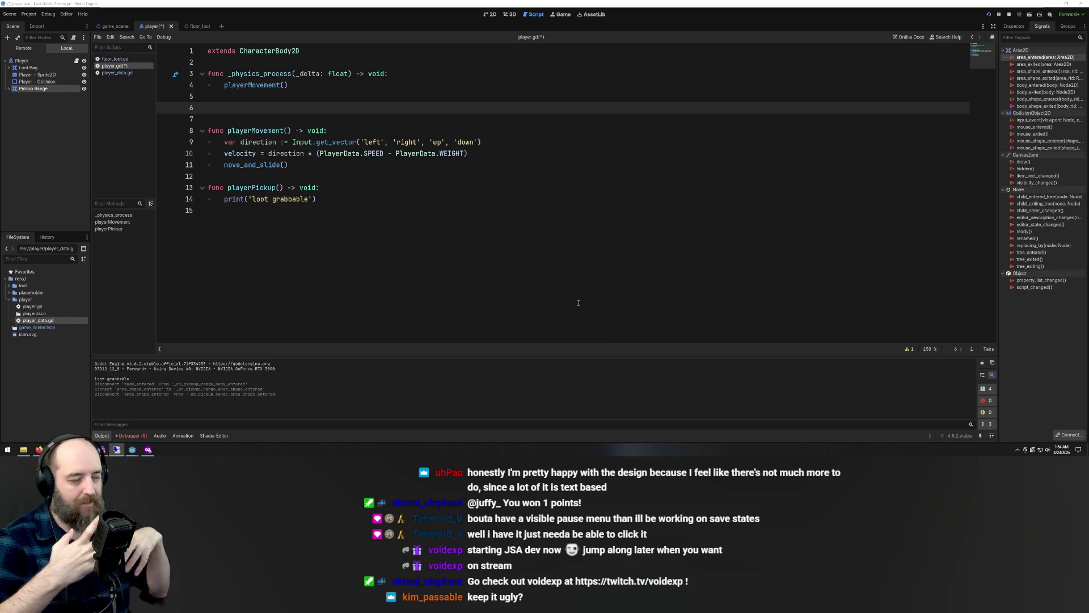
left_click(642, 292)
Save and run the game, walking the player left and right over the loot
key("F5")
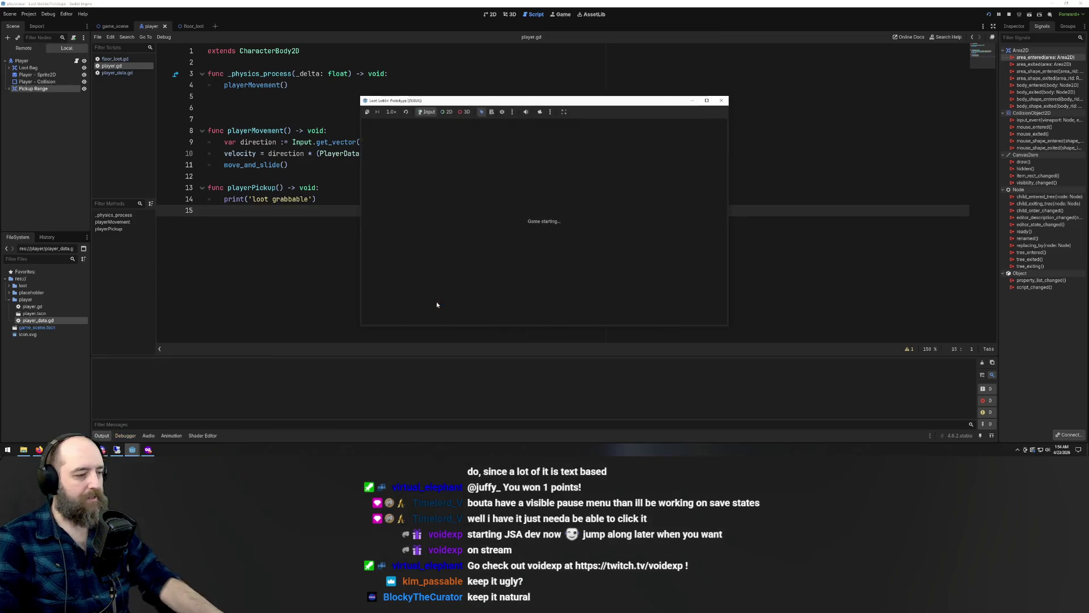
key("Right")
key("Left")
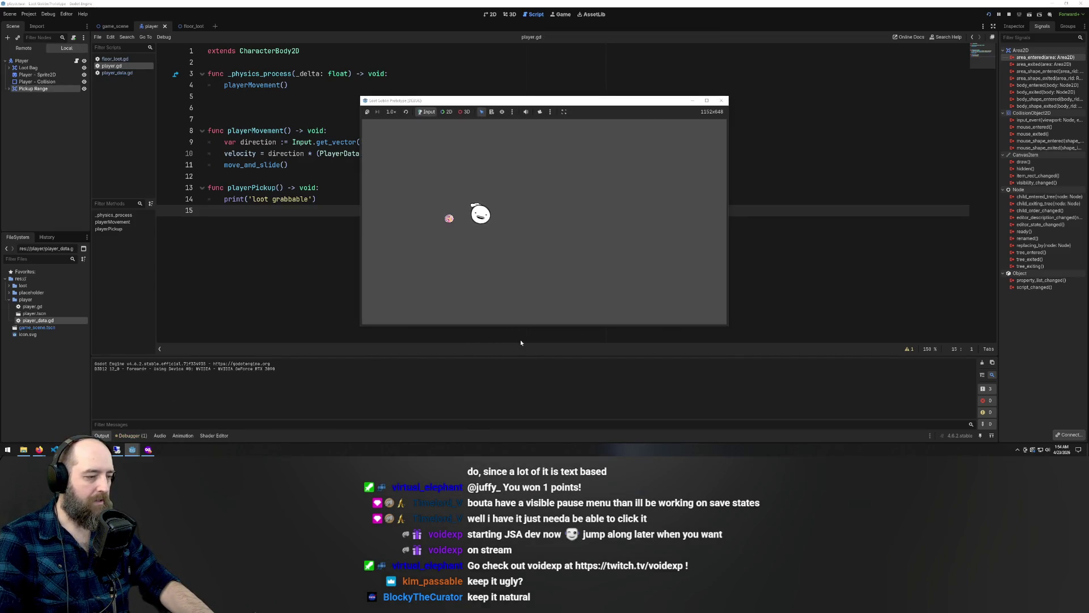
key("Right")
key("Left")
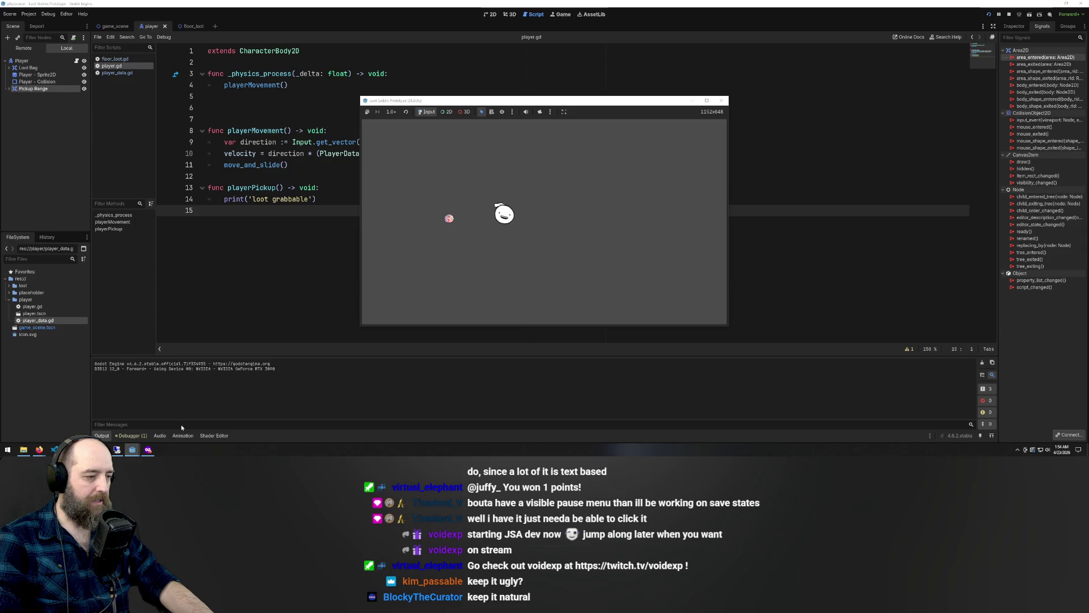
key("Left")
key("Right")
key("Left")
key("Right")
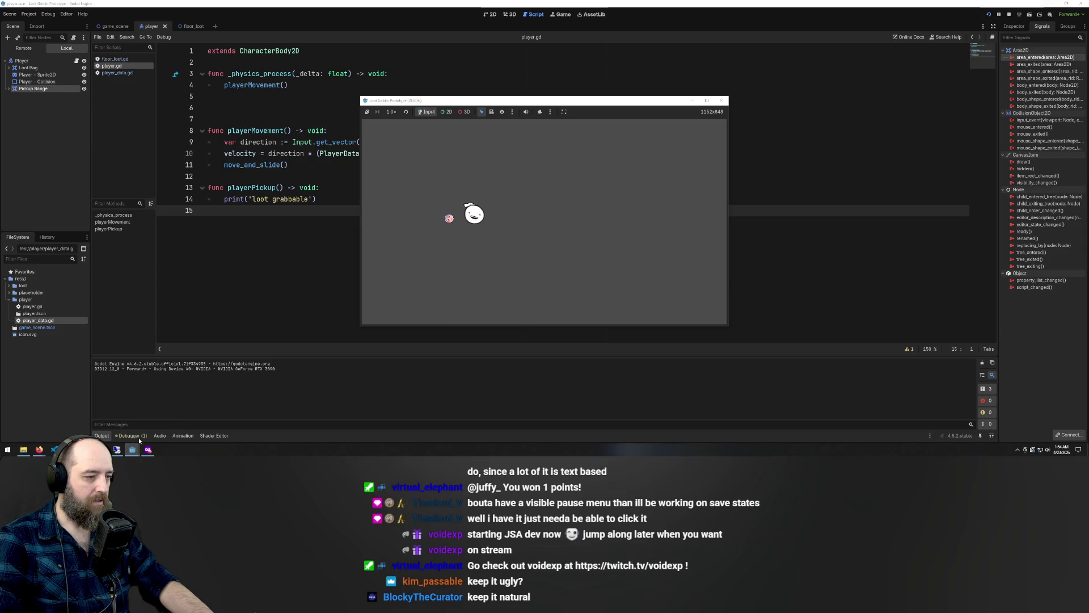
key("Left")
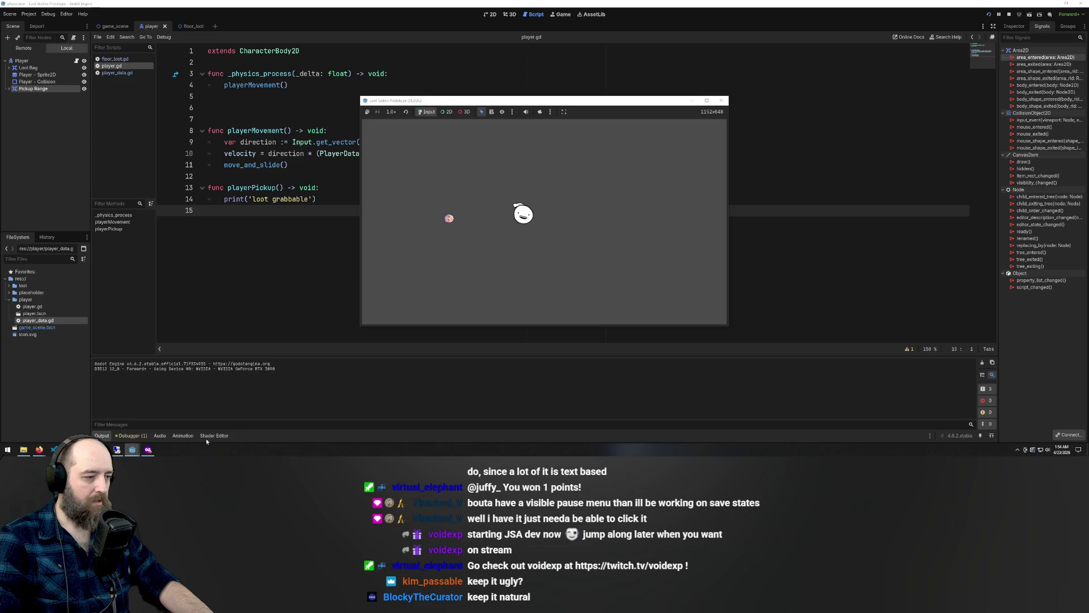
Stop the game, show the debugger panel, run it again and close the game window
key("F8")
left_click(132, 436)
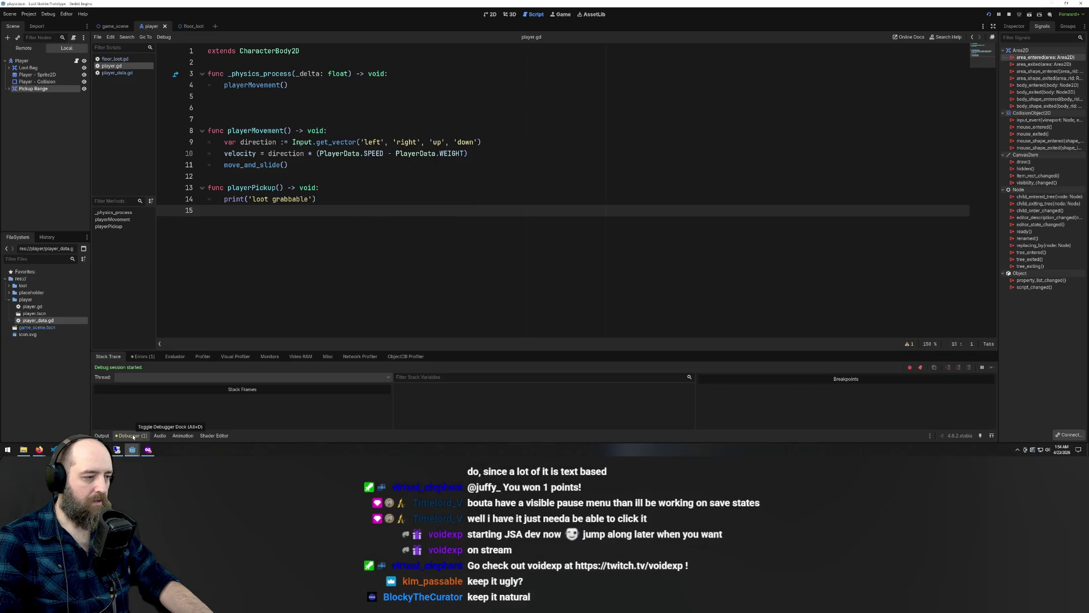
key("F5")
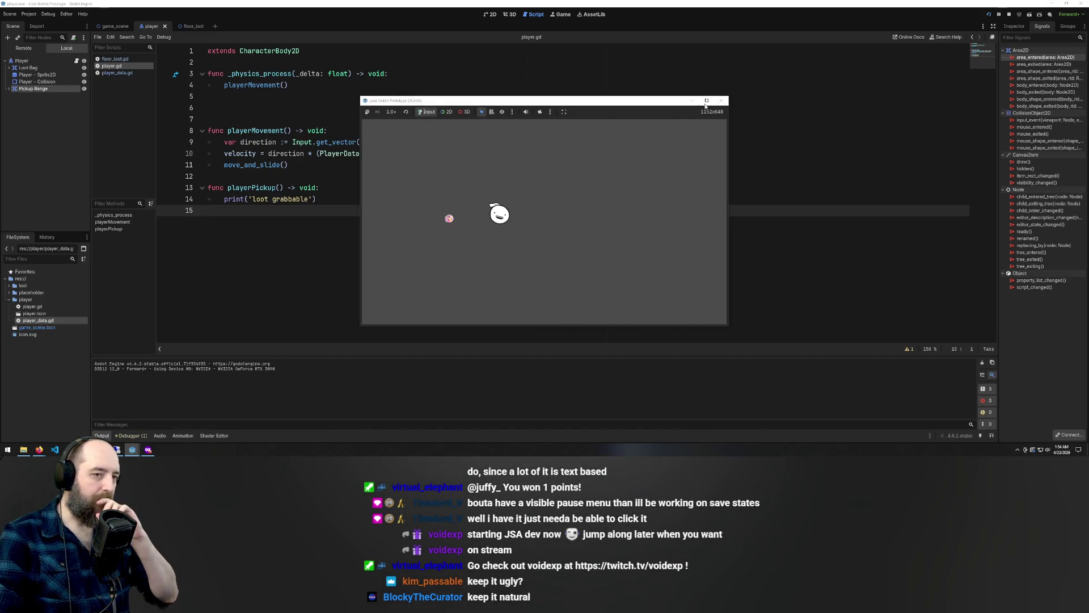
left_click(721, 100)
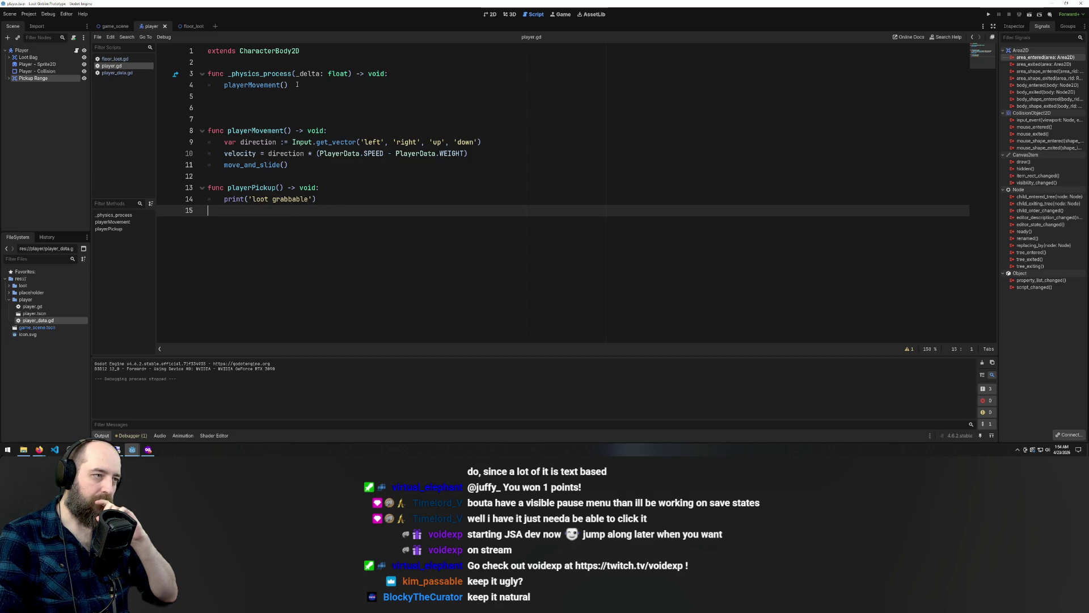
left_click(264, 110)
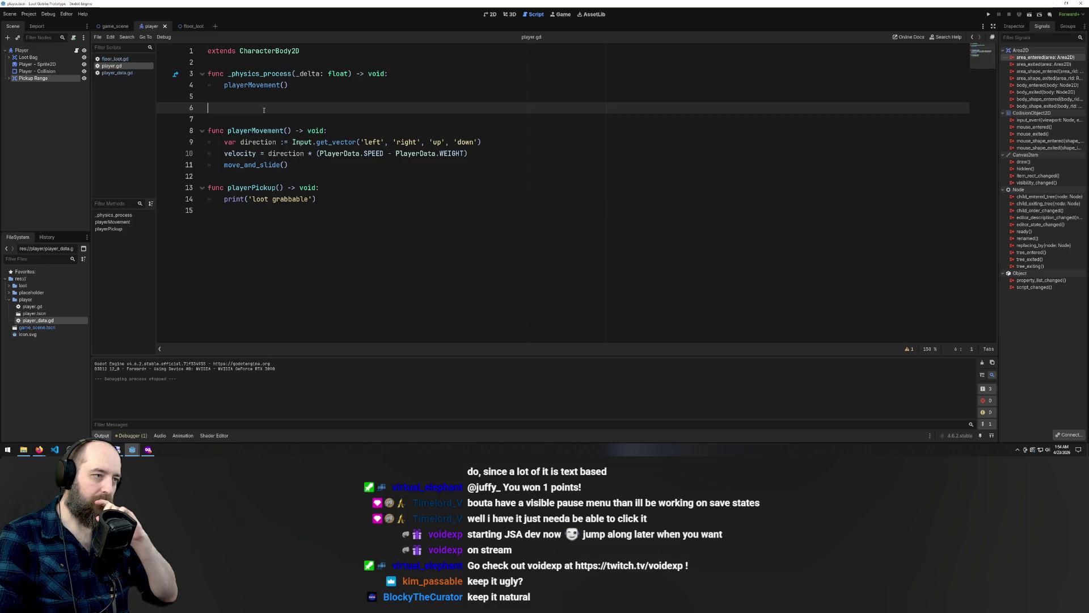
left_click(1038, 86)
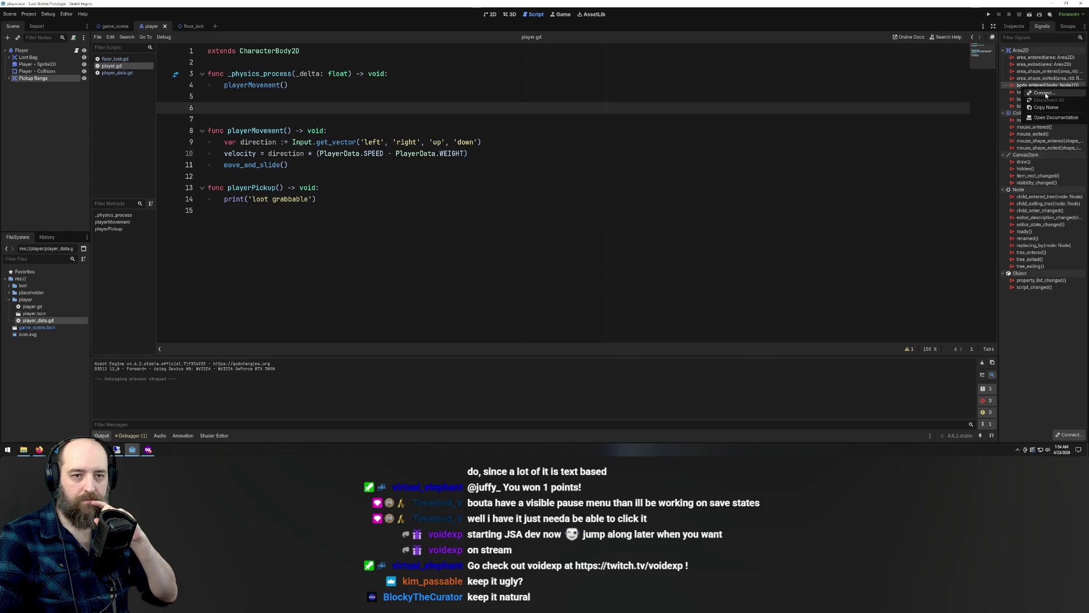
double_click(1039, 87)
left_click(533, 242)
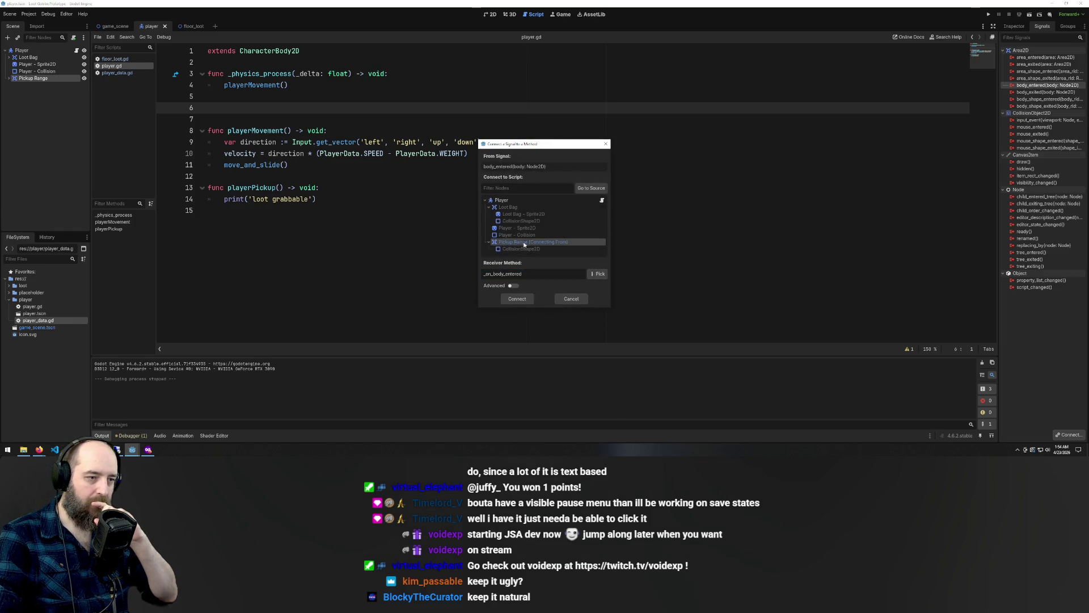
left_click(515, 300)
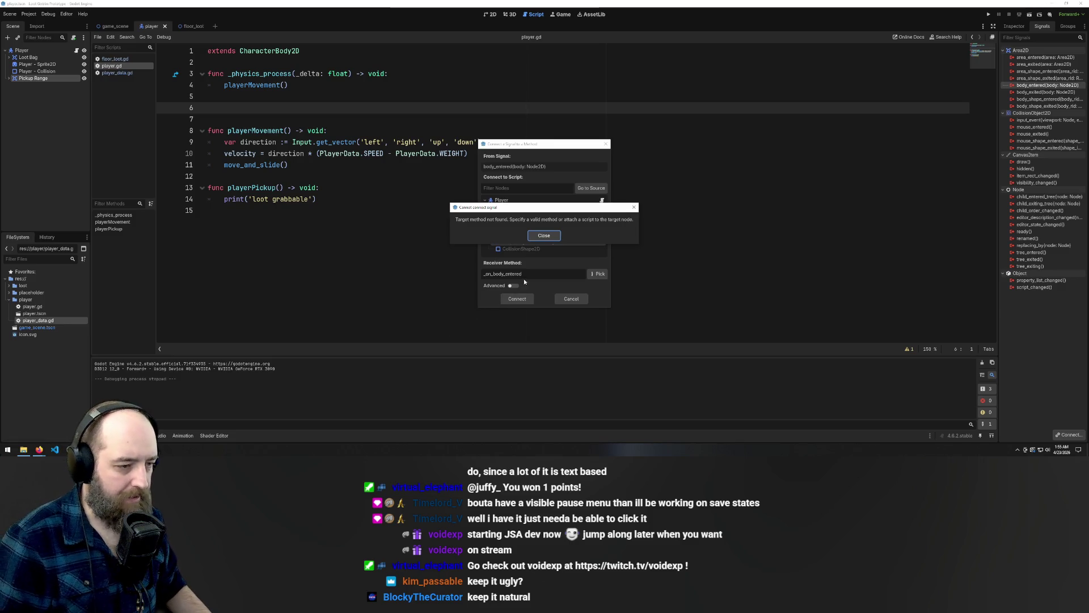
left_click(538, 239)
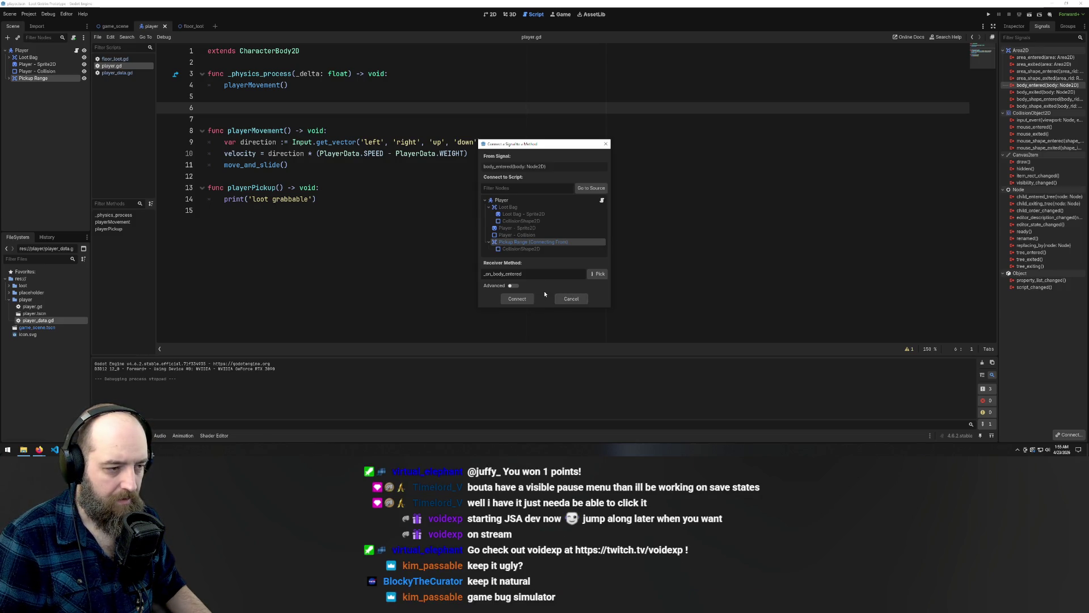
left_click(536, 249)
left_click(517, 301)
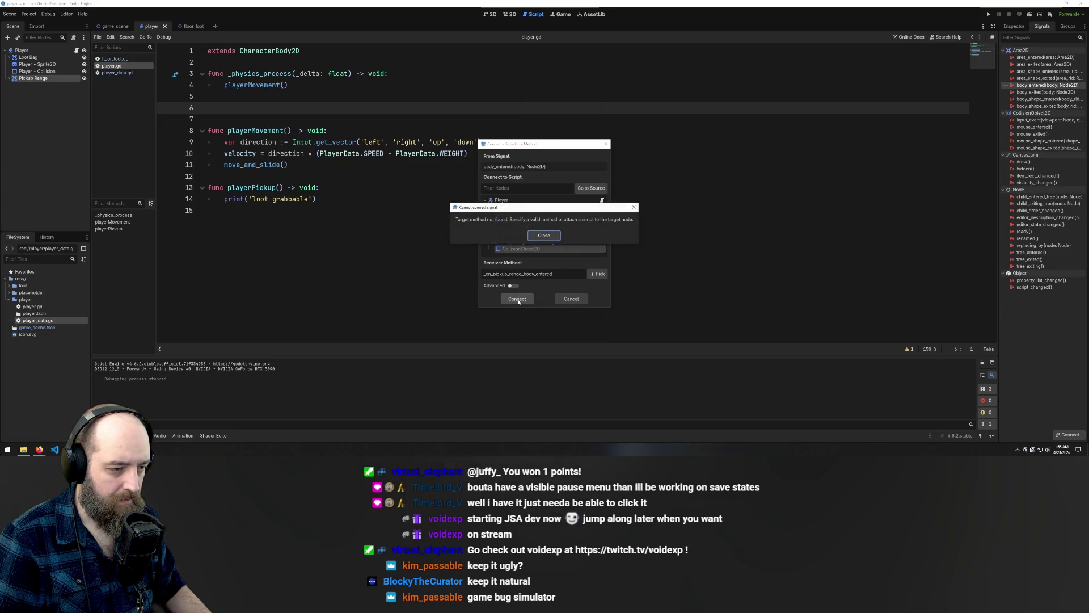
left_click(535, 236)
left_click(528, 242)
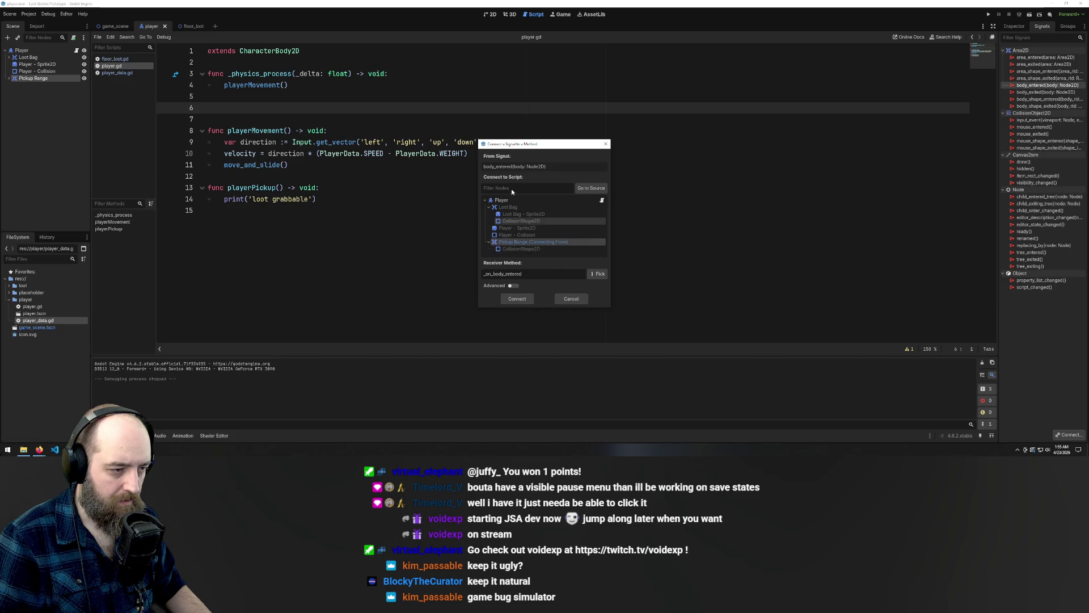
left_click(507, 201)
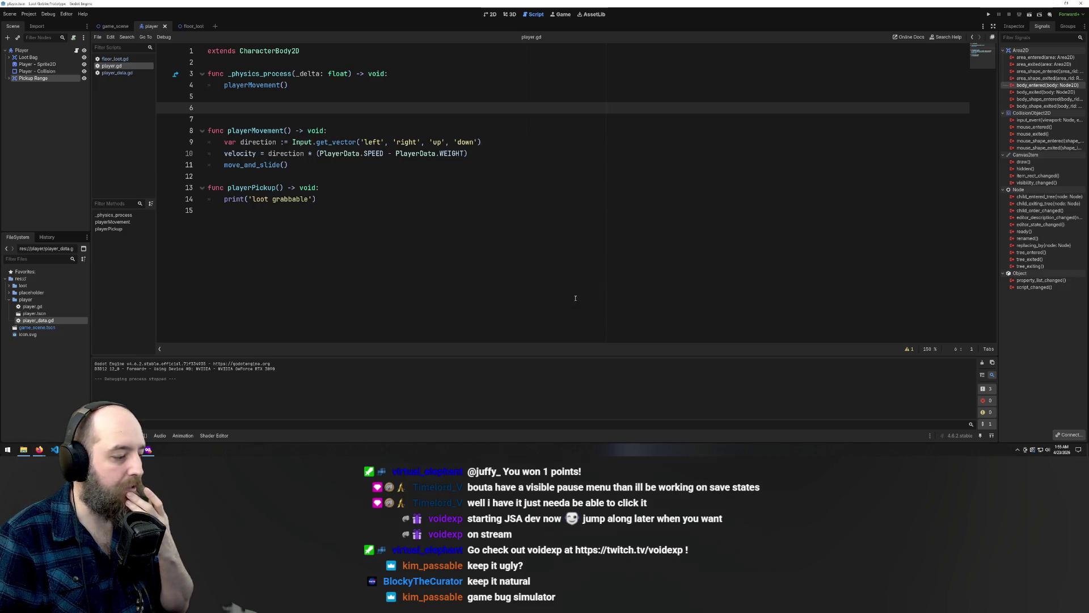
left_click(570, 299)
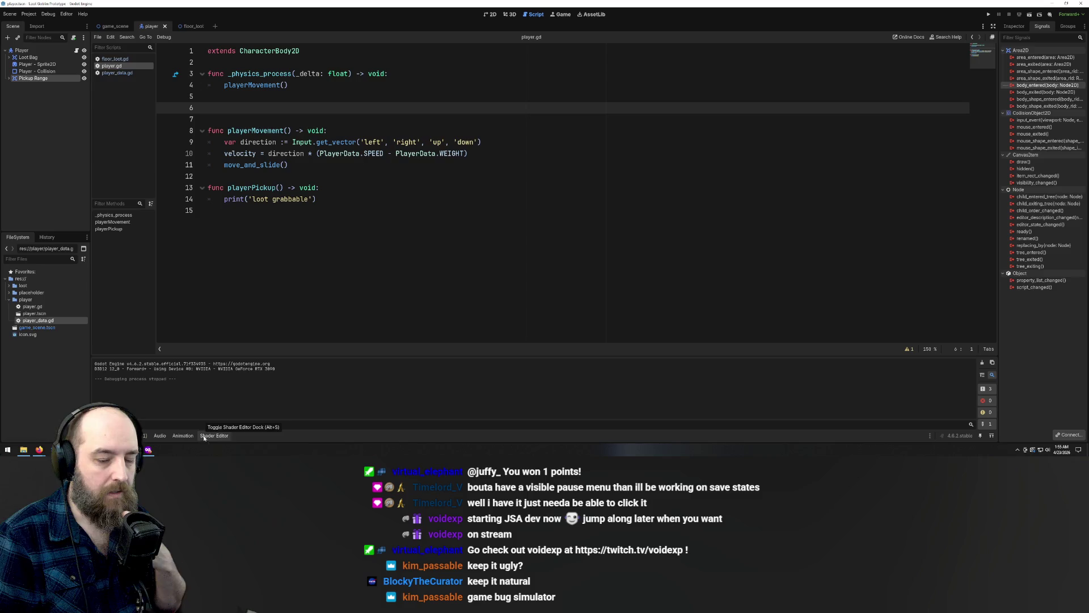
mouse_move(132, 450)
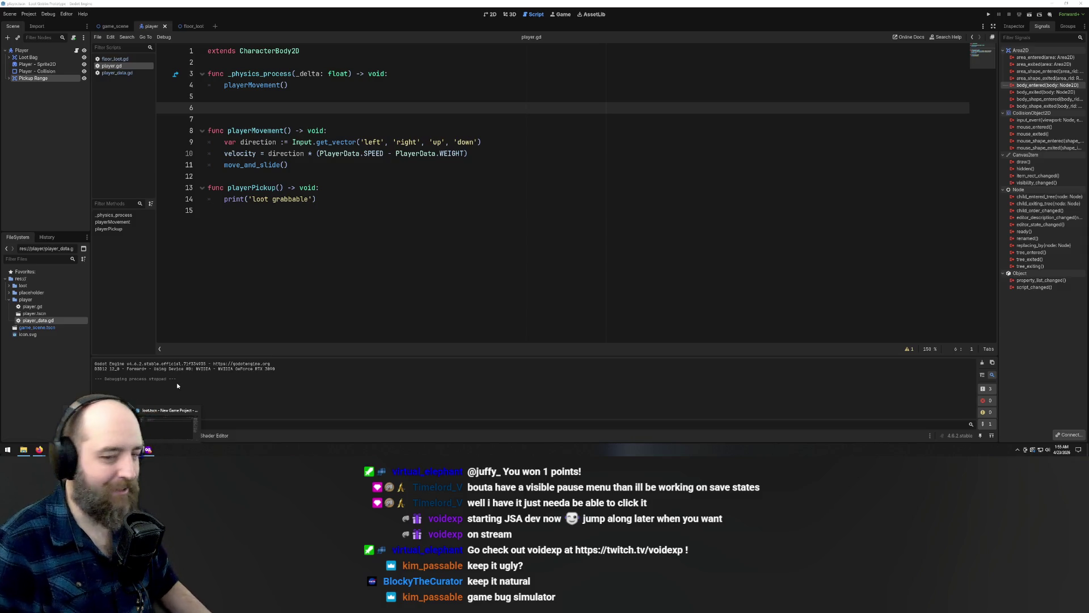
left_click(167, 425)
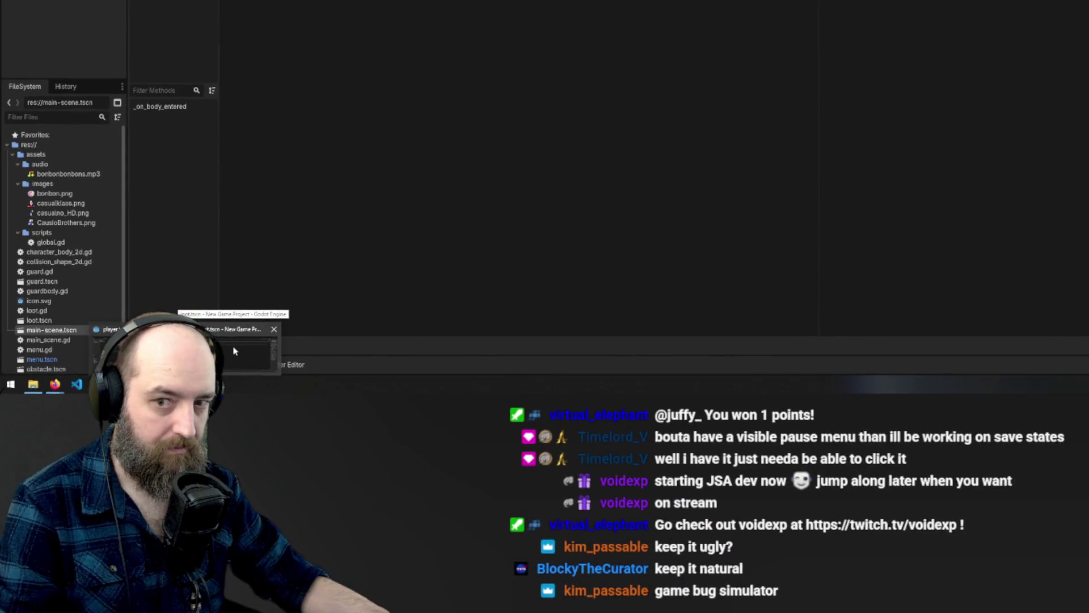
left_click(166, 422)
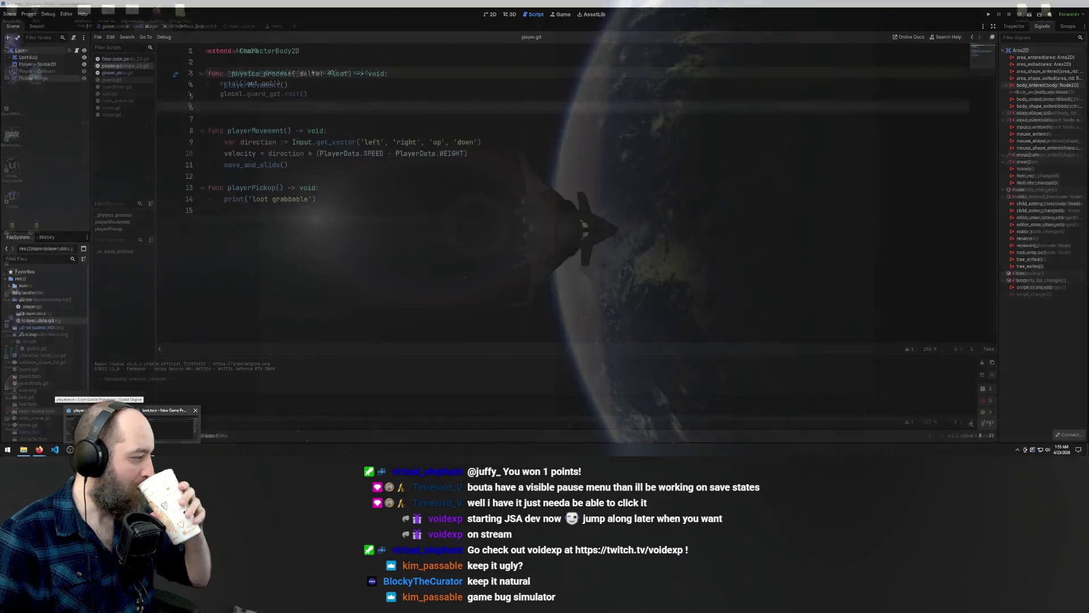
left_click(325, 209)
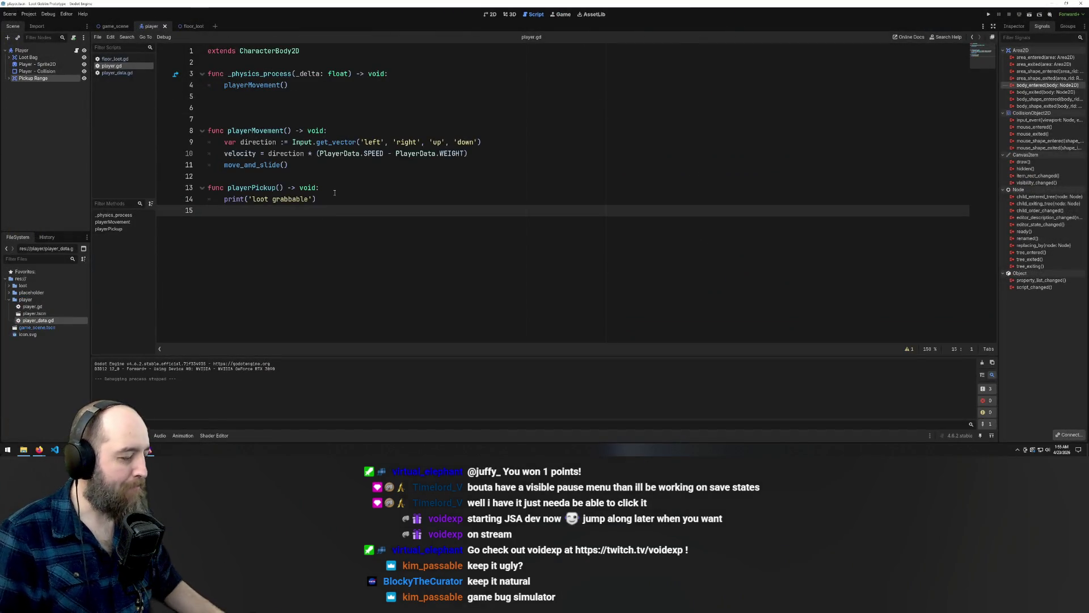
key("Up")
key("Up")
key("Up")
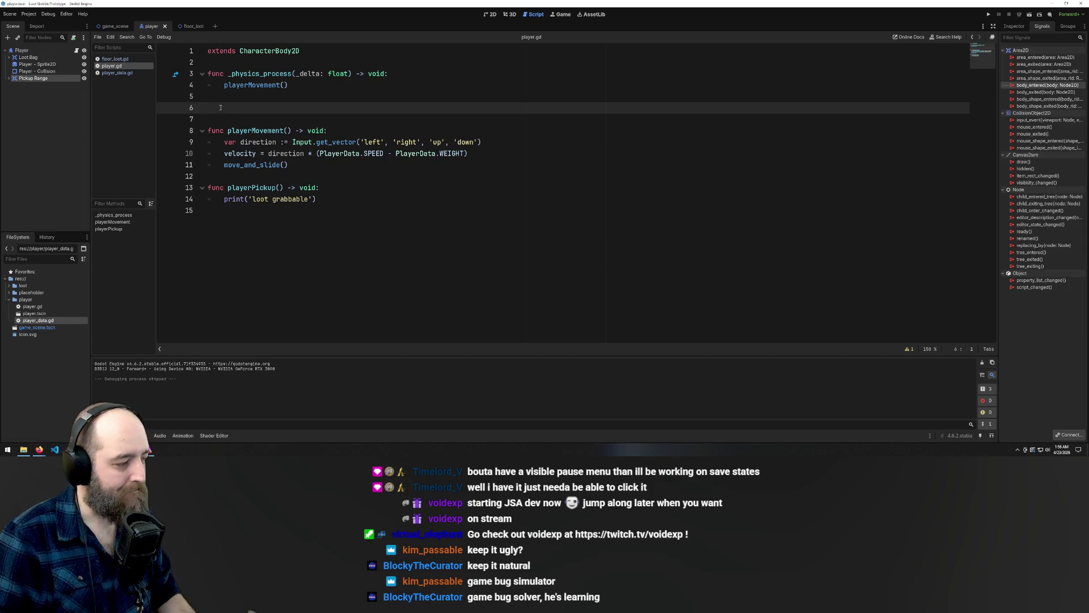
left_click(260, 112)
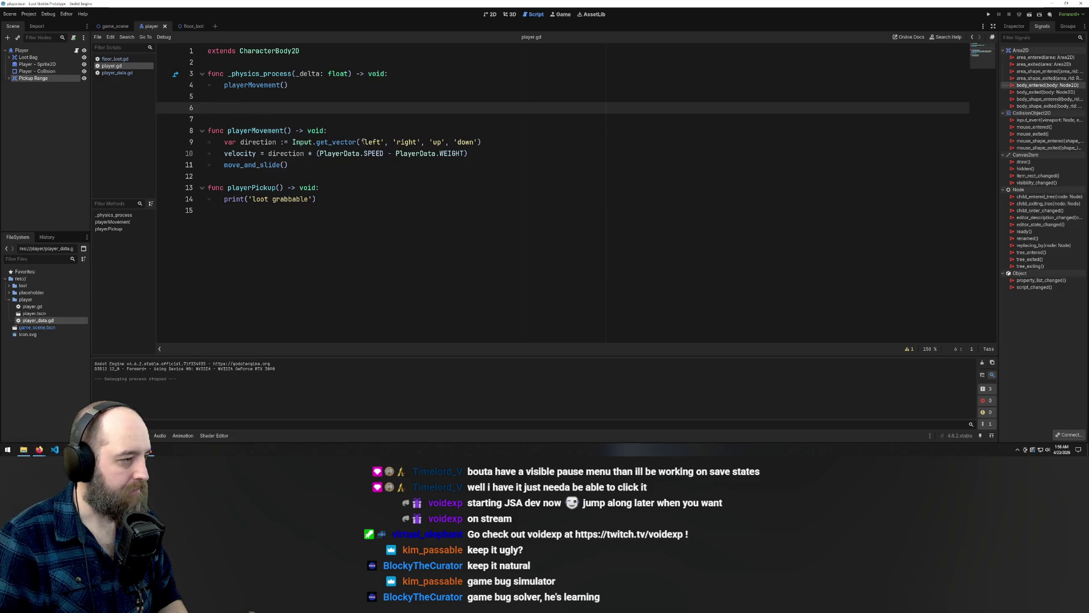
Delete the extra blank line 6 in player.gd, save it, and review the script's lines
key("BackSpace")
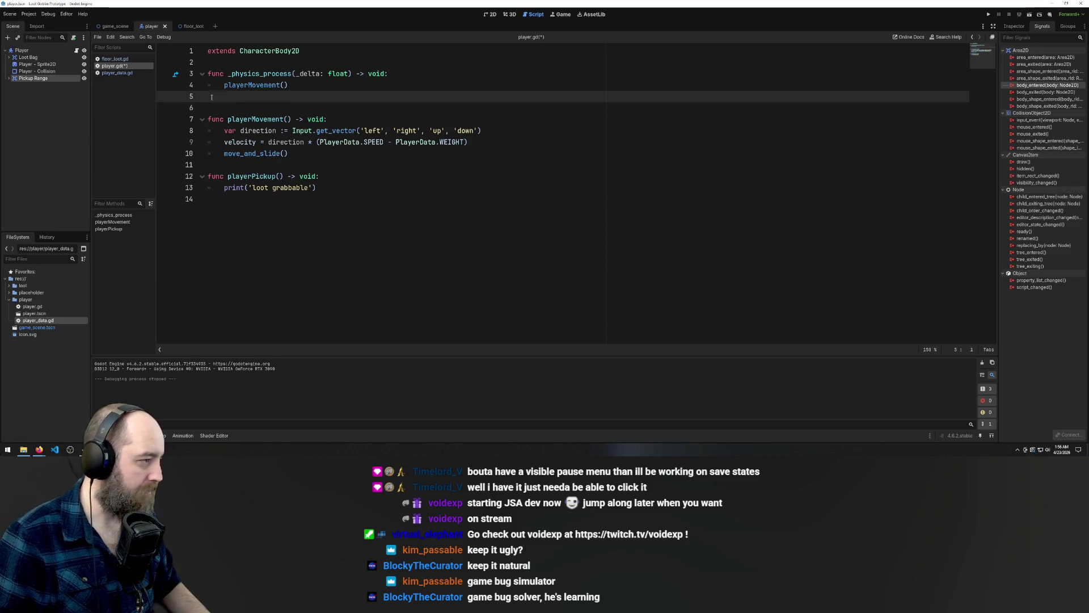
key("ctrl+s")
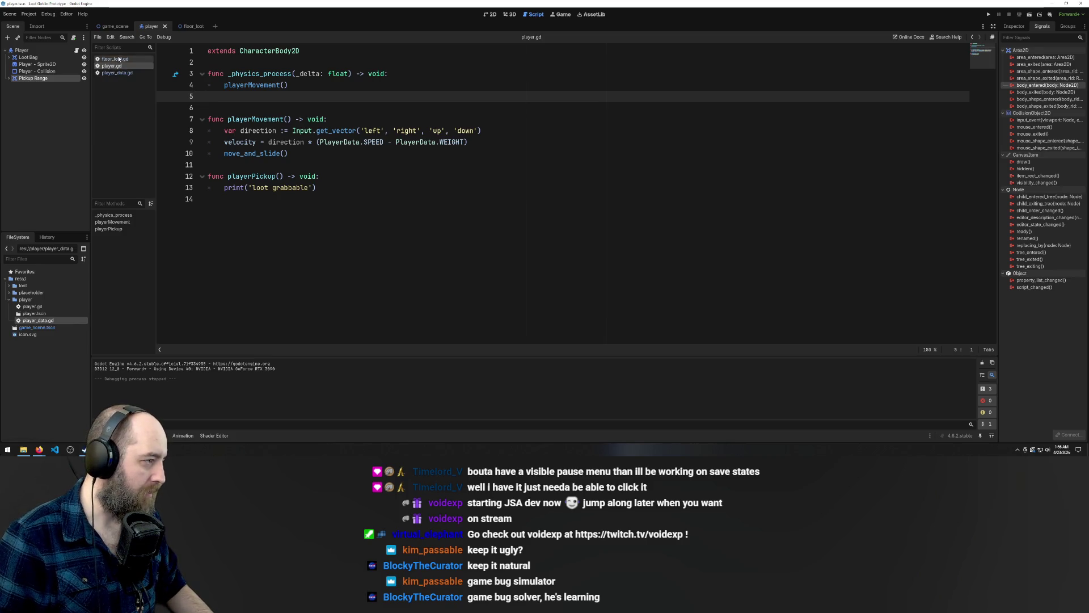
left_click(38, 51)
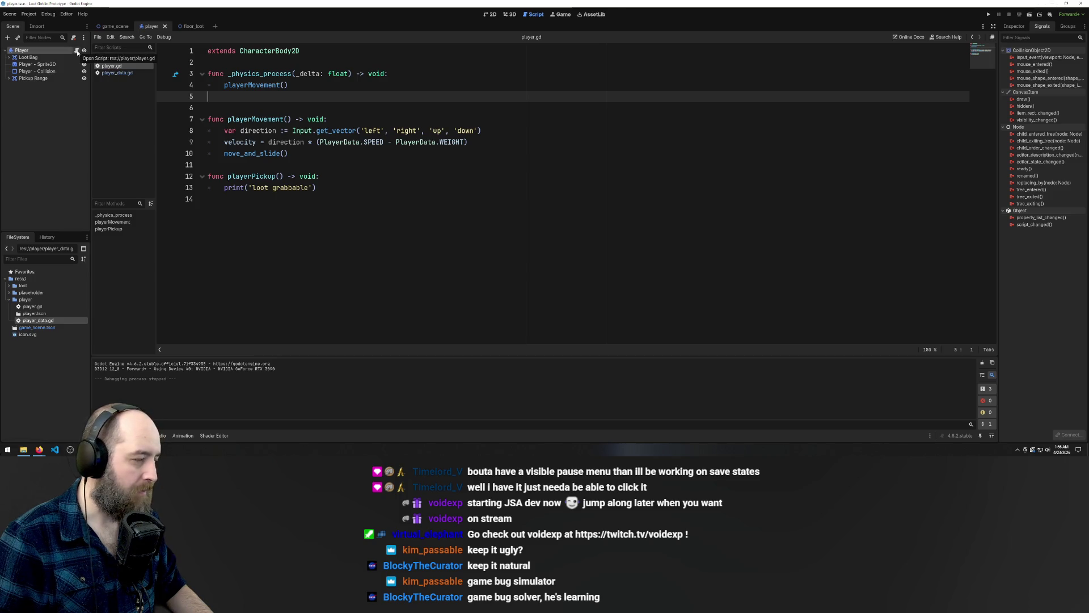
left_click(237, 66)
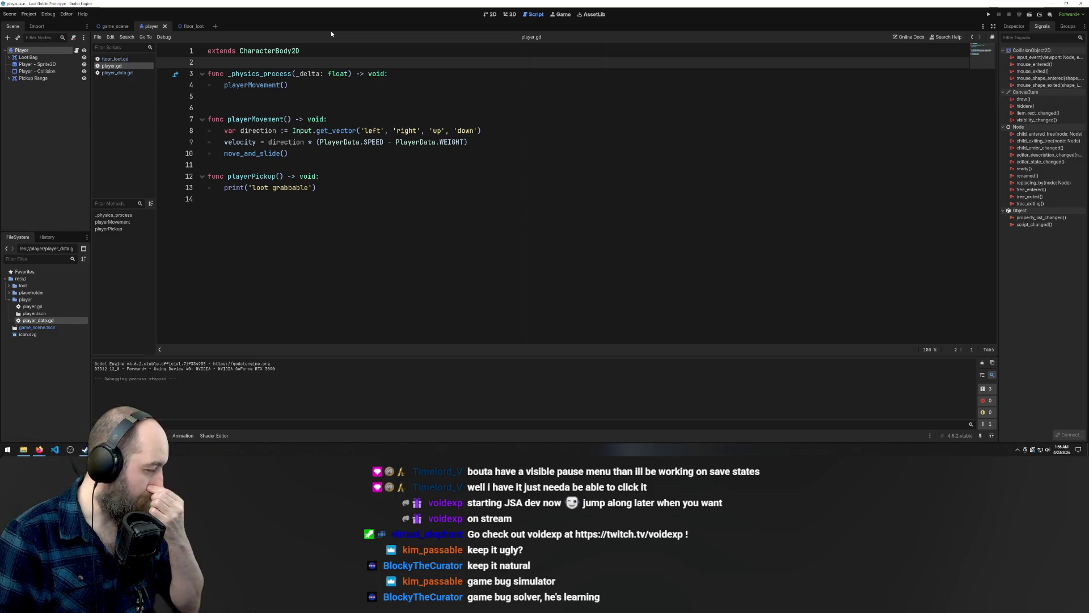
left_click(251, 109)
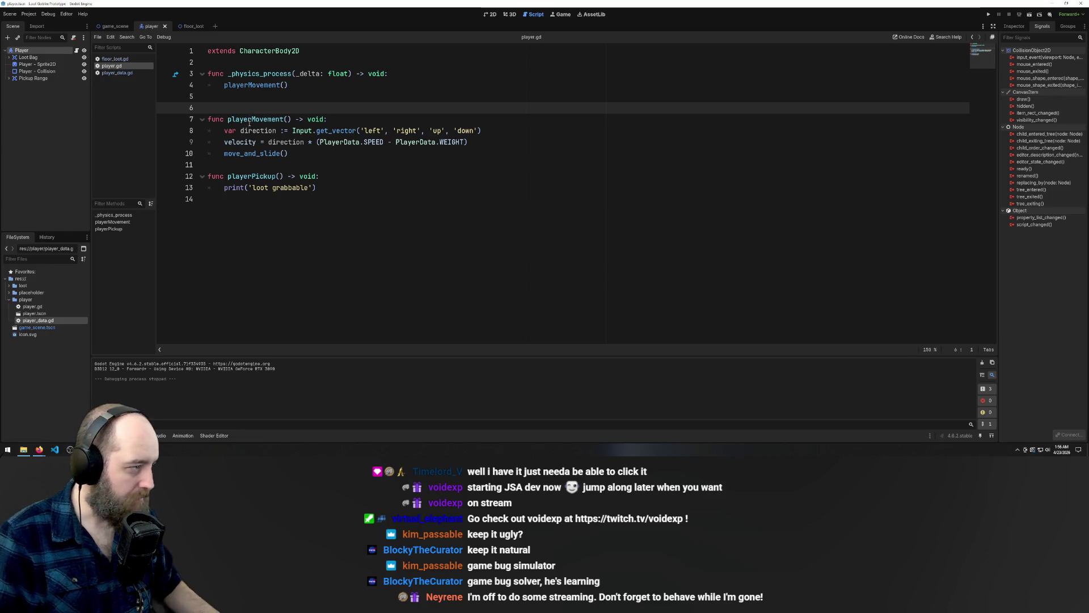
left_click(374, 217)
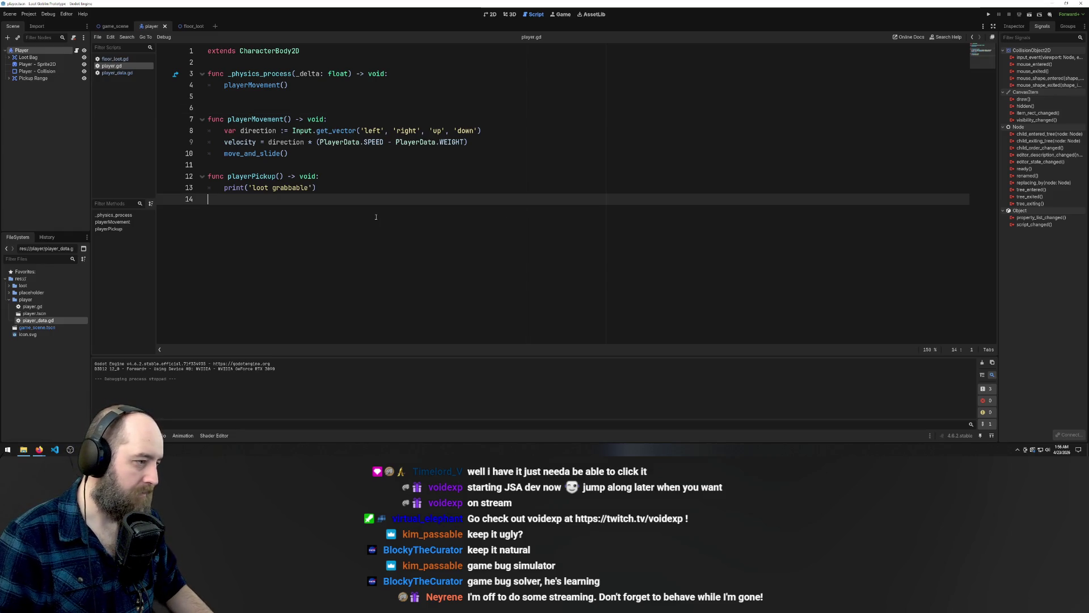
left_click(289, 104)
left_click(290, 95)
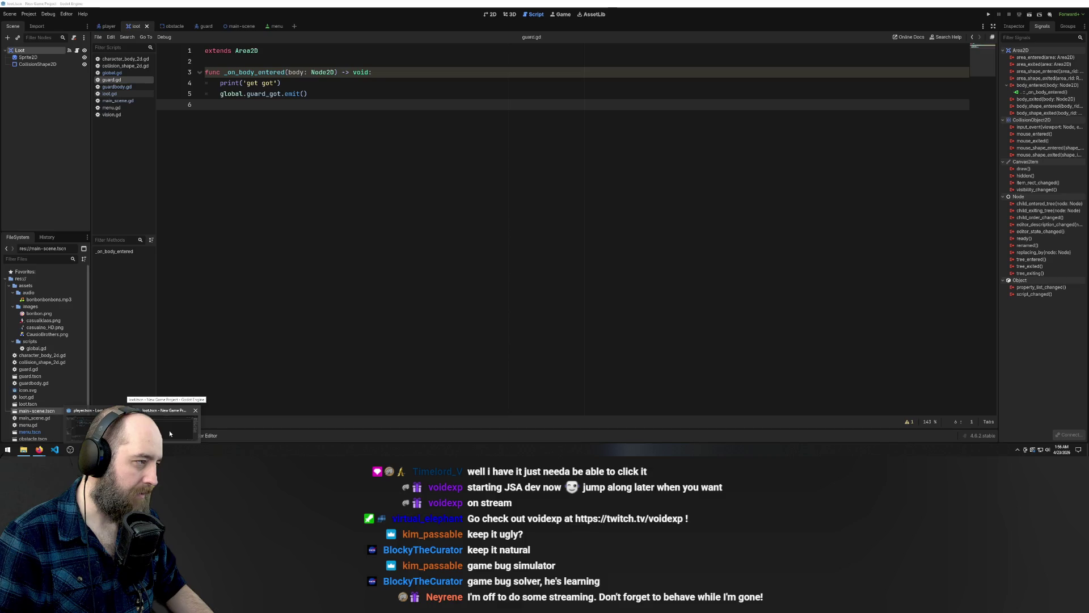
Bring the older project forward and inspect guard.gd's _on_body_entered signal connection
left_click(169, 433)
left_click(272, 64)
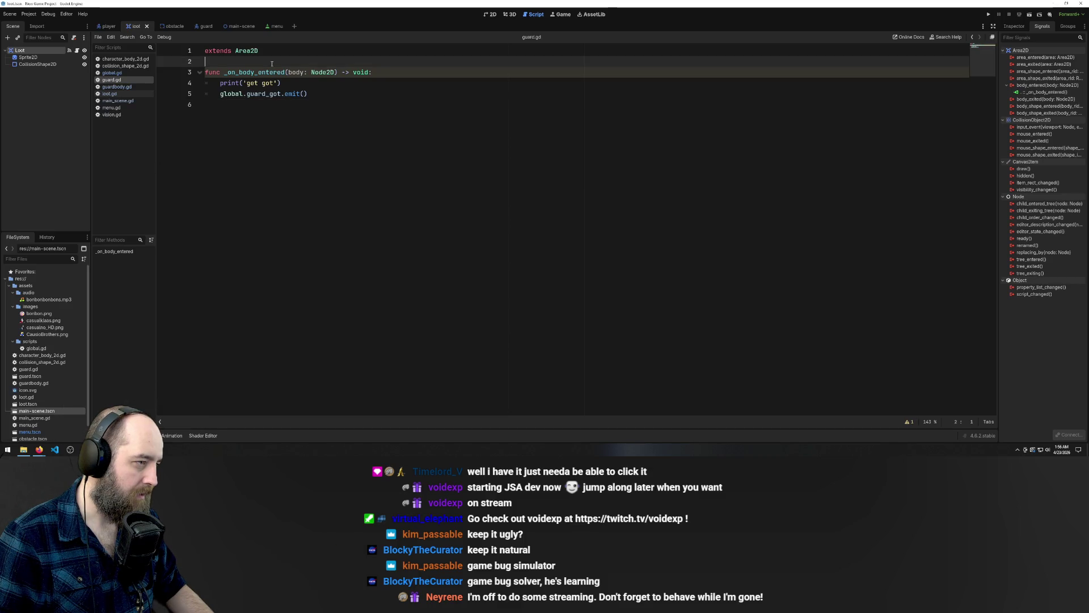
left_click(240, 73)
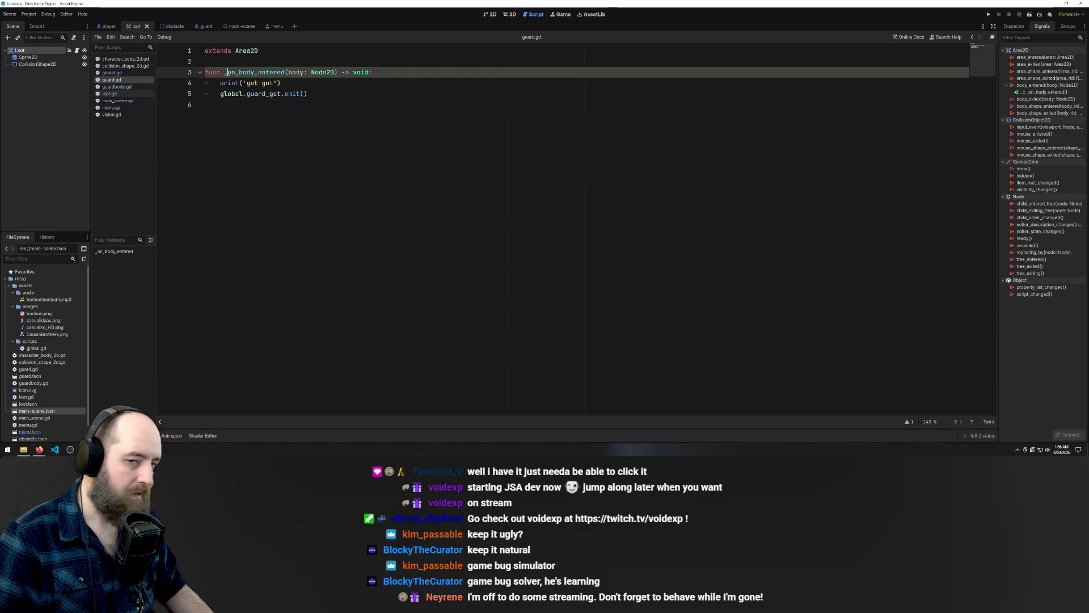
left_click(1046, 93)
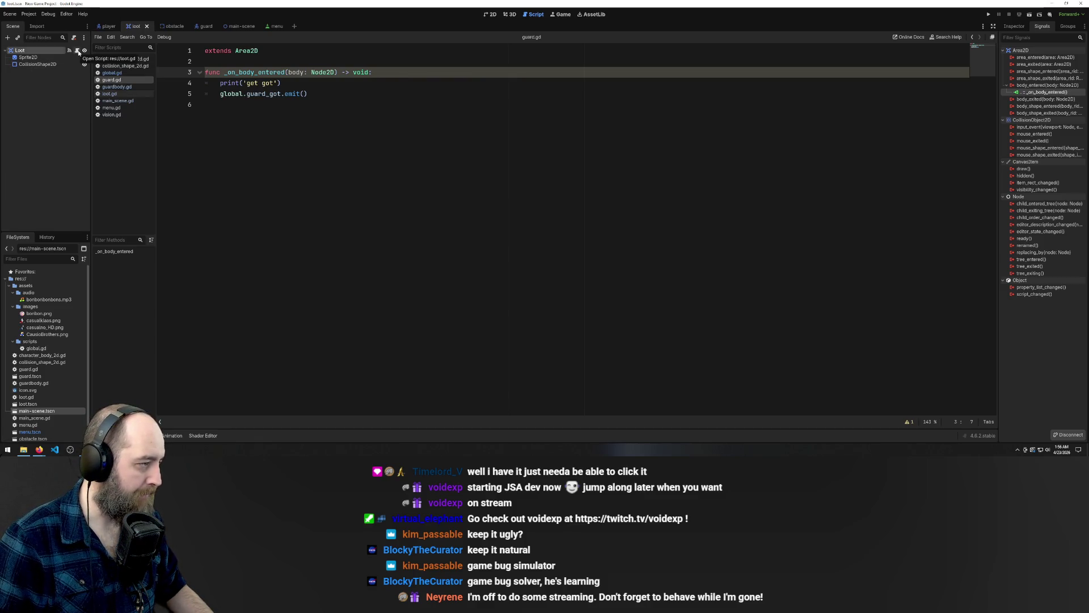
Browse loot.gd and character_body_2d.gd, then minimize the older project's window
left_click(78, 51)
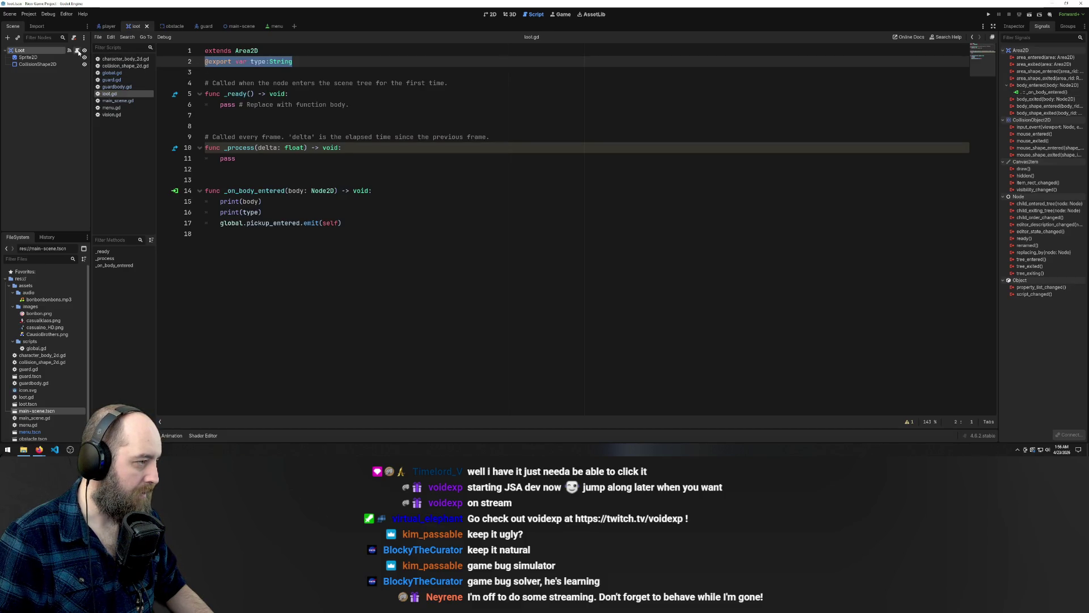
left_click(119, 59)
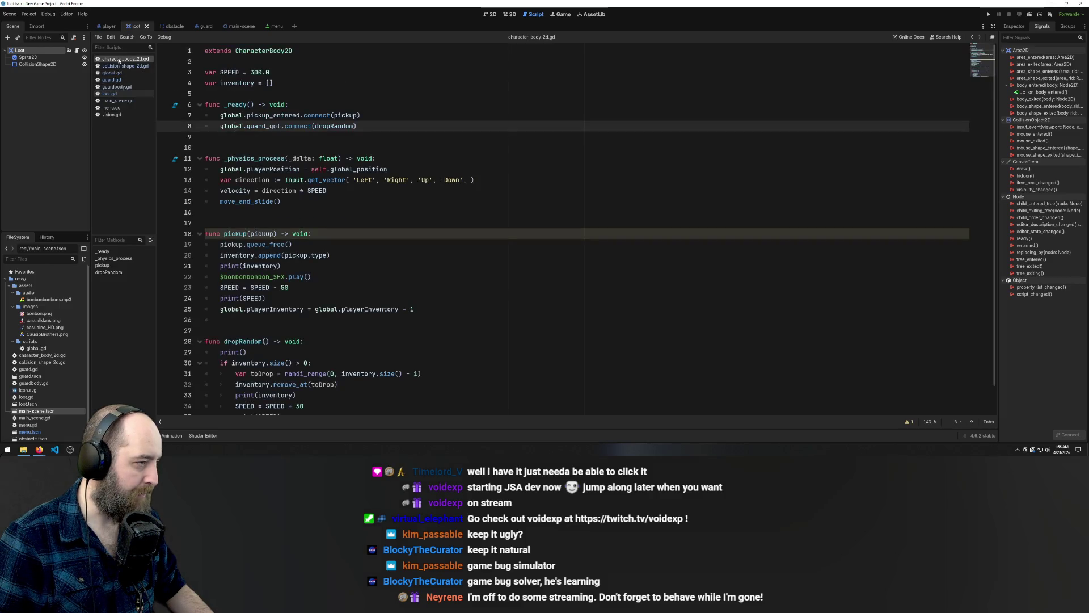
left_click(121, 94)
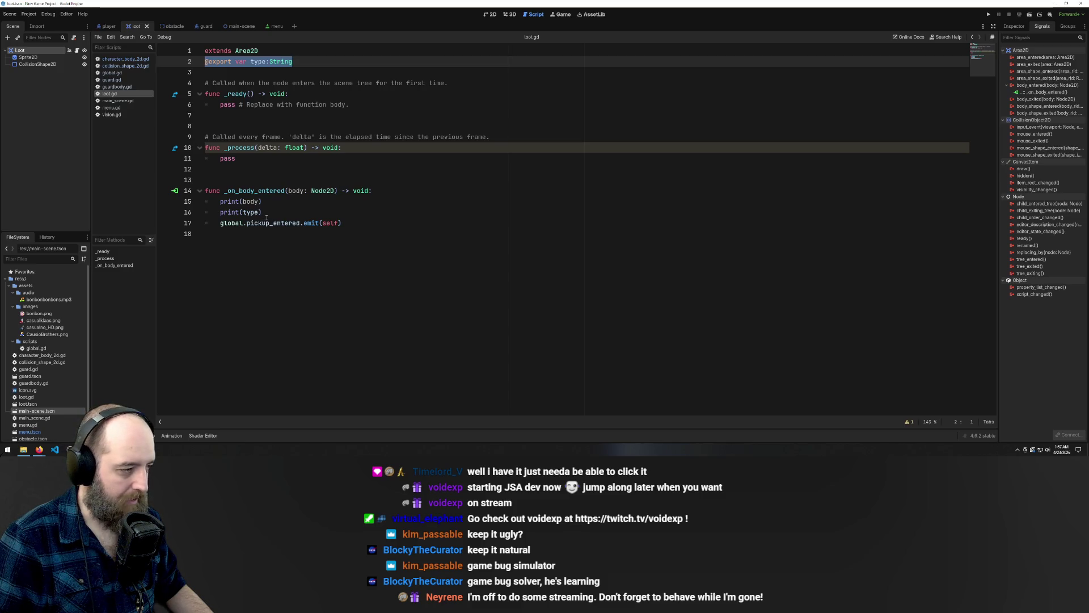
left_click(383, 194)
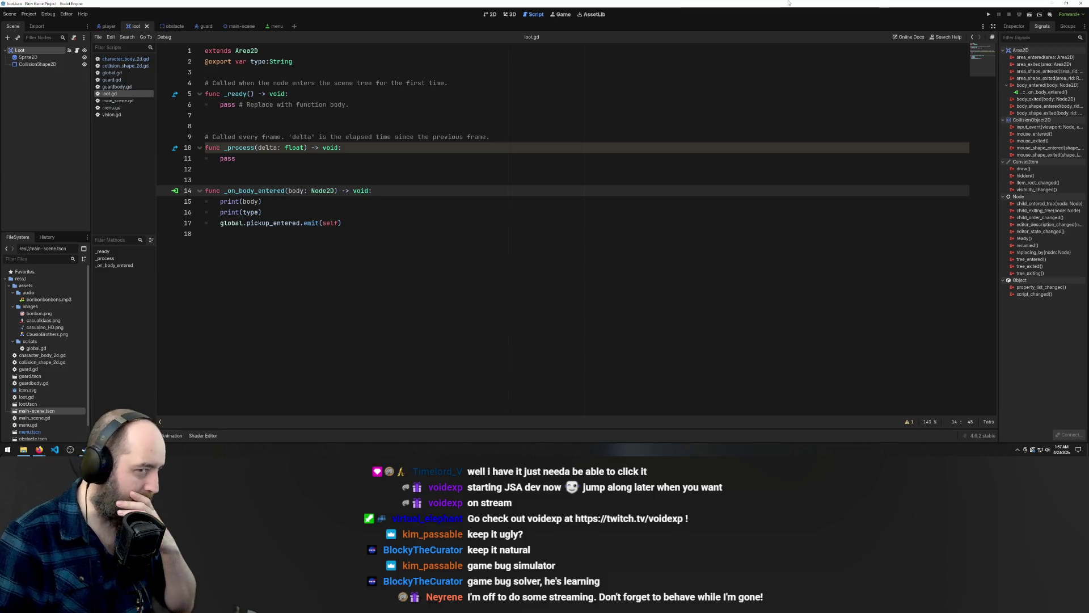
left_click(1050, 5)
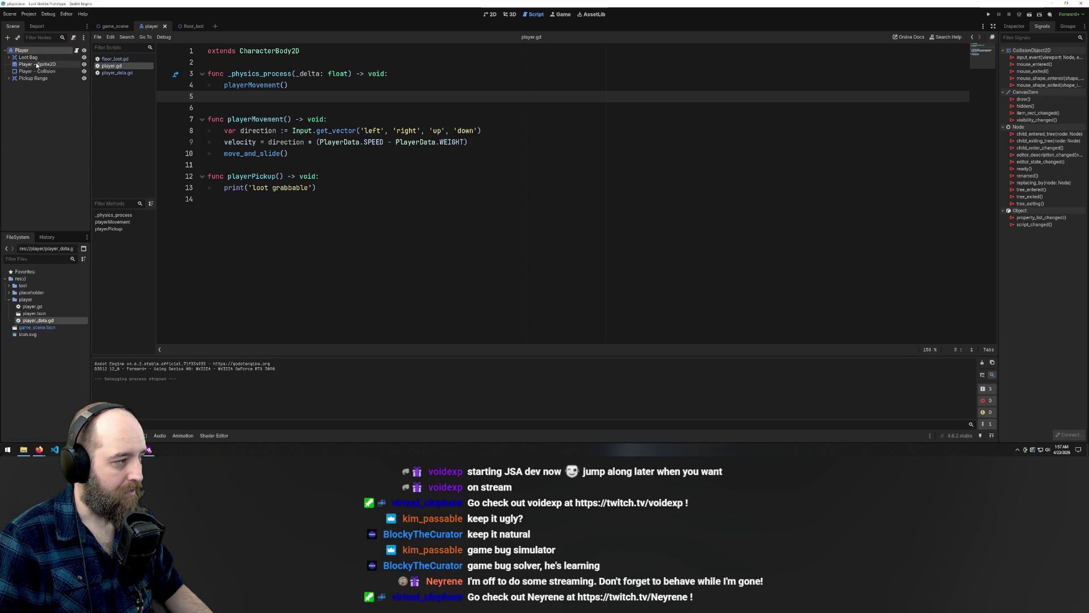
In the floor_loot scene, make the Area2D node the scene root
left_click(181, 26)
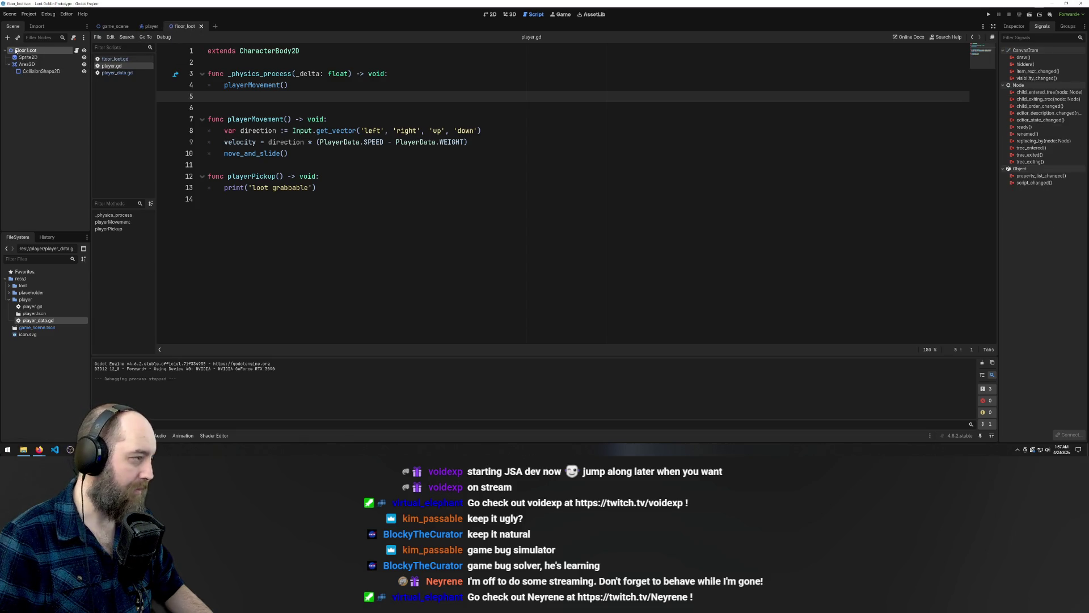
left_click(25, 64)
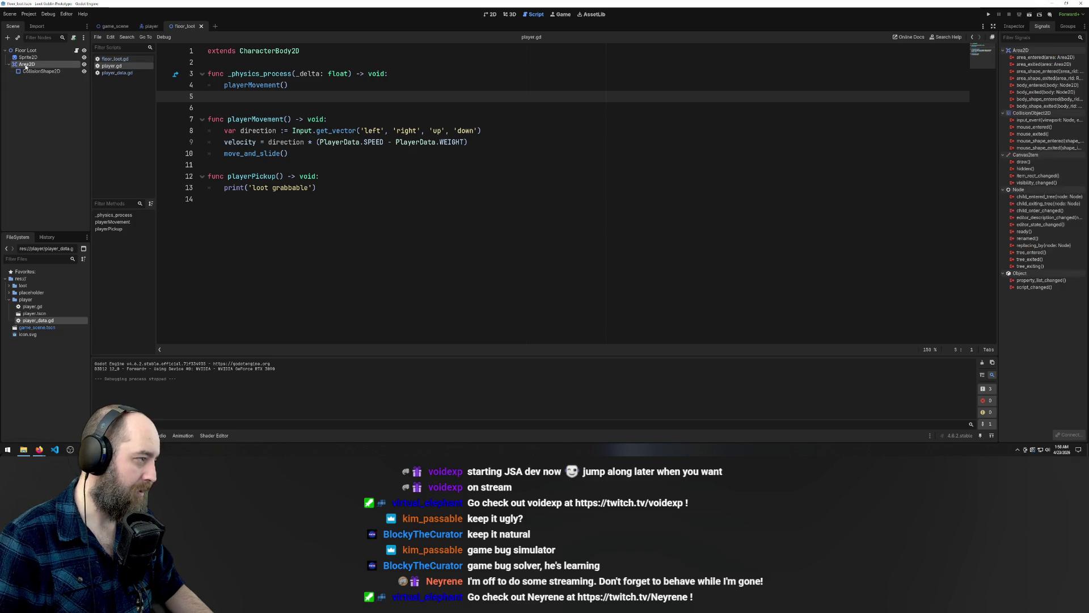
right_click(28, 65)
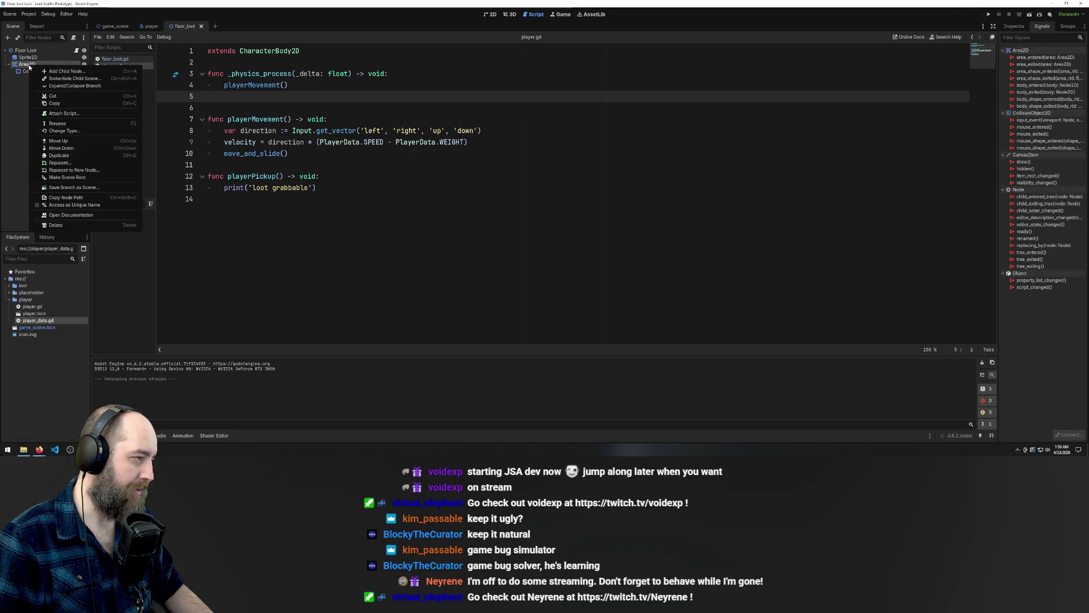
left_click(91, 178)
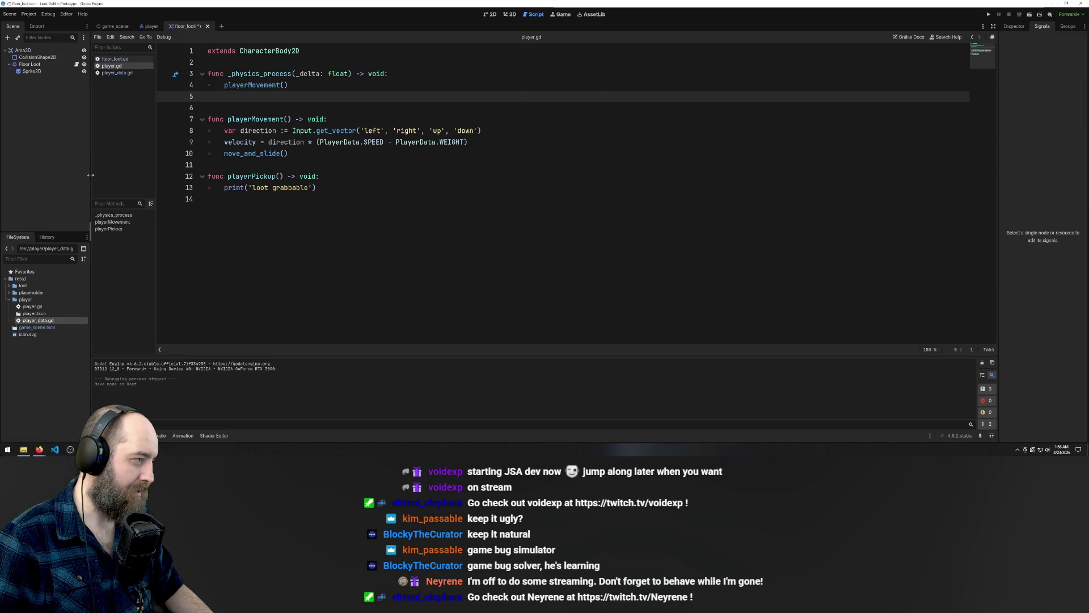
Rename the new root Area2D node to 'Floor Loot'
left_click(33, 72)
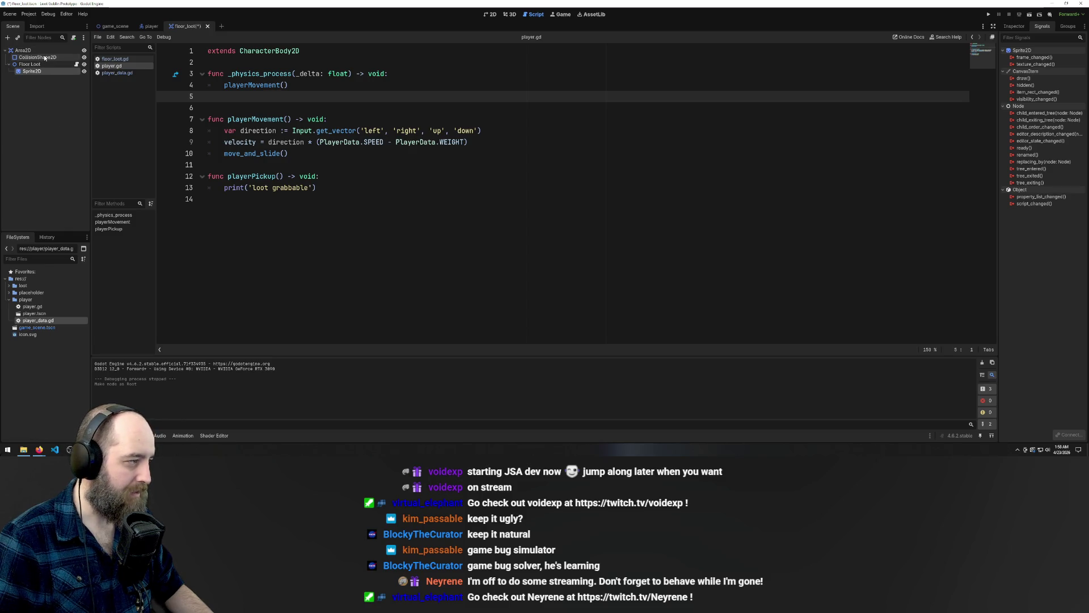
left_click(25, 65)
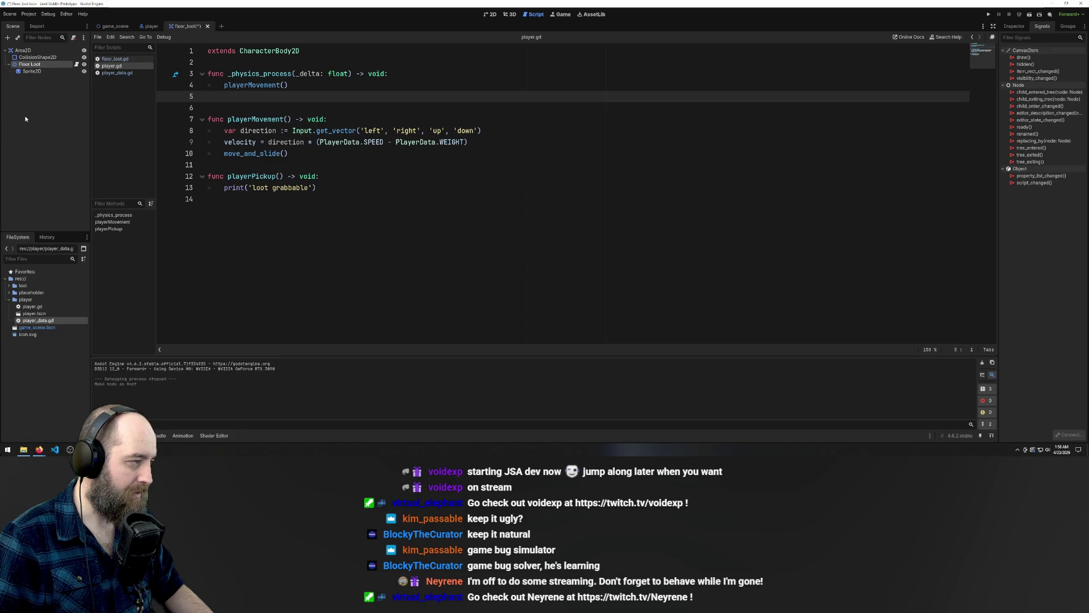
double_click(31, 65)
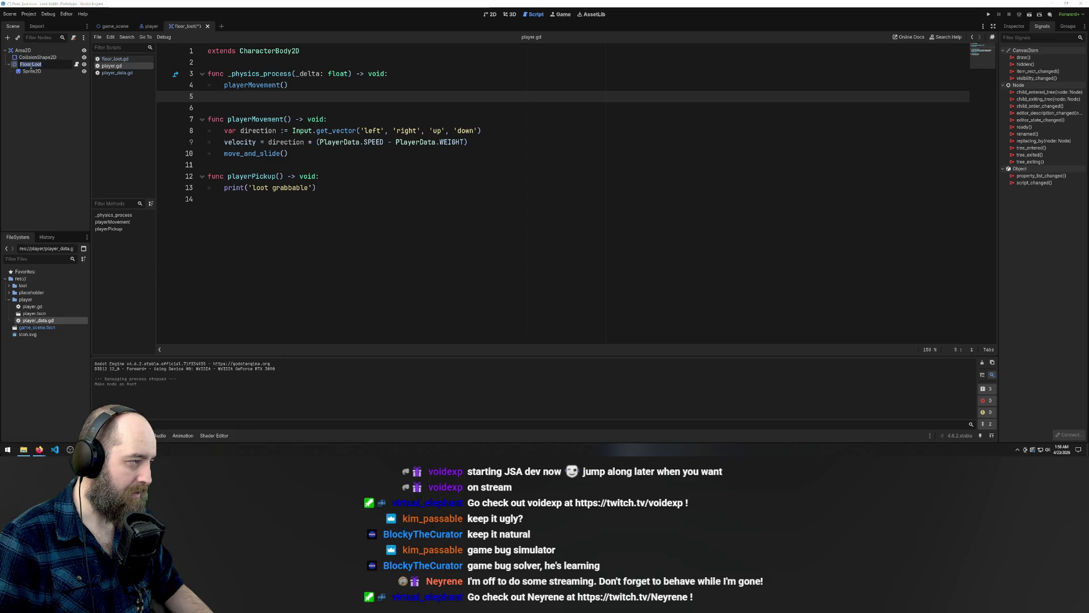
left_click(29, 50)
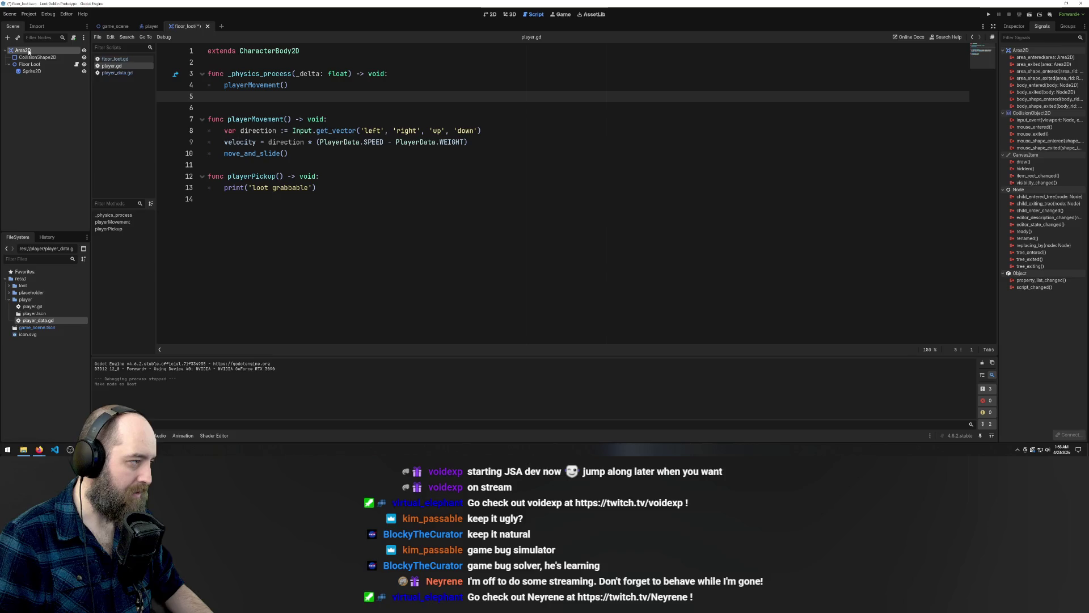
type("Floor")
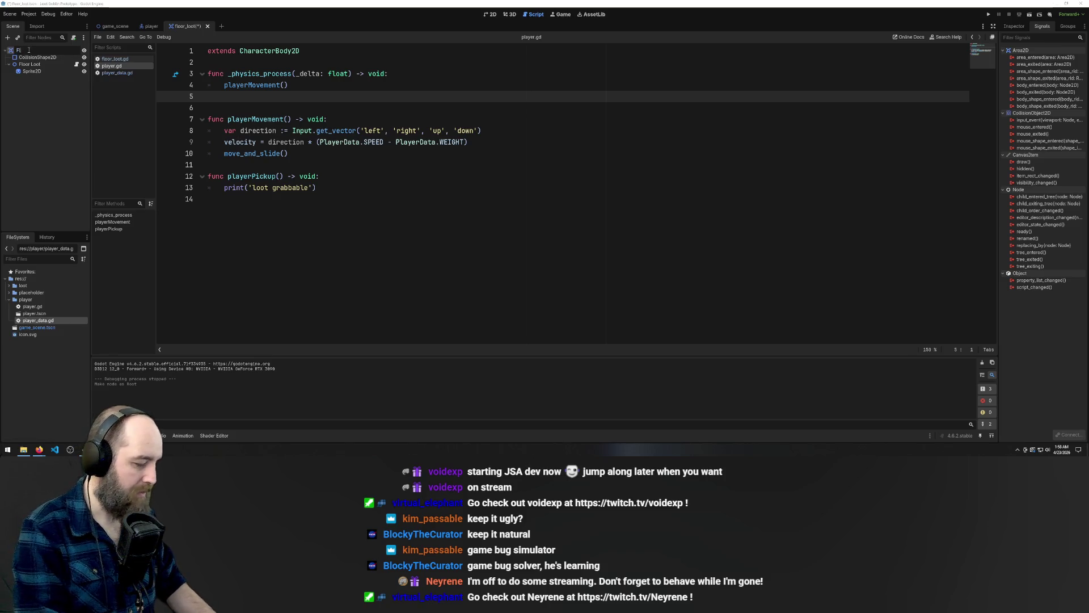
key("BackSpace")
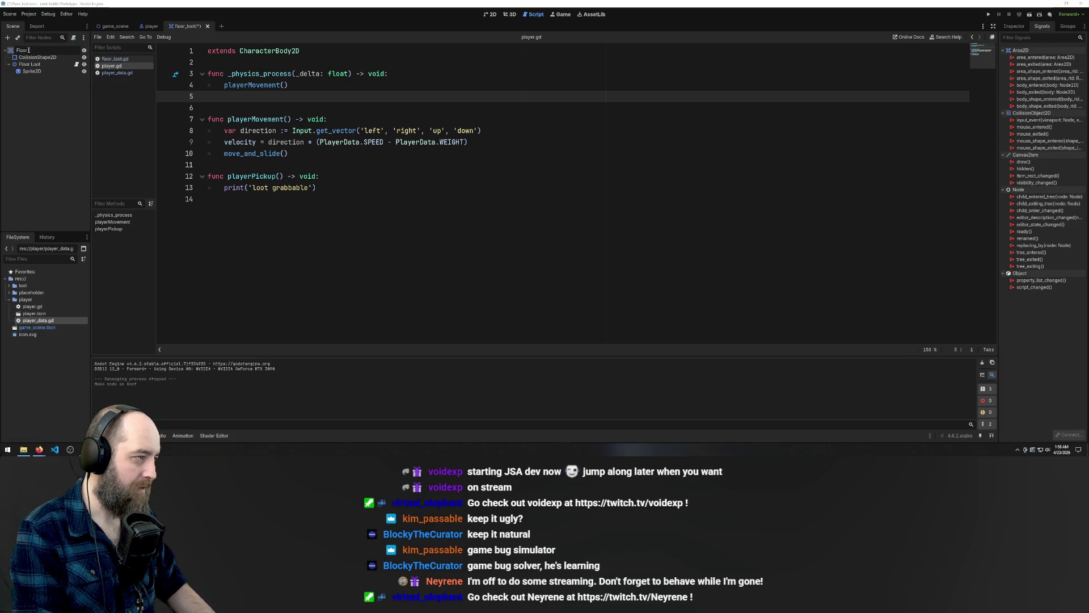
type("Loot")
key("Return")
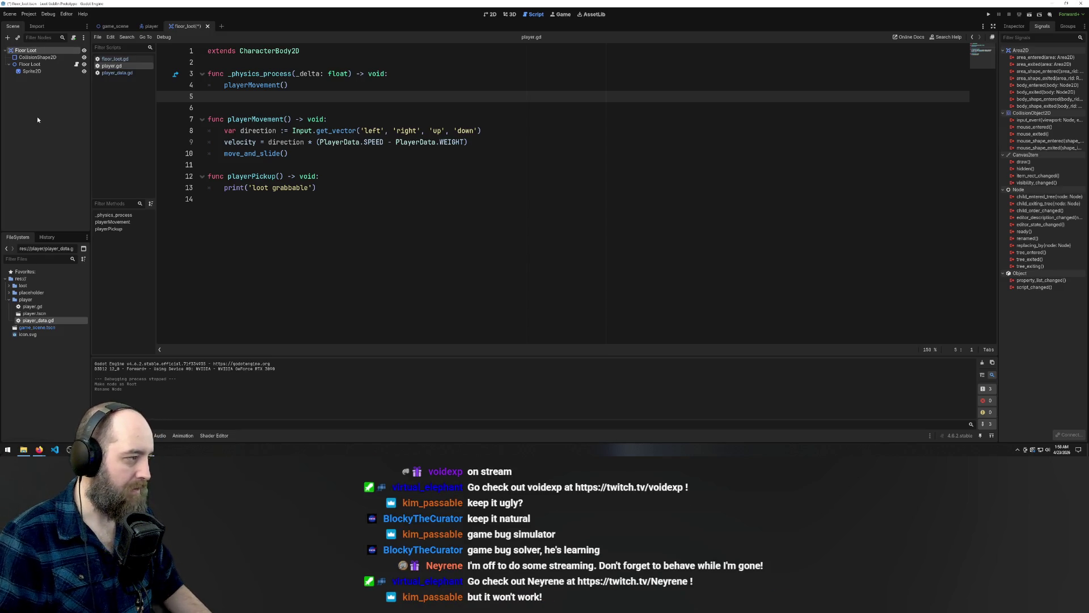
Move Sprite2D directly under the root and delete the leftover child Floor Loot node
left_click_drag(32, 71, 36, 59)
left_click(28, 72)
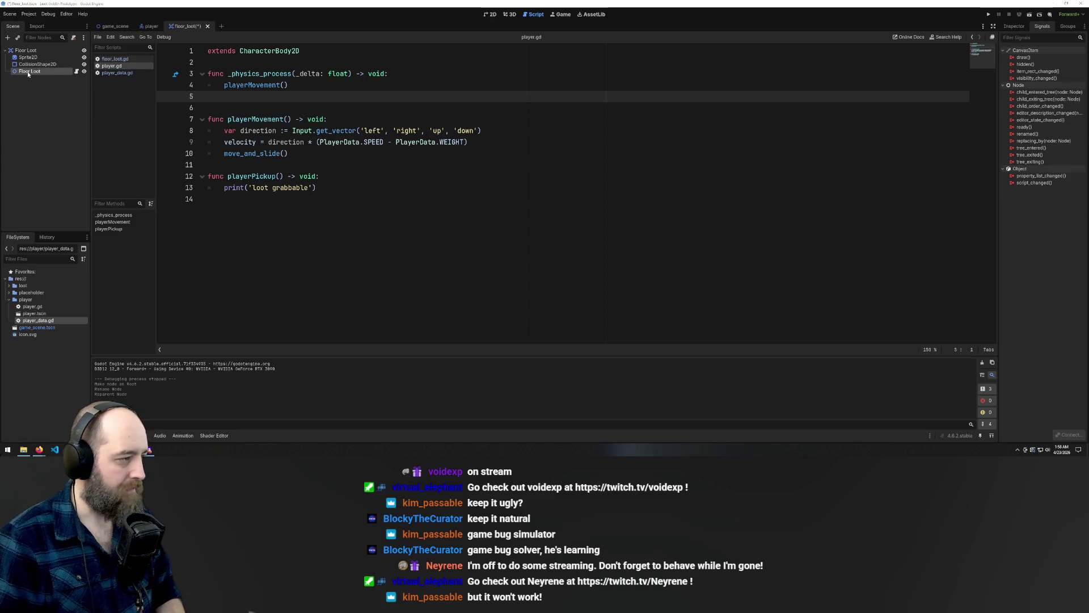
key("Delete")
key("Return")
left_click(45, 51)
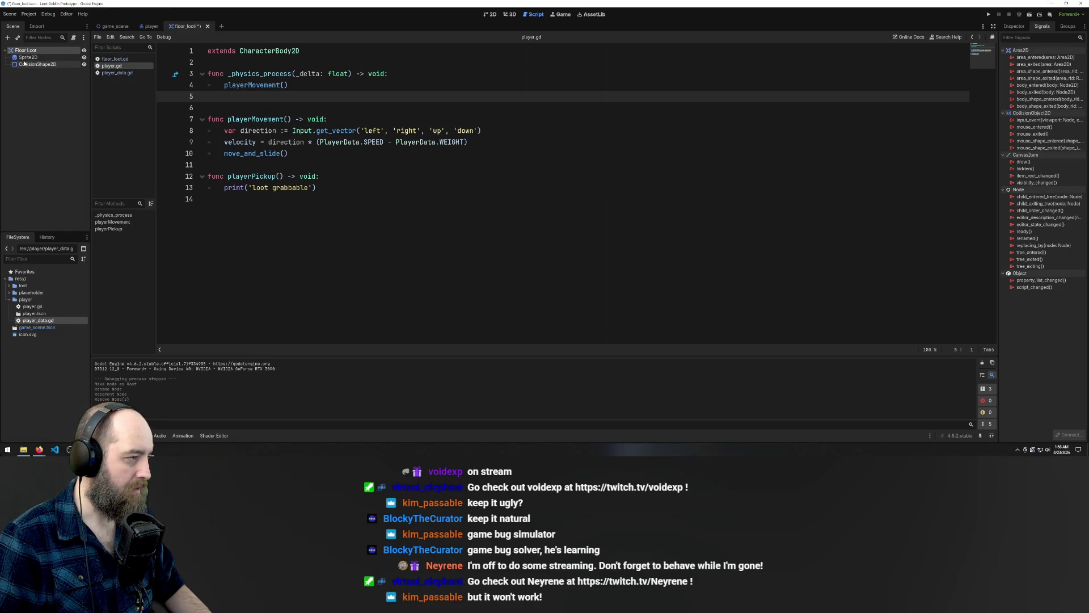
Return to the floor_loot scene and start attaching a script to Floor Loot
left_click(149, 26)
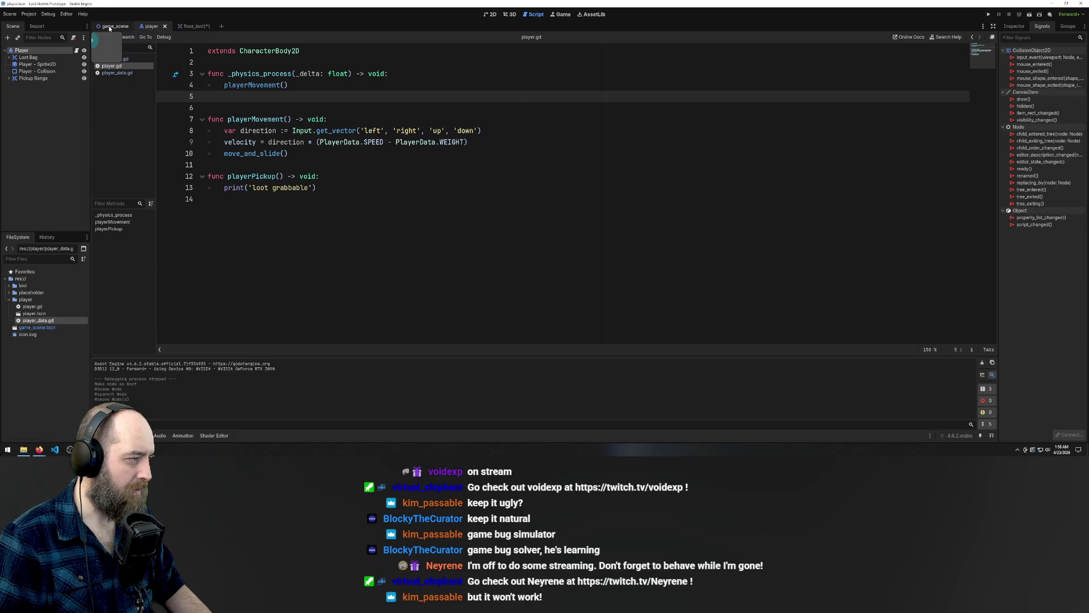
left_click(134, 26)
left_click(156, 26)
left_click(186, 26)
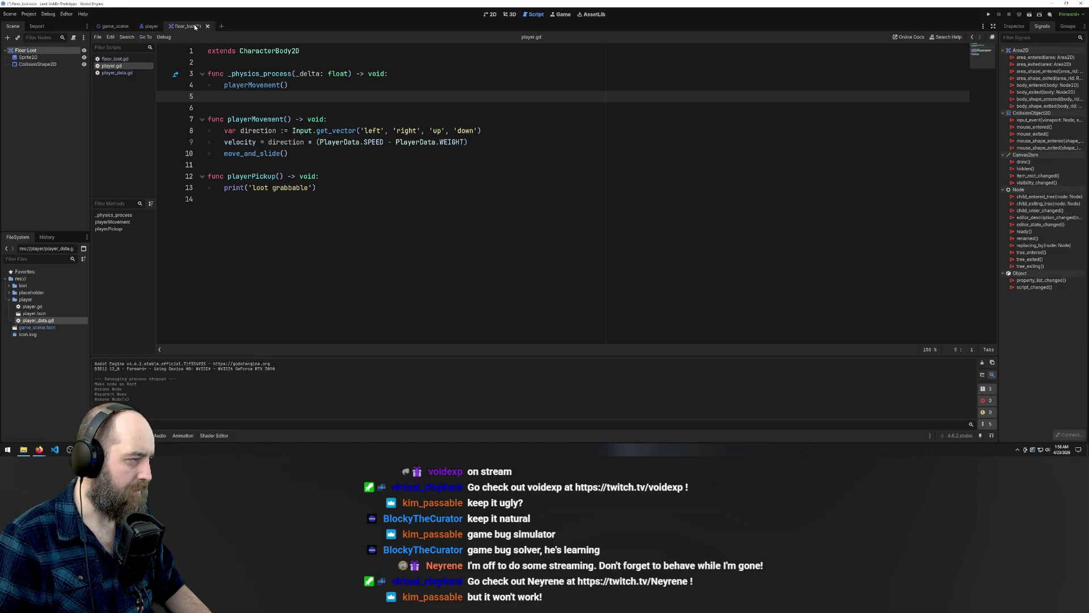
left_click(74, 40)
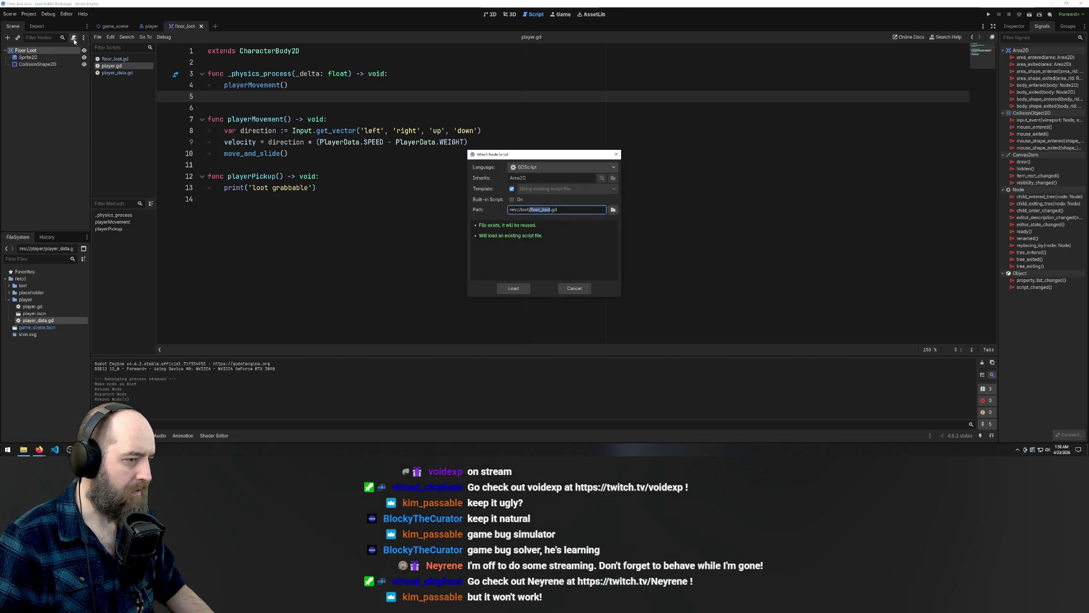
Attach the existing floor_loot.gd to Floor Loot and reveal it in the loot folder
left_click(514, 290)
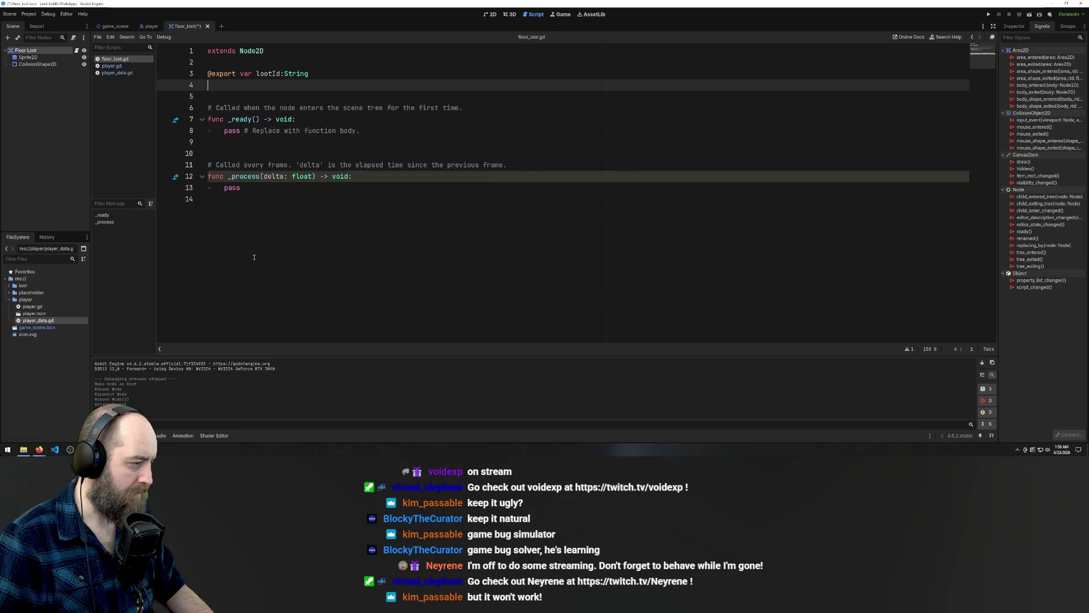
left_click(7, 286)
left_click(36, 293)
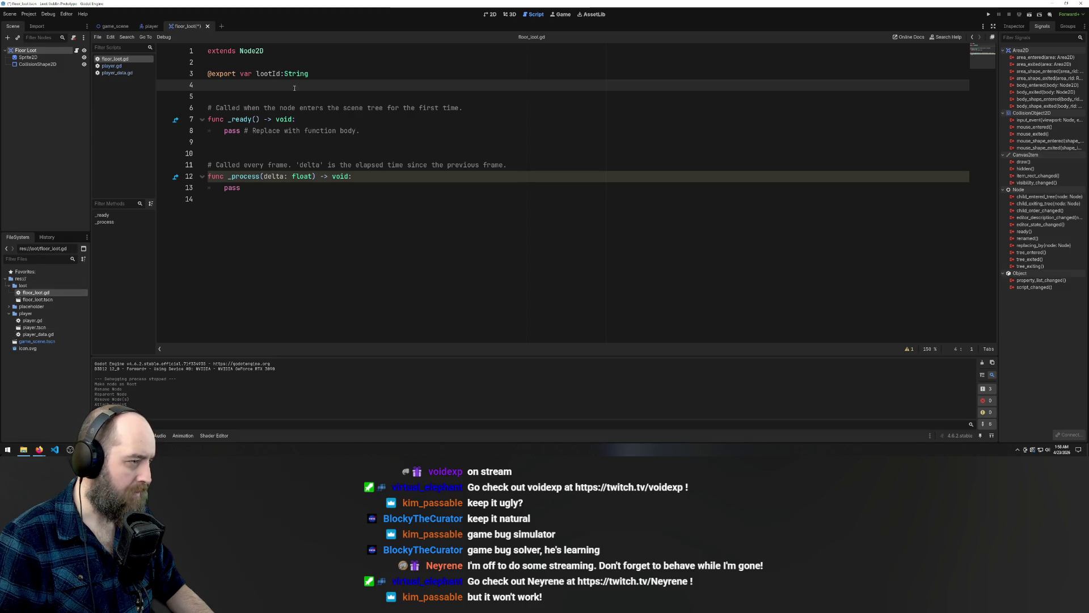
Review floor_loot.gd's lootId line, save the work, then open game_scene
left_click(263, 74)
left_click(300, 208)
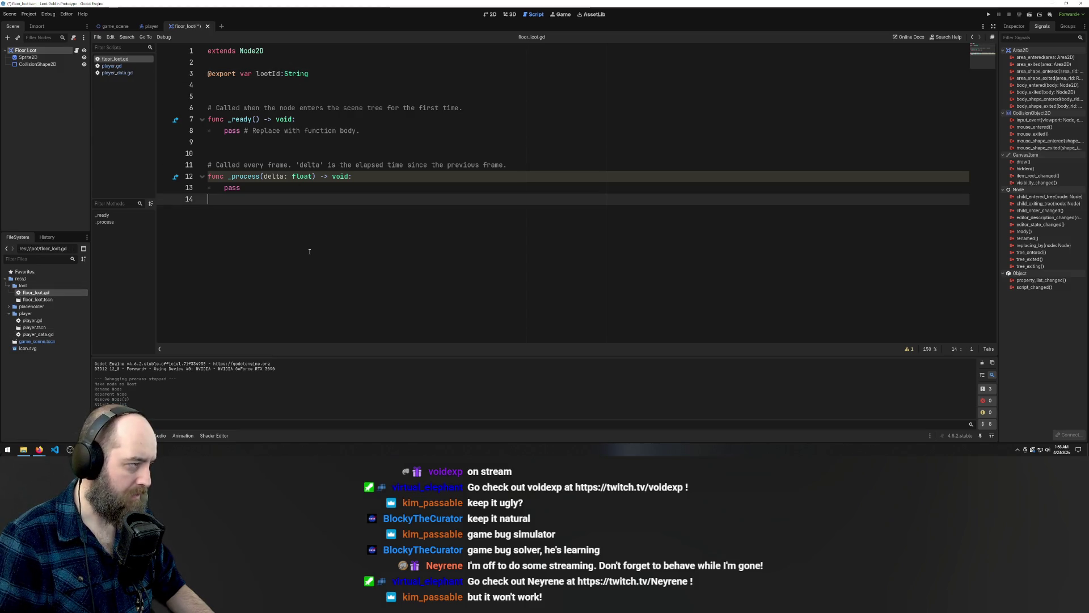
left_click(341, 96)
left_click(338, 62)
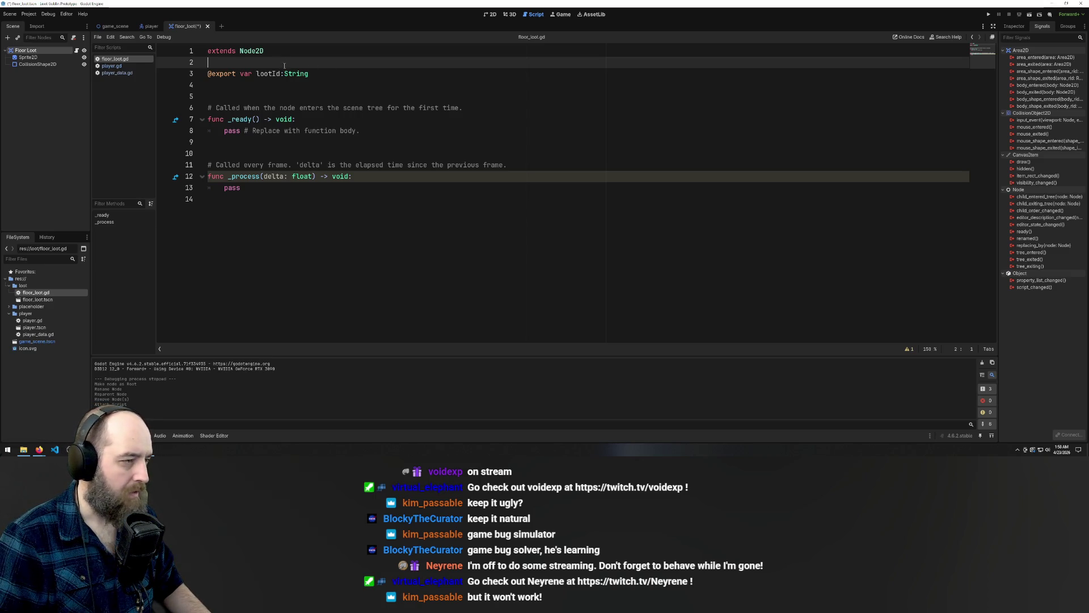
left_click(333, 80)
key("ctrl+s")
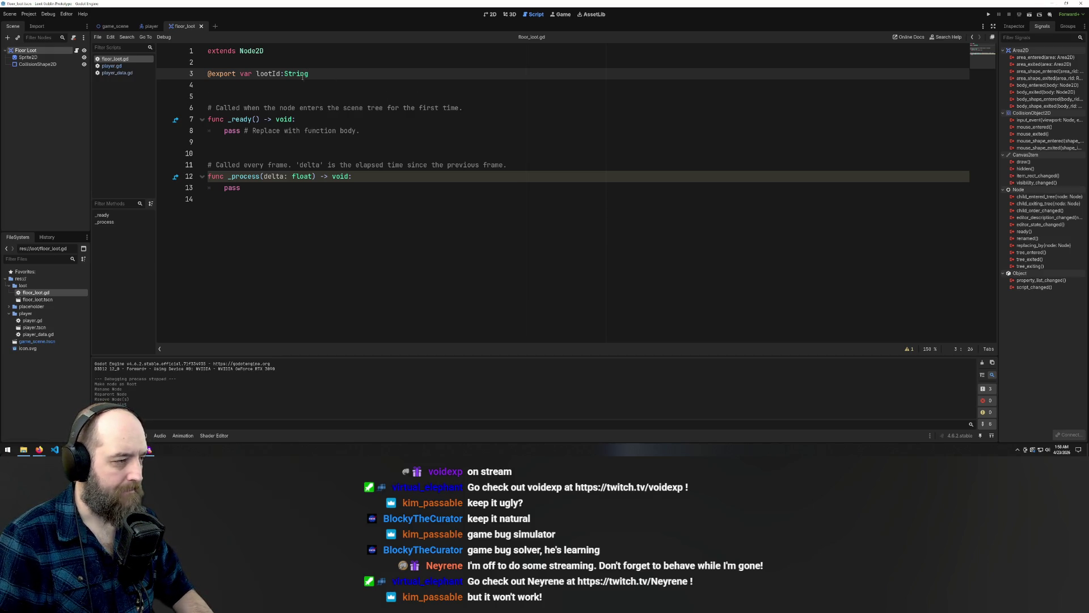
left_click(116, 27)
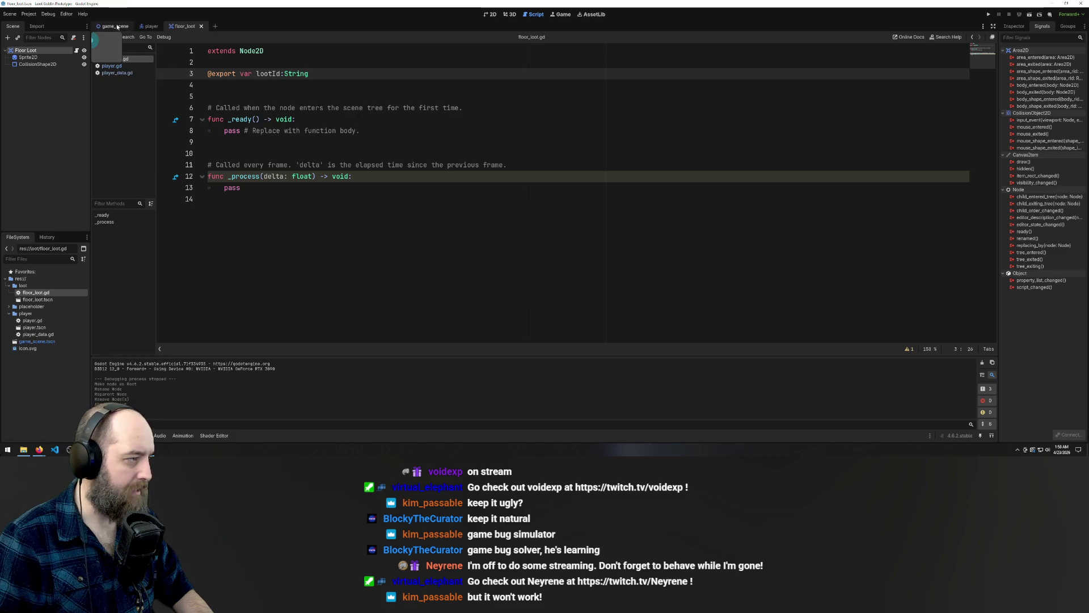
Set the game_scene Floor Loot's Loot Id to 1, then return to floor_loot.gd
left_click(489, 14)
left_click(401, 172)
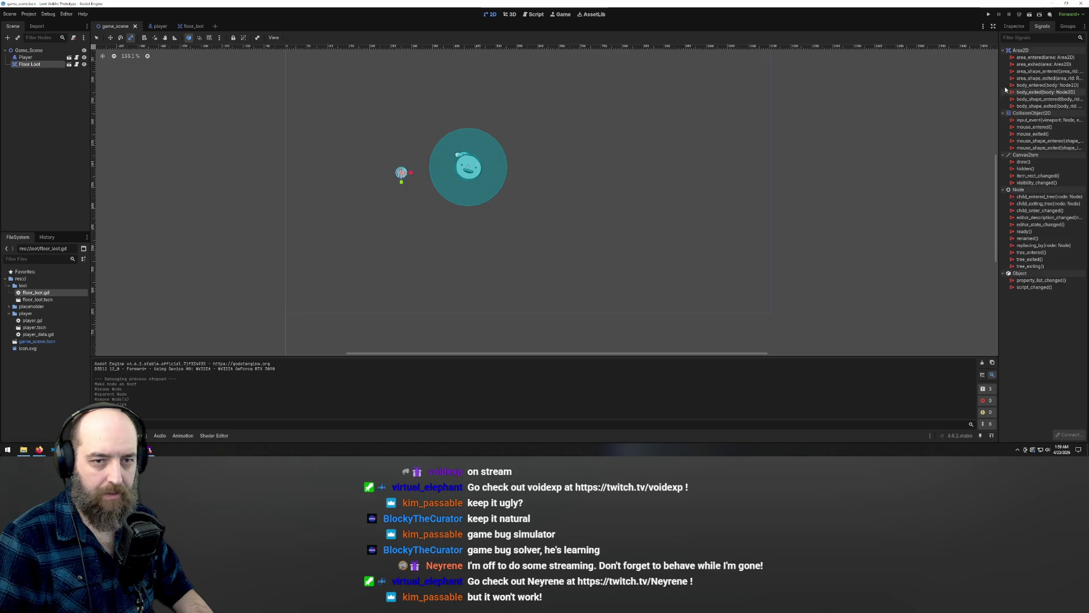
left_click(1017, 26)
left_click(1060, 81)
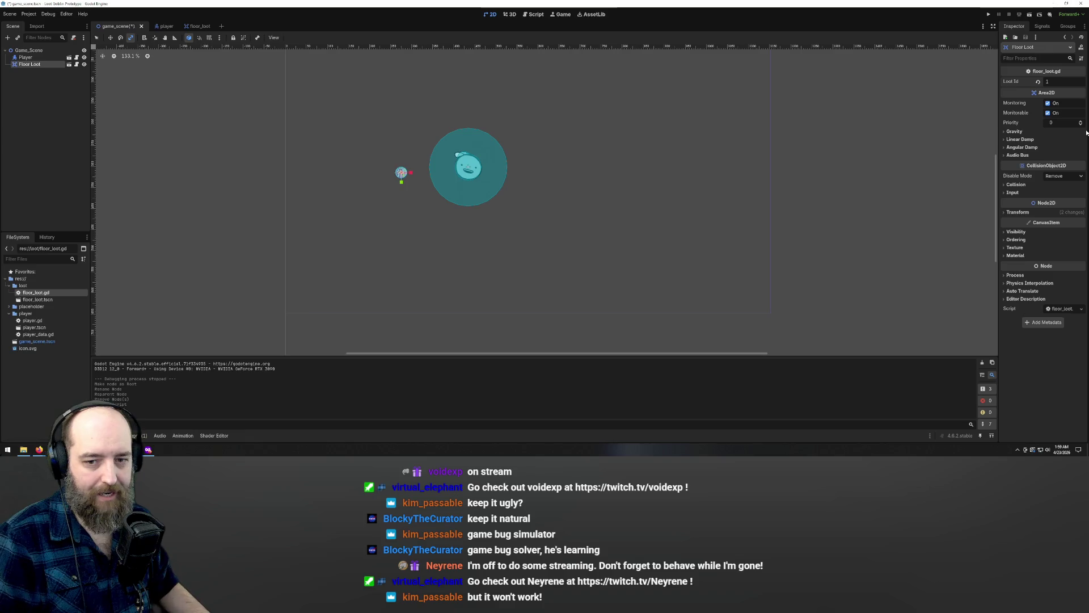
type("1")
key("Return")
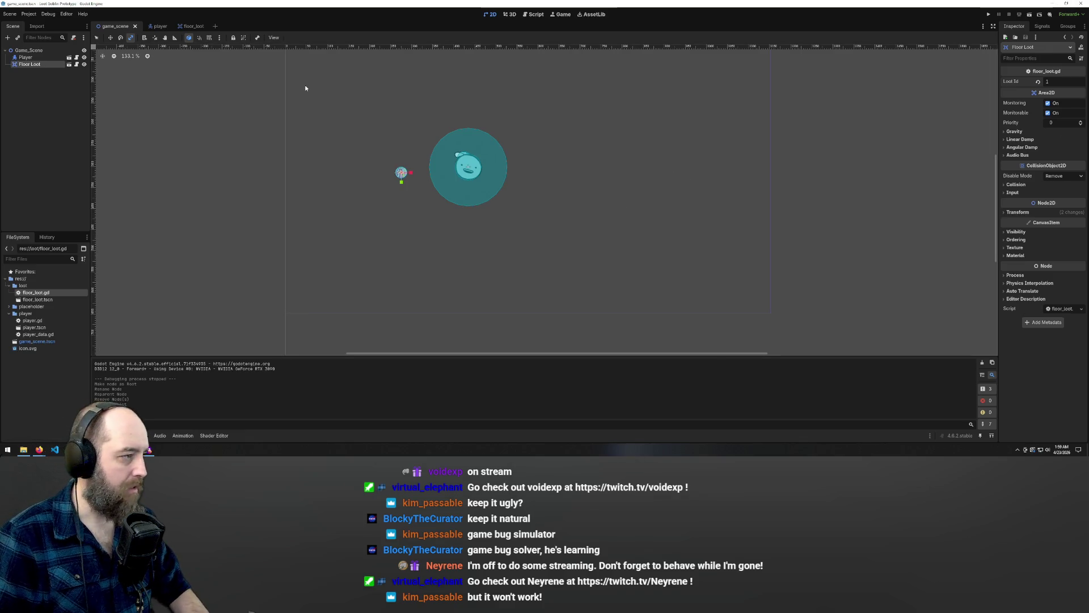
left_click(193, 26)
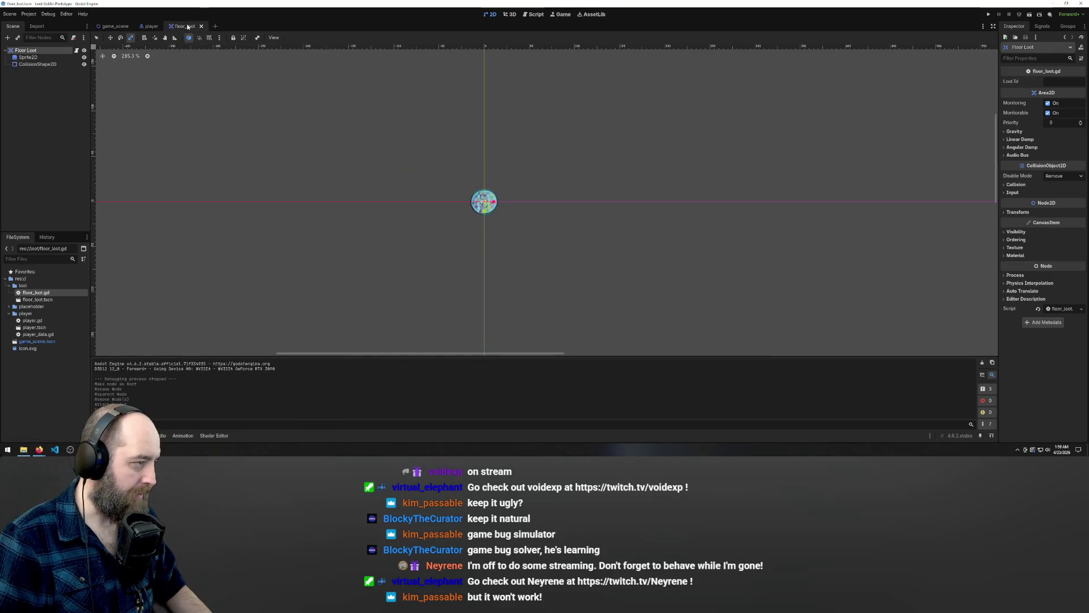
left_click(531, 16)
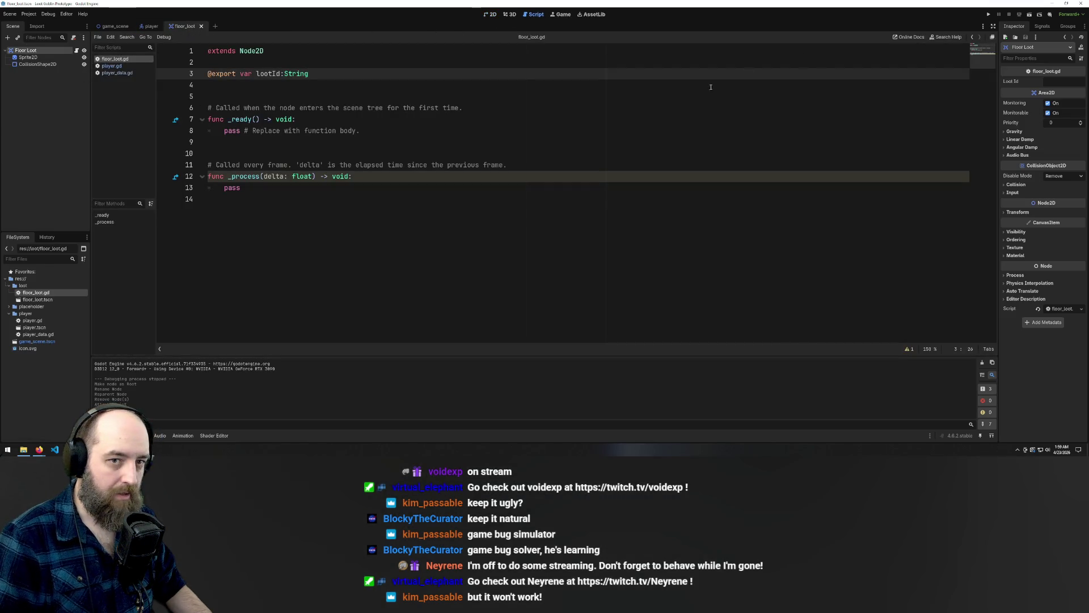
Add a blank line at the script's end and connect Floor Loot's body_entered to _on_body_entered
left_click(237, 142)
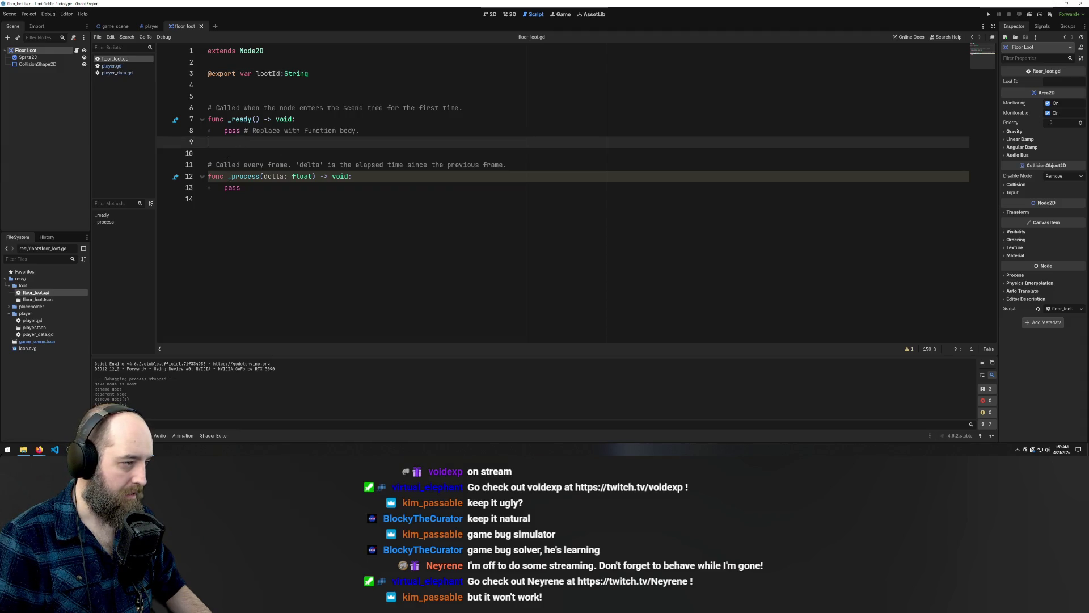
left_click(227, 162)
left_click(226, 157)
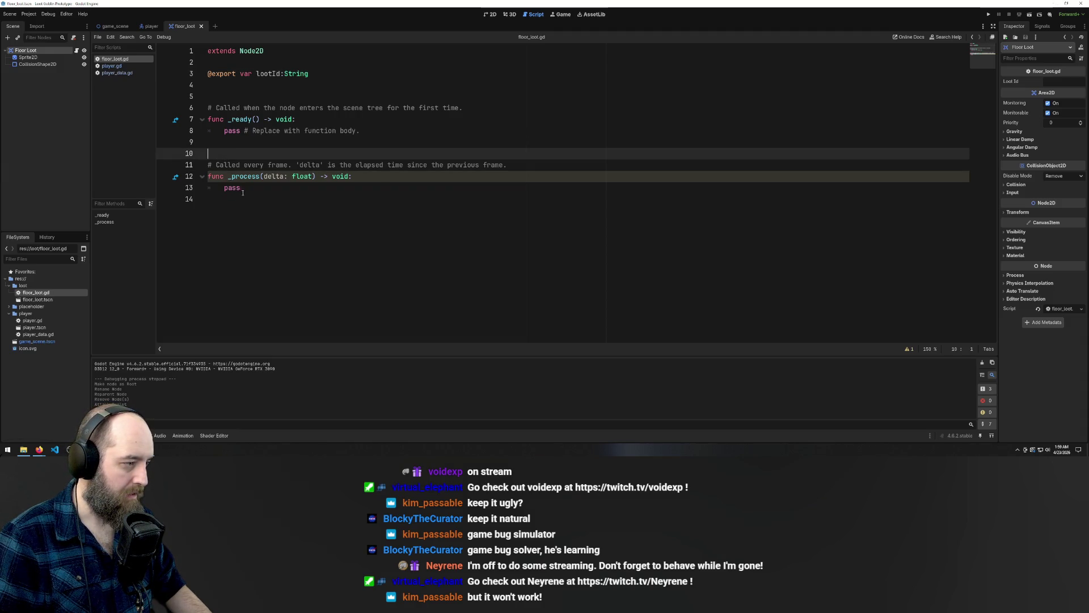
left_click(262, 205)
key("Return")
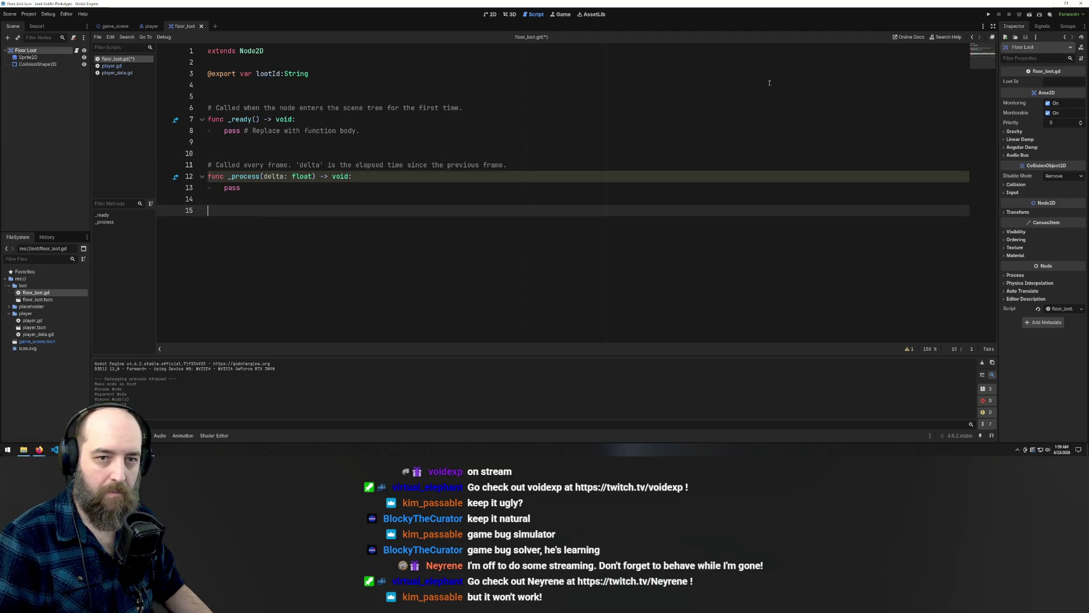
left_click(1042, 27)
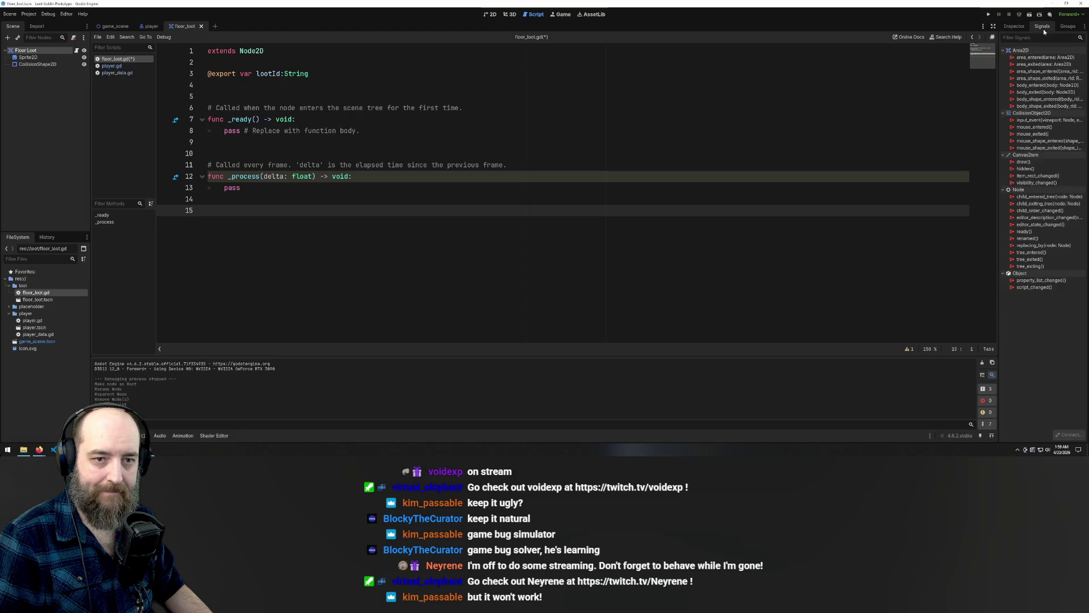
right_click(1028, 85)
left_click(1040, 92)
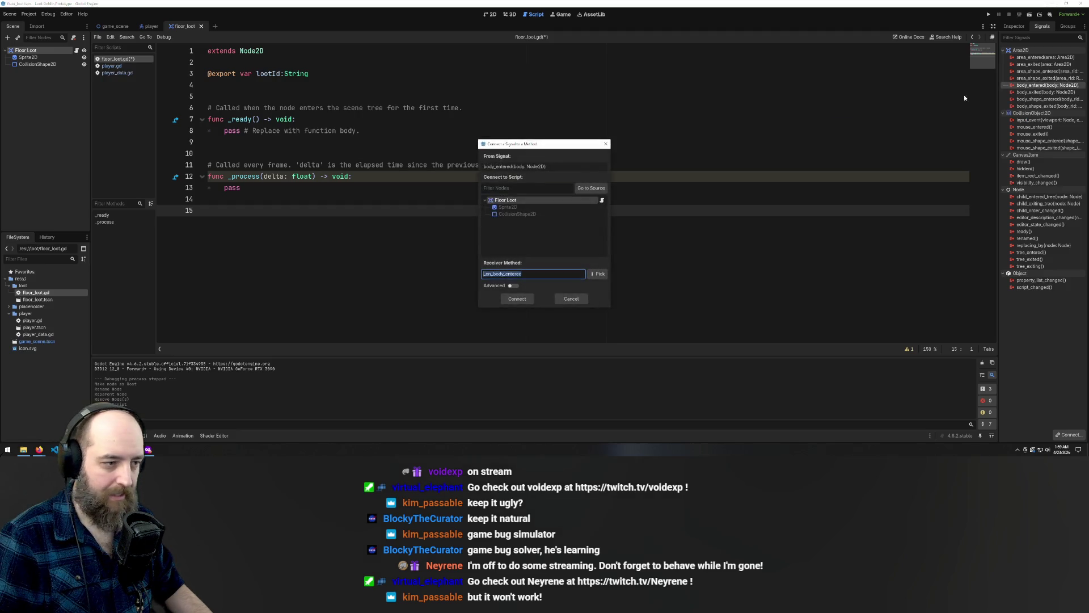
left_click(523, 302)
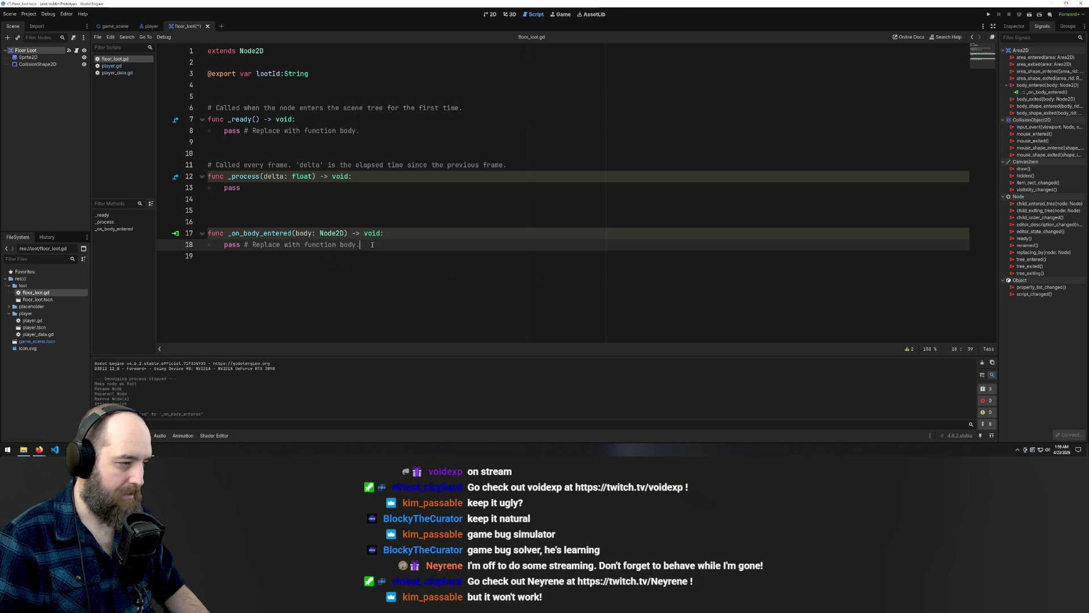
Replace the handler's pass line with print(body.lootId)
left_click_drag(360, 244, 225, 245)
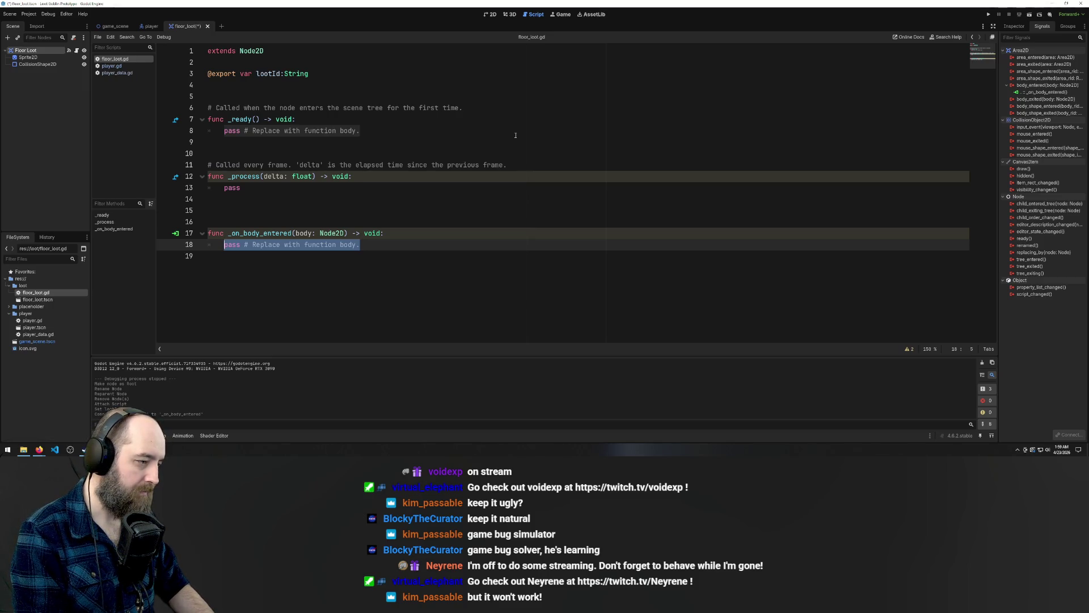
type("print(")
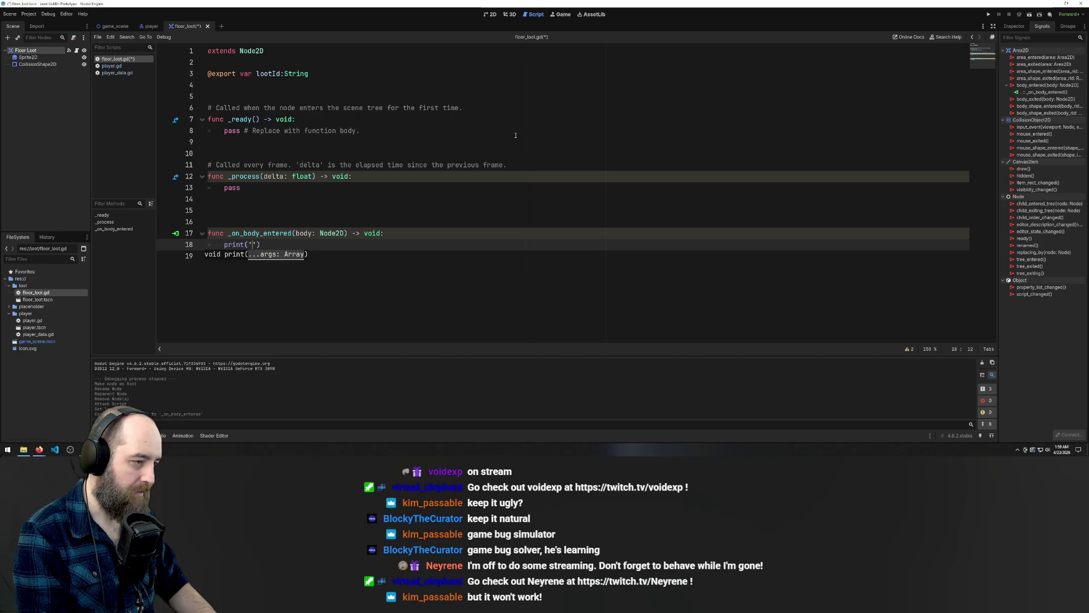
type("ettabl")
type("e loo")
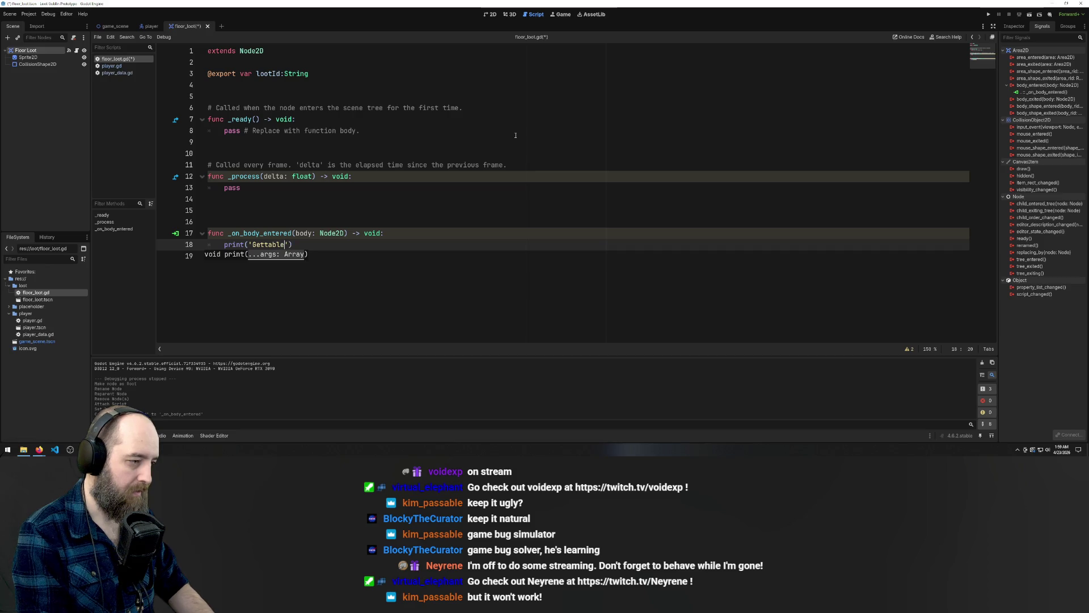
type("t'")
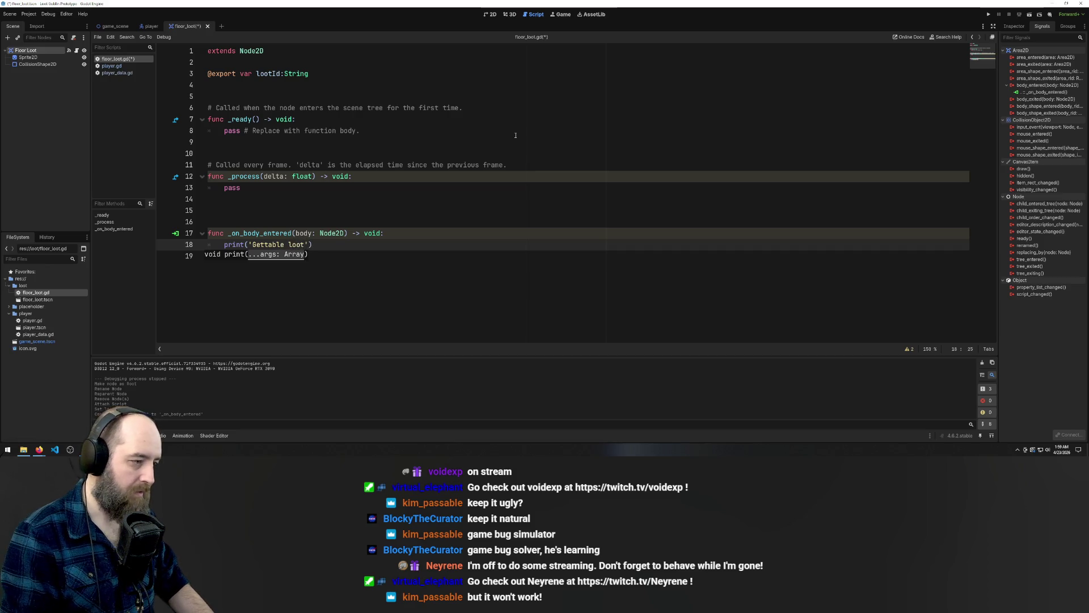
type(" +")
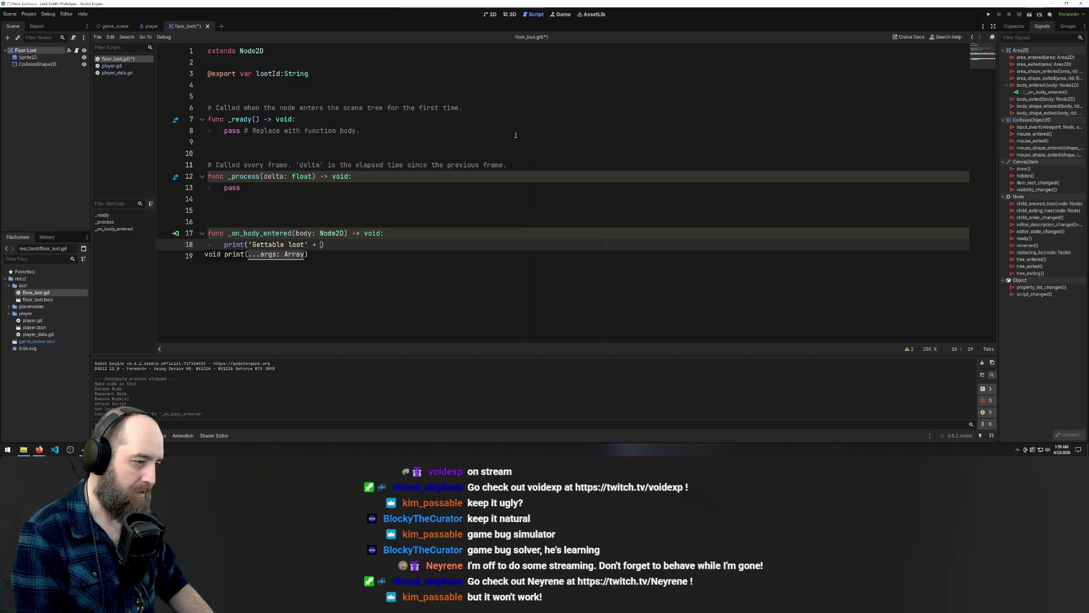
key("BackSpace")
type("\"")
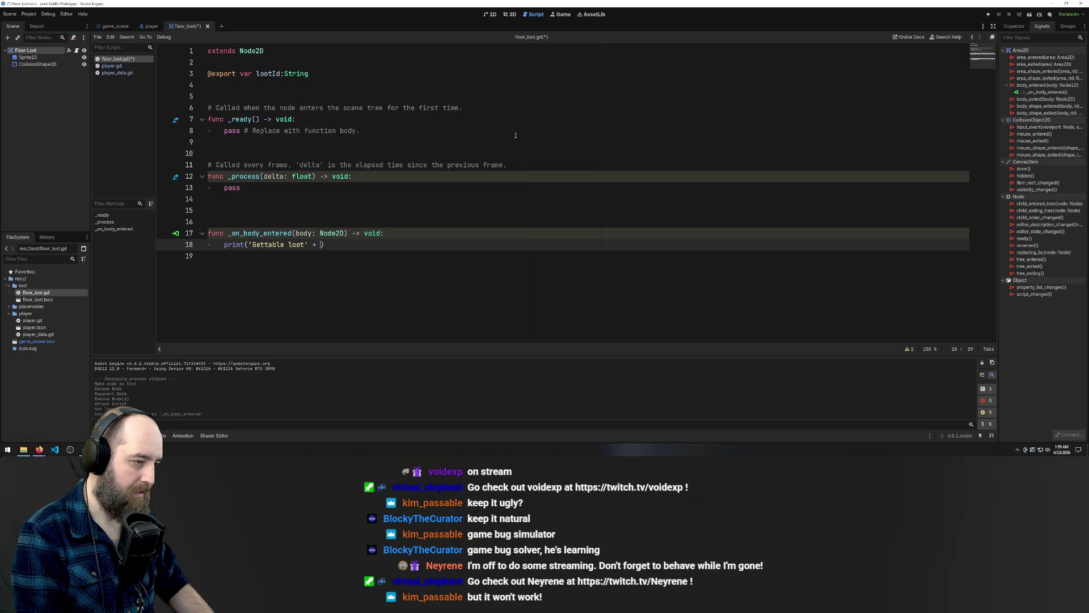
key("Left")
key("Left")
key("Left")
key("Right")
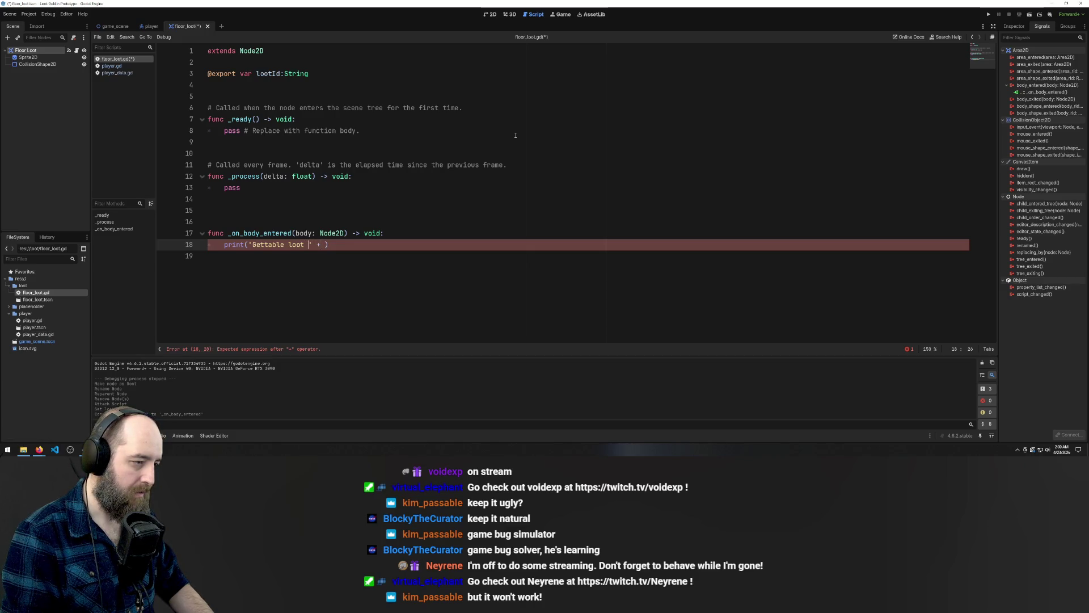
key("BackSpace")
key("BackSpace")
key("BackSpace")
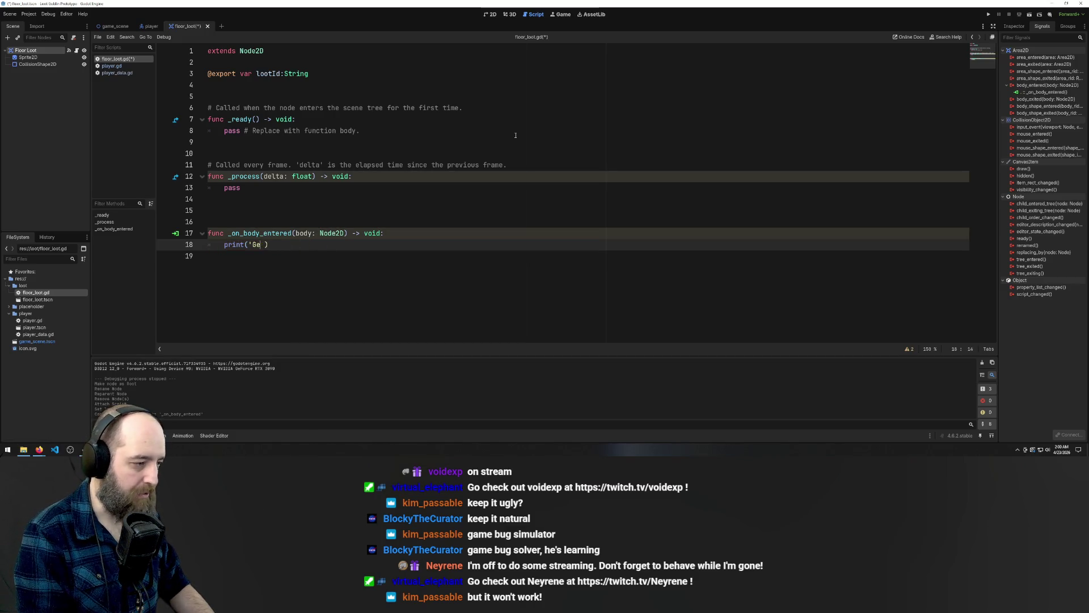
key("BackSpace")
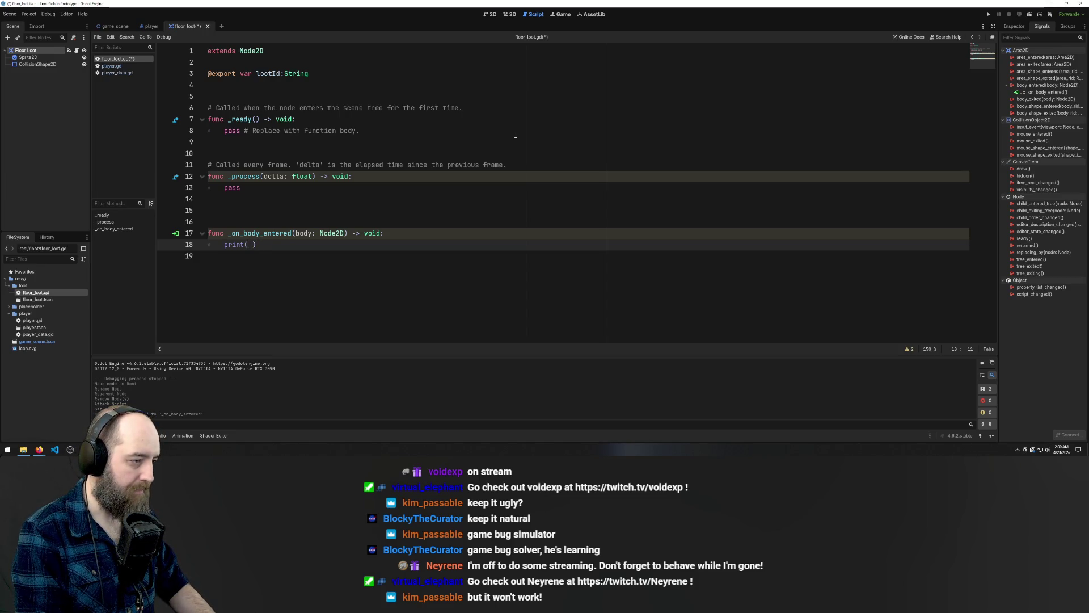
type("b")
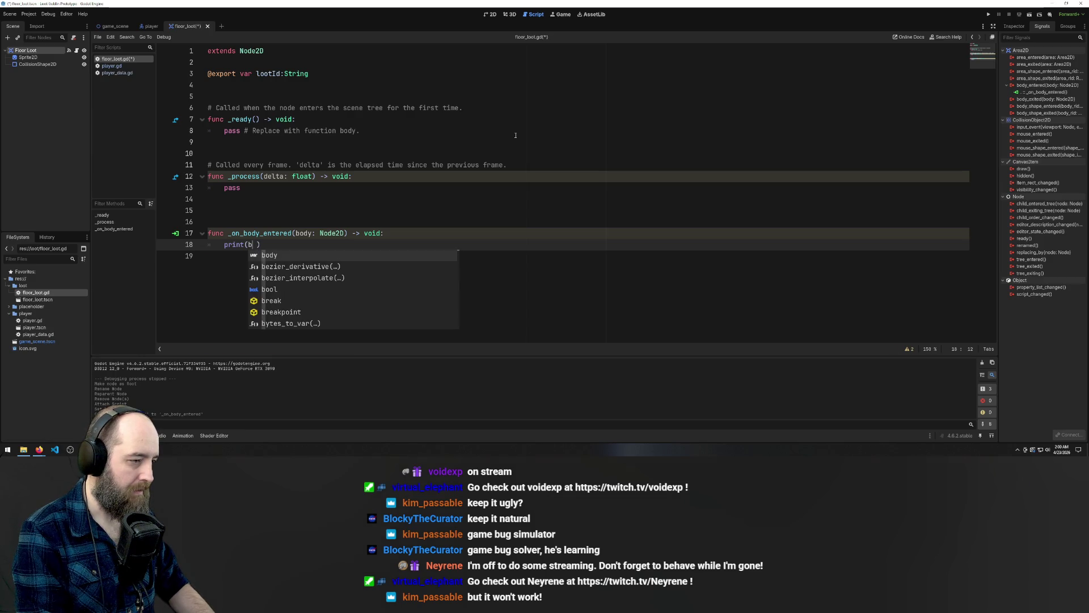
type("ody.l")
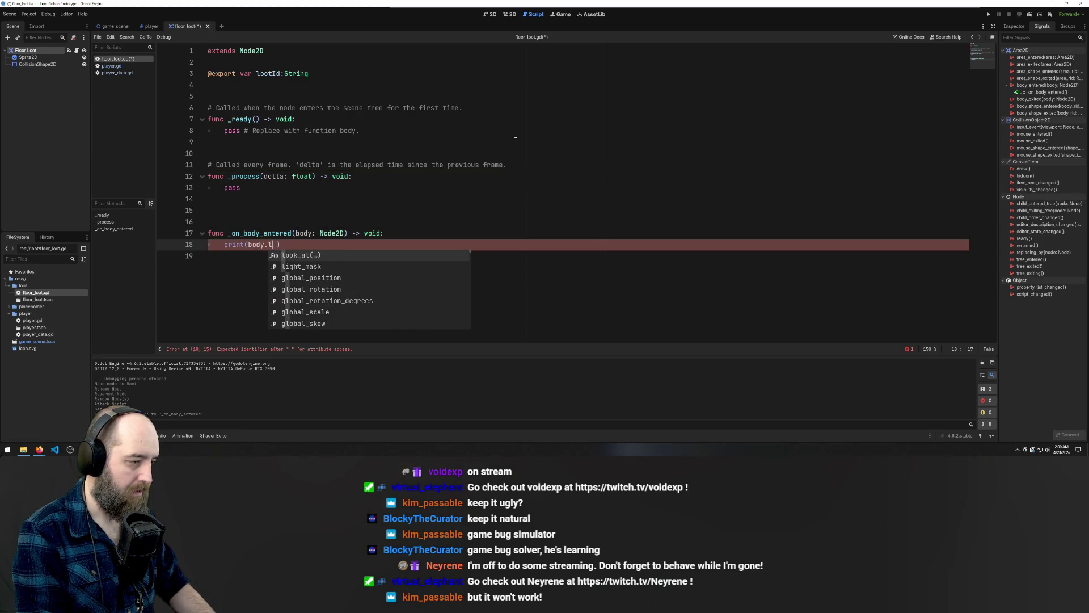
type("oot")
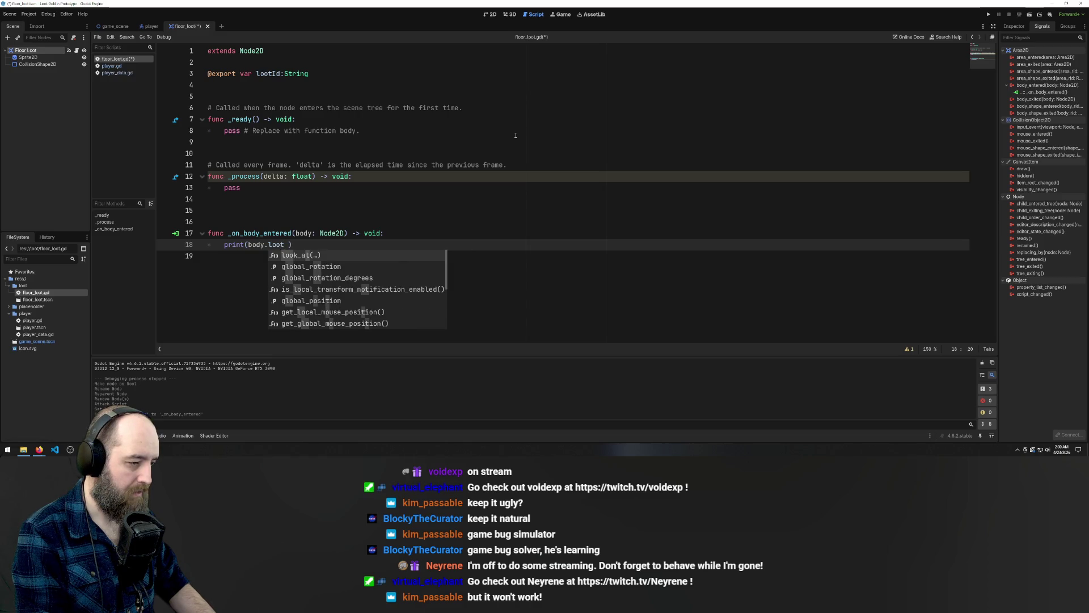
type("Id")
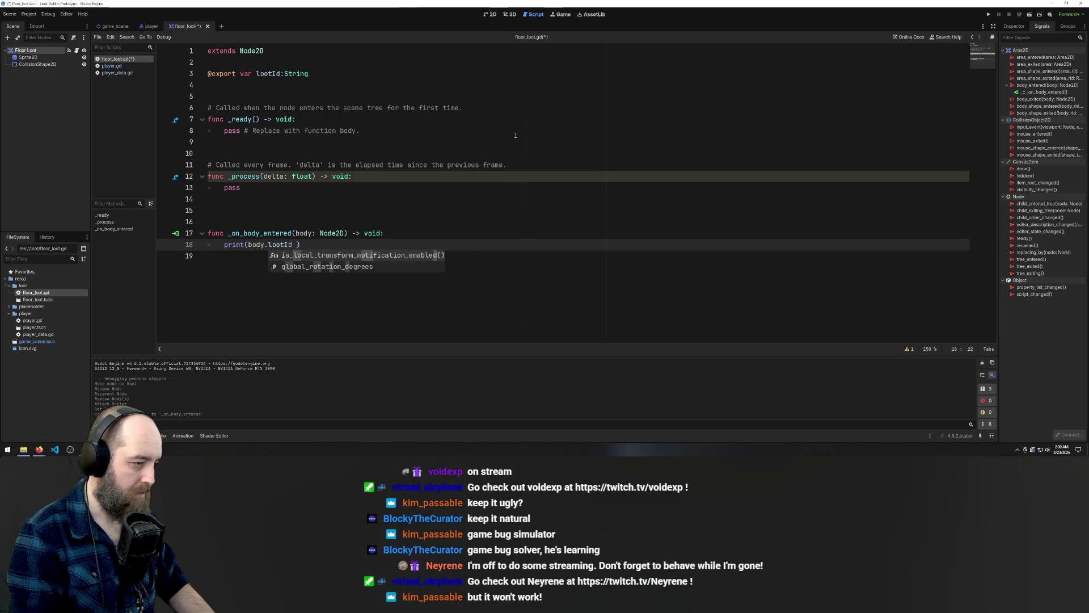
key("Right")
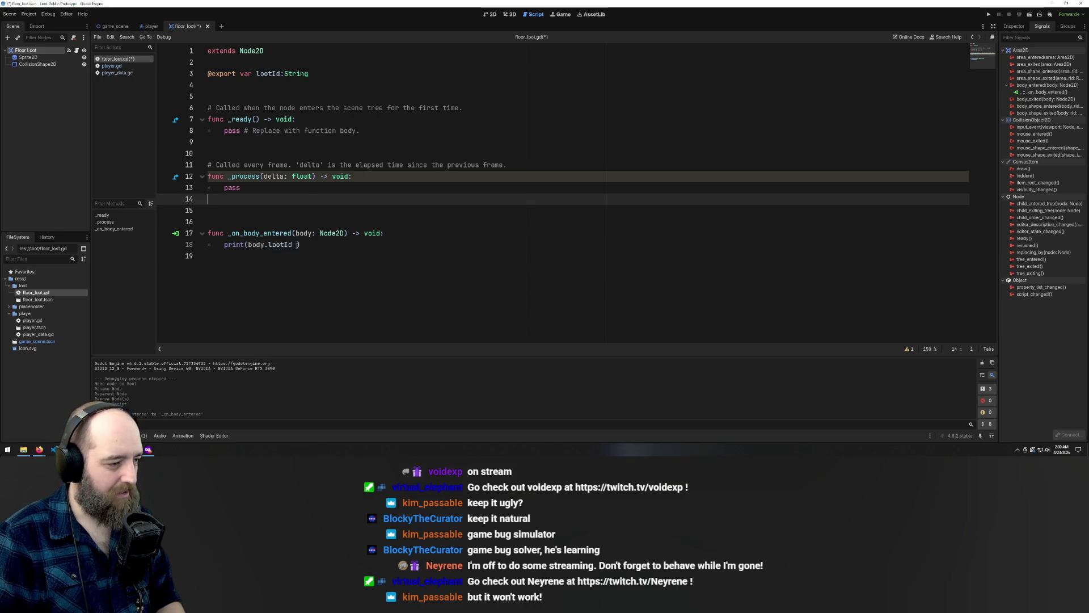
key("BackSpace")
Save floor_loot.gd and launch the game with F5 to test pickup
left_click(301, 284)
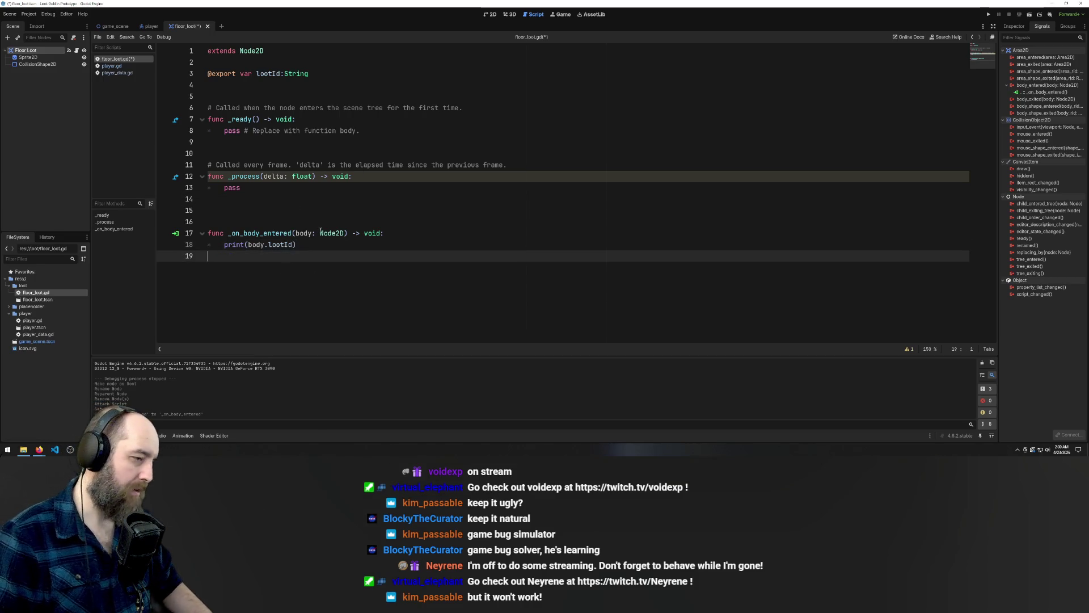
key("Up")
key("Up")
key("Up")
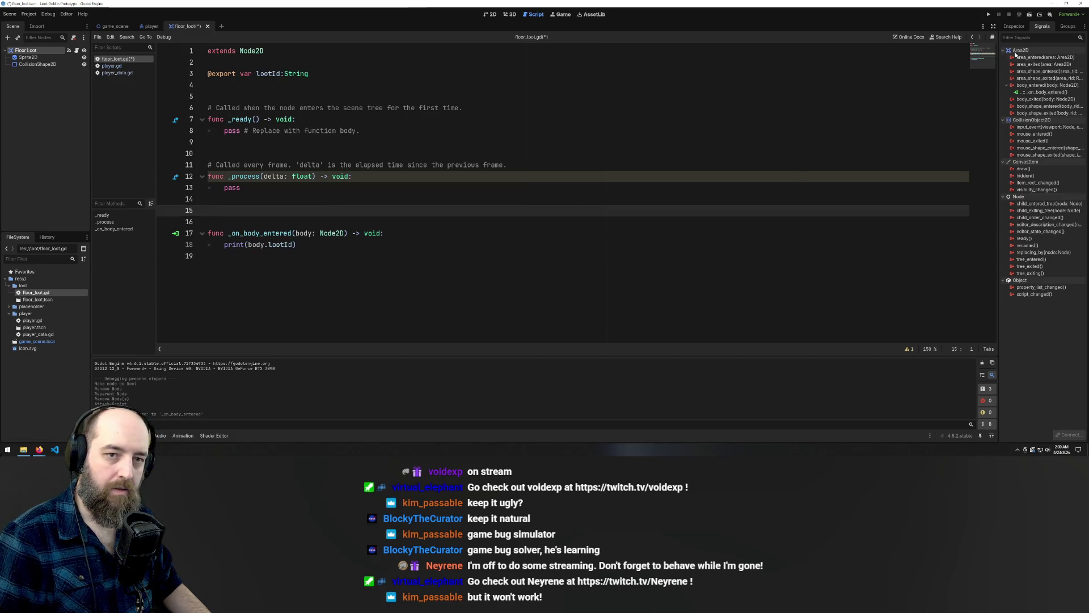
left_click(573, 119)
key("F5")
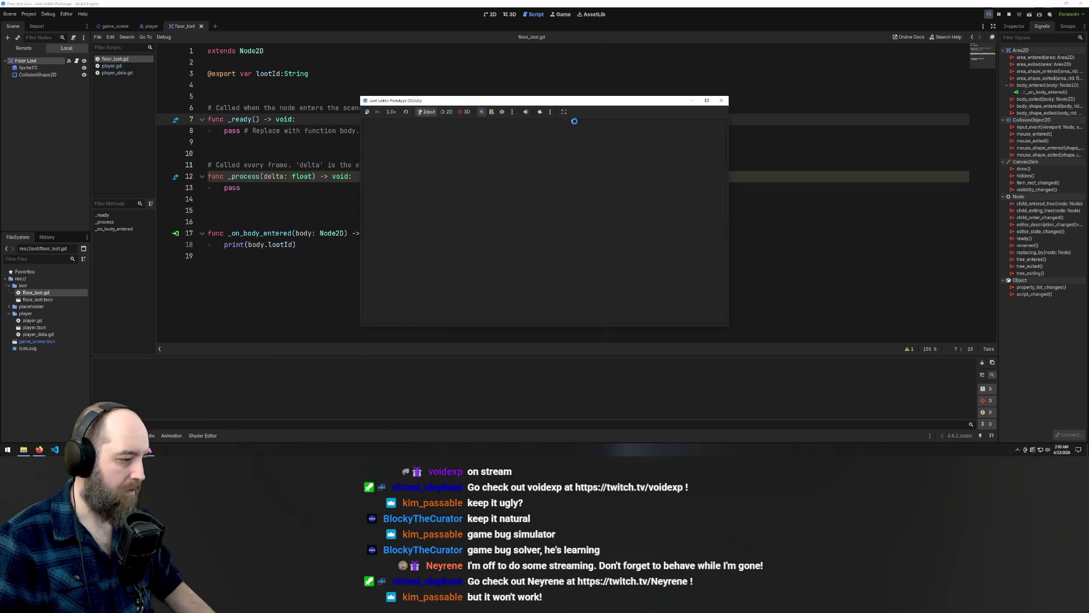
Walk the player onto the loot orb until the debugger breaks on line 18
key("Right")
key("Left")
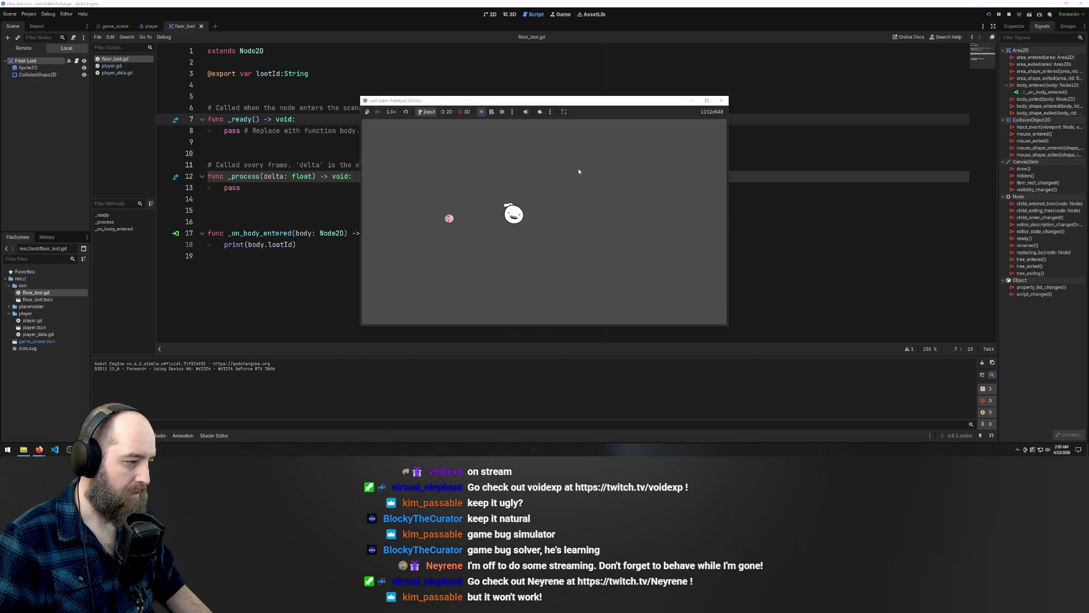
type("aadd")
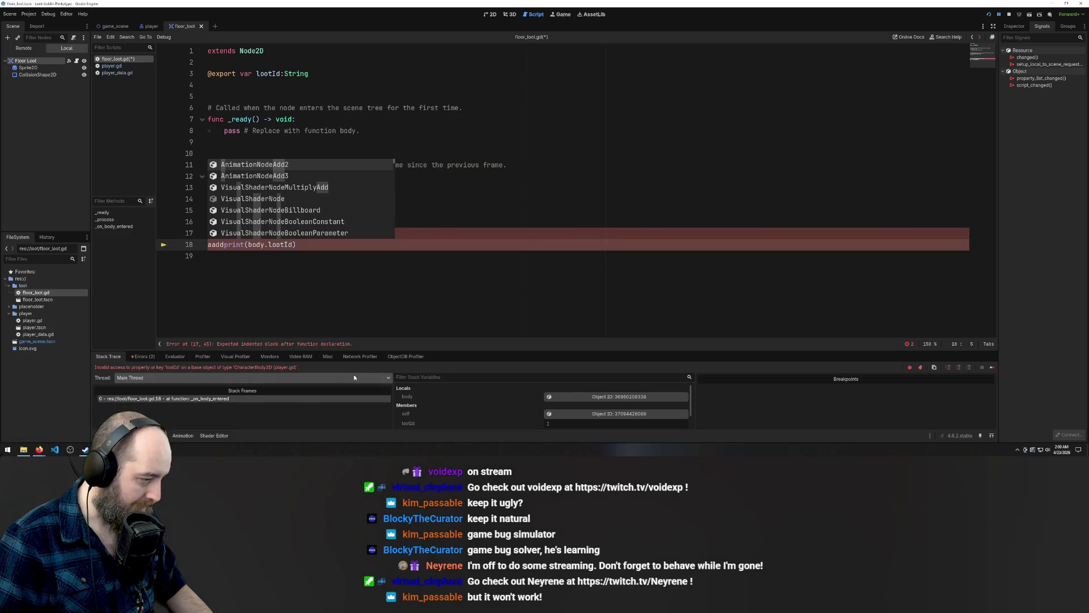
left_click(291, 284)
left_click(276, 244)
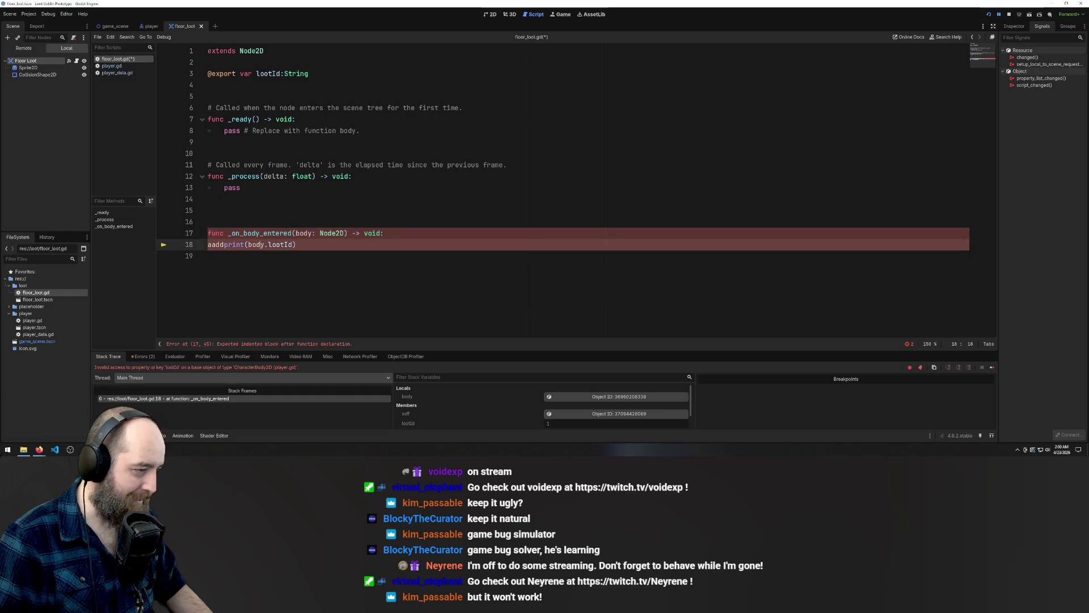
left_click(304, 256)
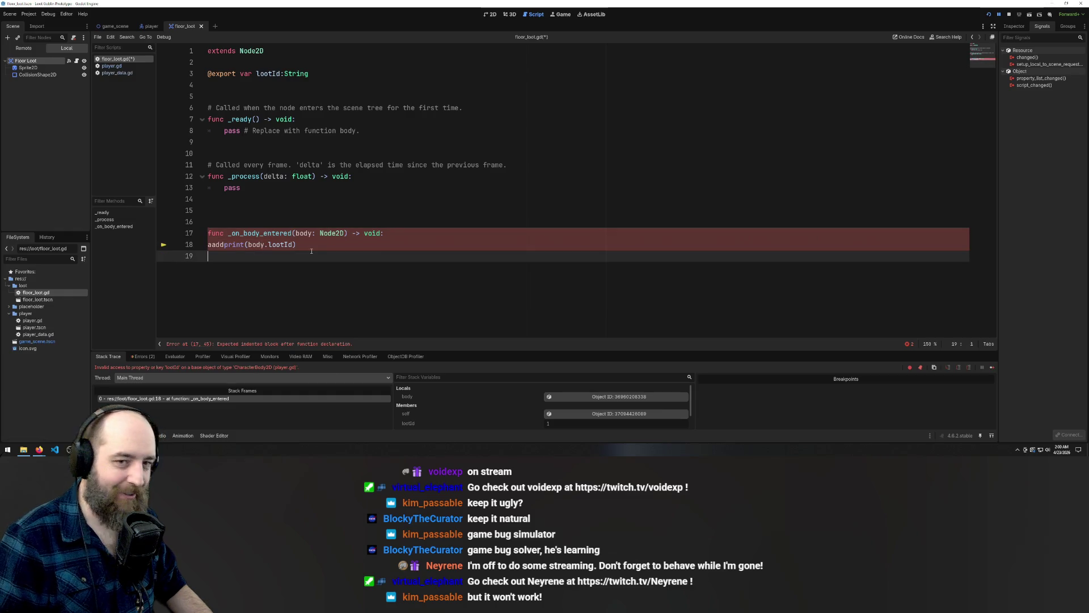
Inspect the Floor Loot node in game_scene's 2D view, then return to floor_loot.gd
left_click(102, 29)
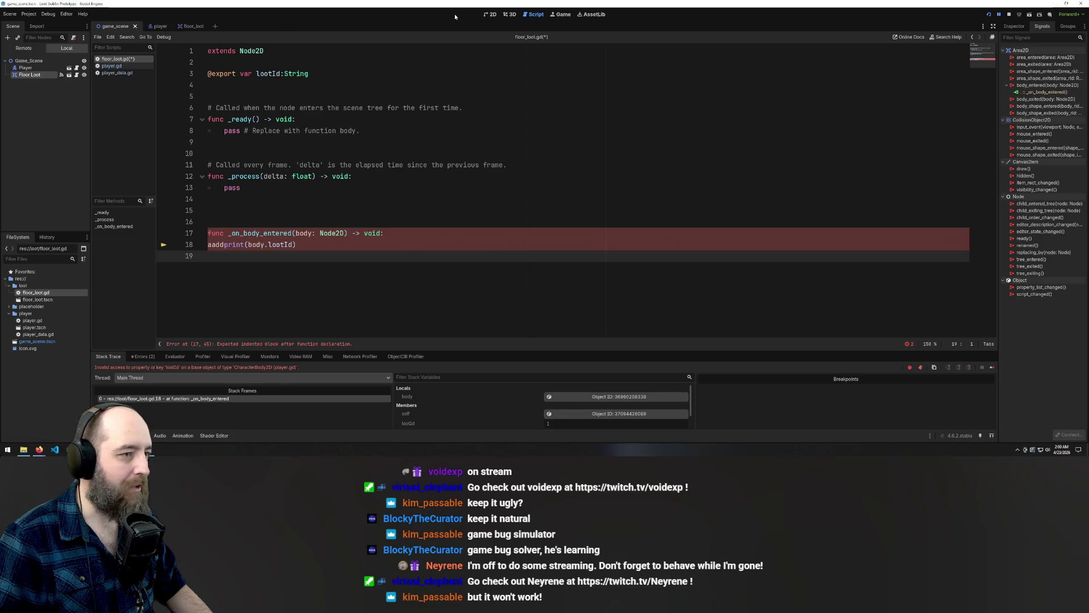
left_click(489, 14)
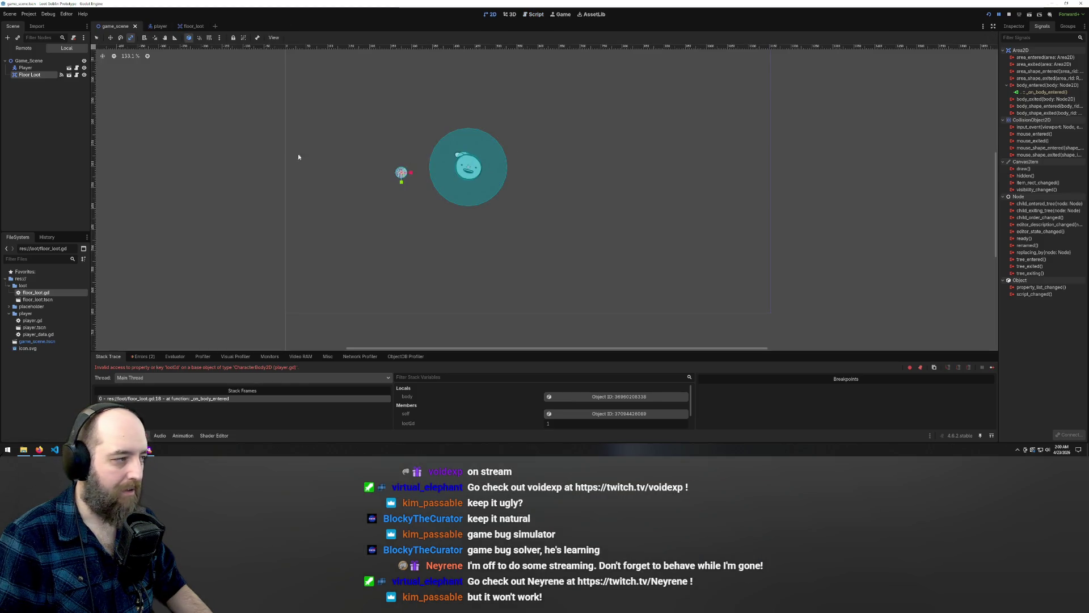
left_click(1020, 26)
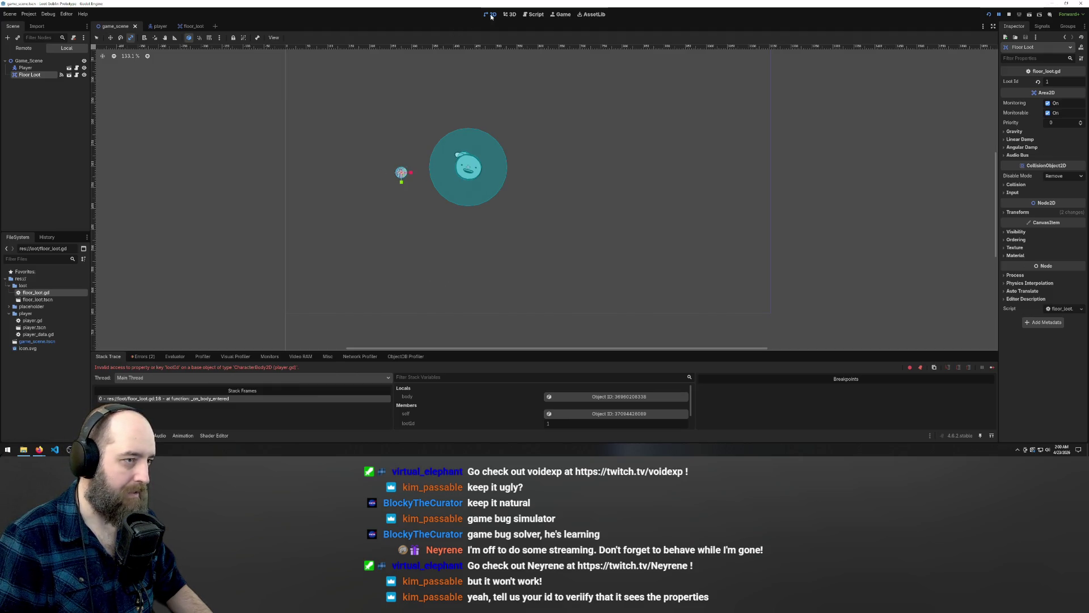
left_click(535, 14)
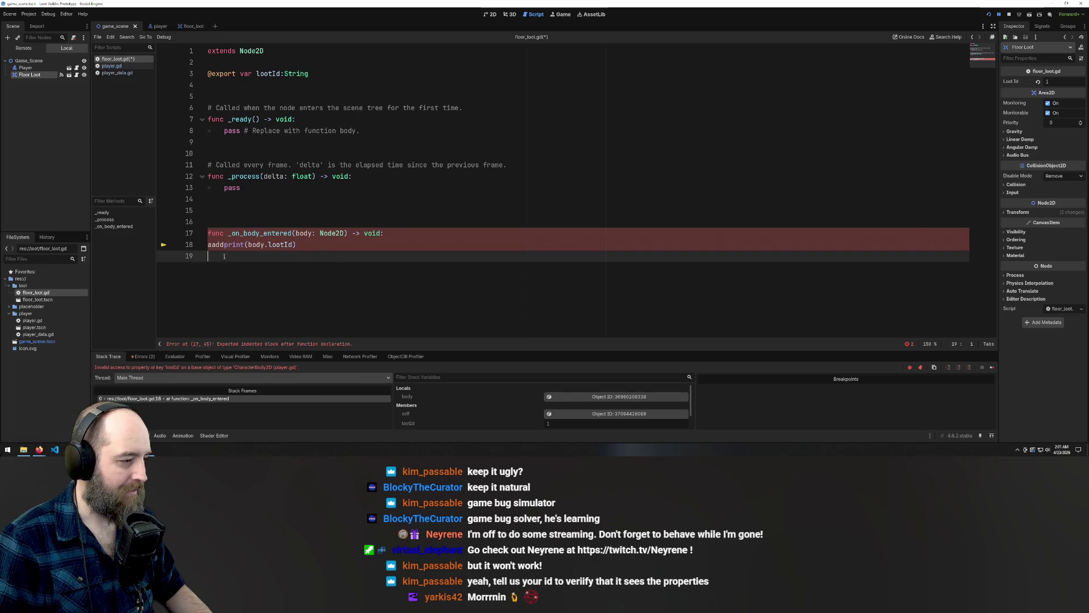
Undo the stray 'aadd' text and restore the print line's indentation
key("ctrl+z")
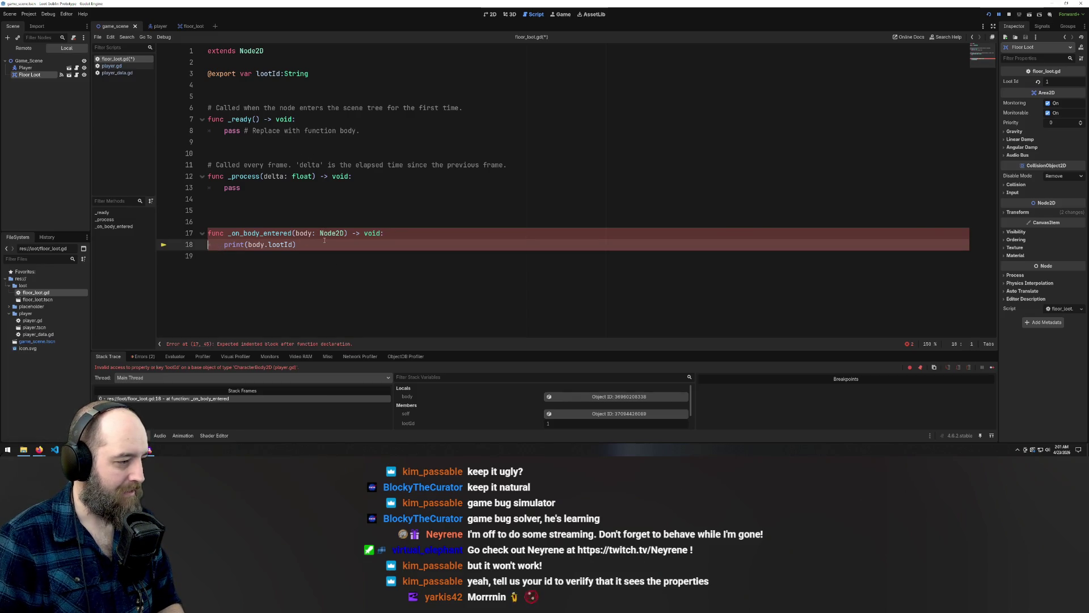
key("ctrl+z")
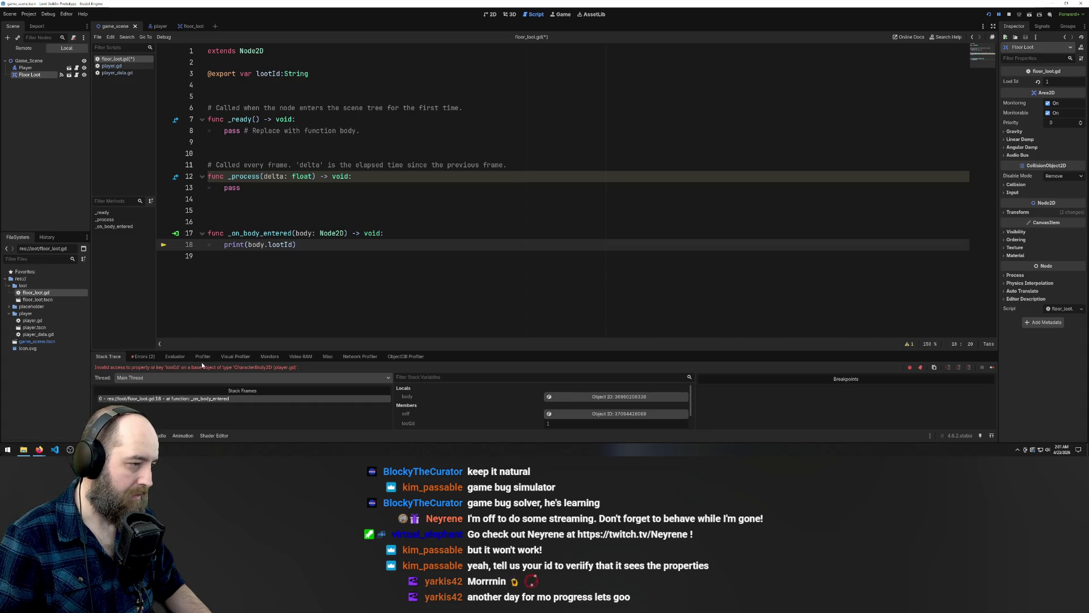
left_click(314, 311)
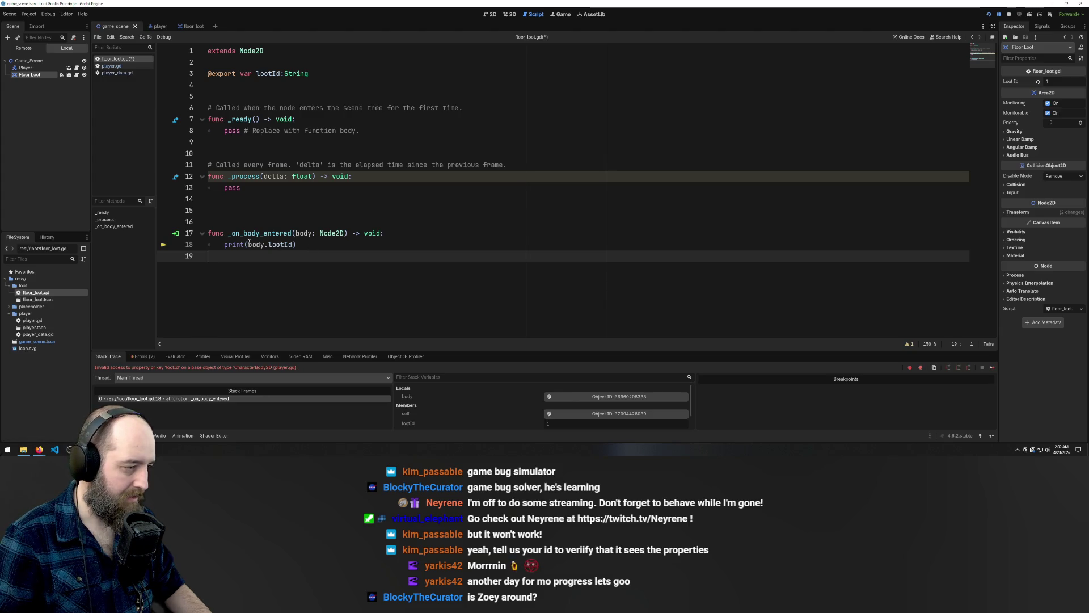
Change the print argument from body.lootId to self.lootId and save the script
left_click(309, 245)
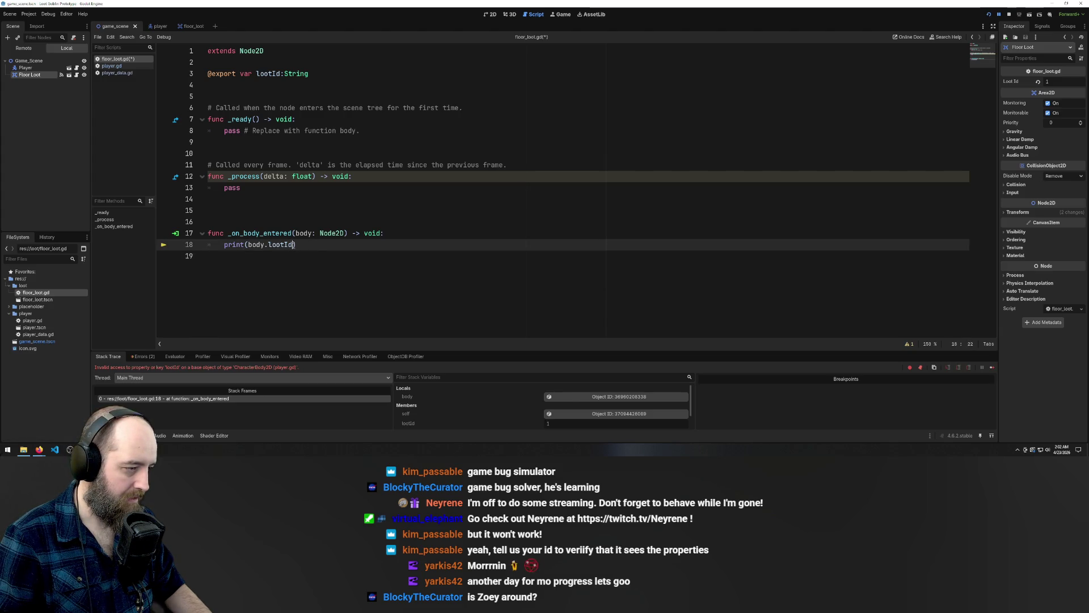
key("ctrl+shift+Left")
key("ctrl+shift+Left")
key("ctrl+shift+Left")
key("BackSpace")
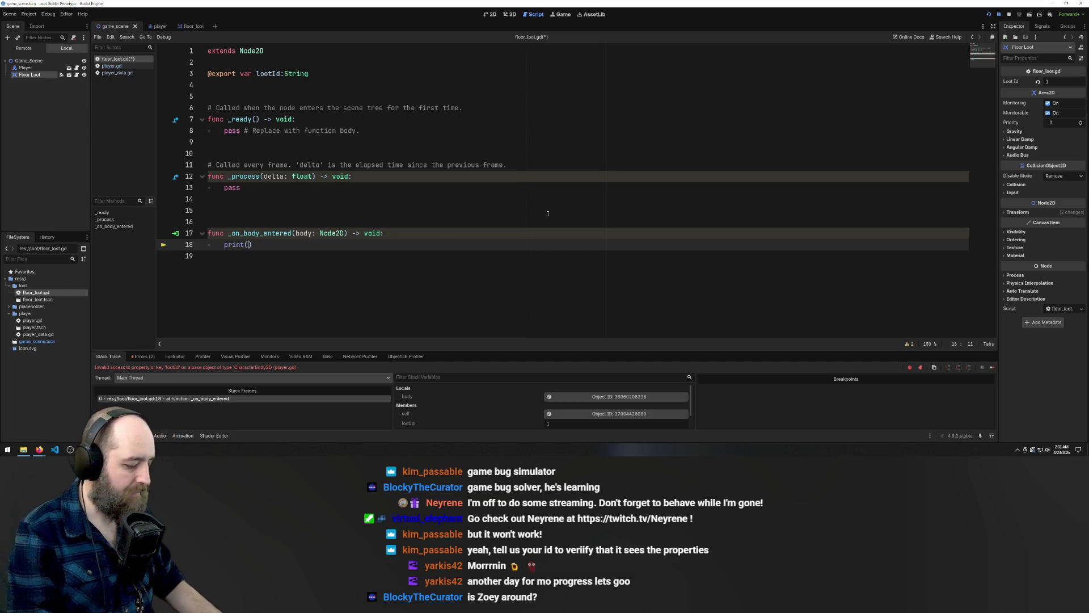
type("this.loo")
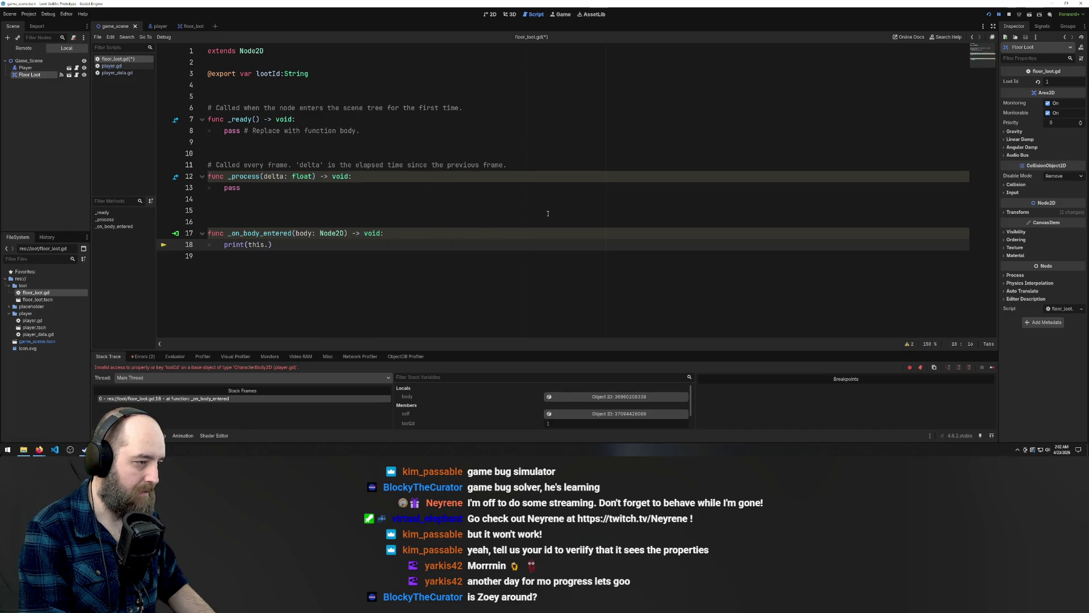
type("tId")
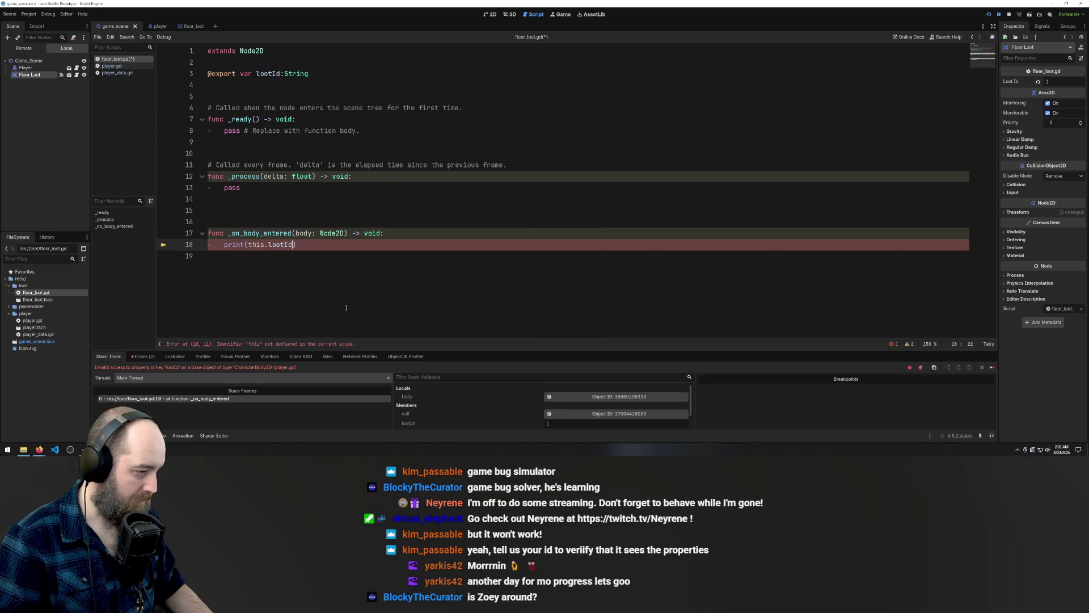
double_click(248, 244)
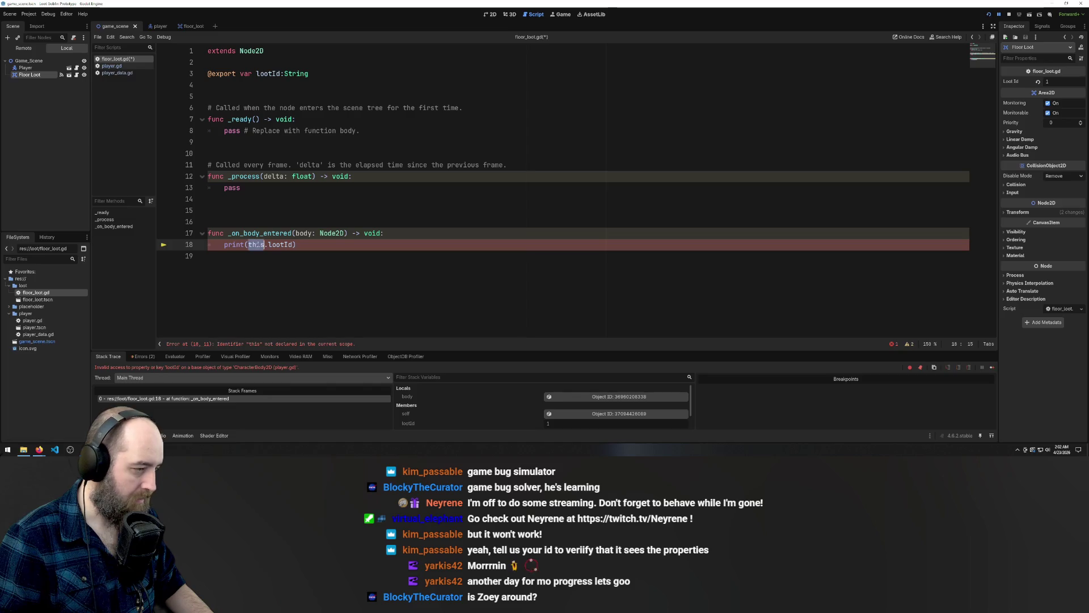
key("BackSpace")
type("self")
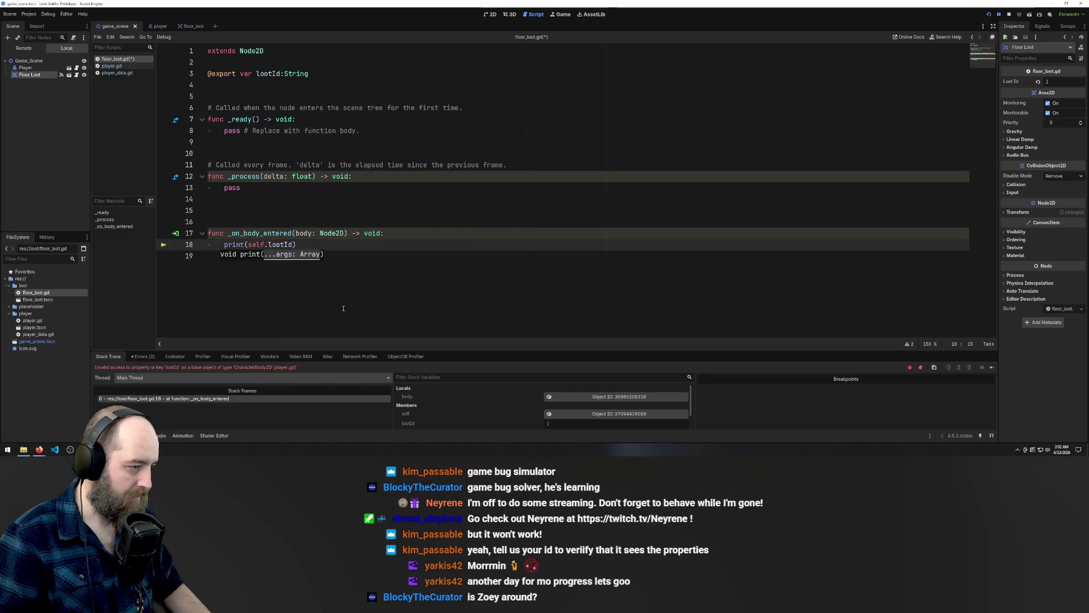
left_click(347, 262)
key("ctrl+s")
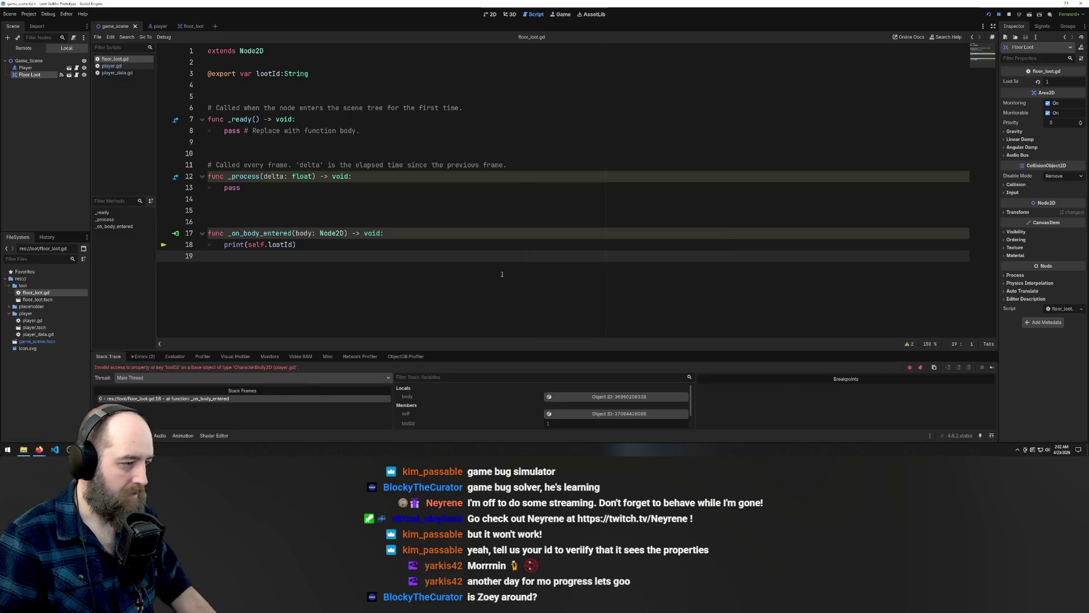
Walk the player on and off the loot repeatedly to print lootId 1, then stop the test run
key("Left")
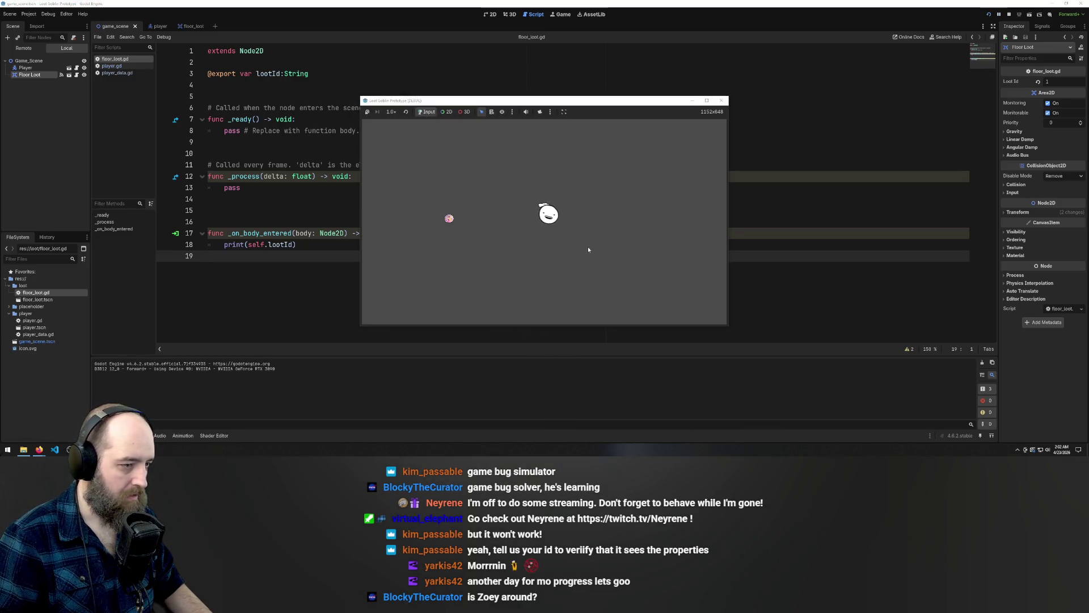
key("Right")
key("Right")
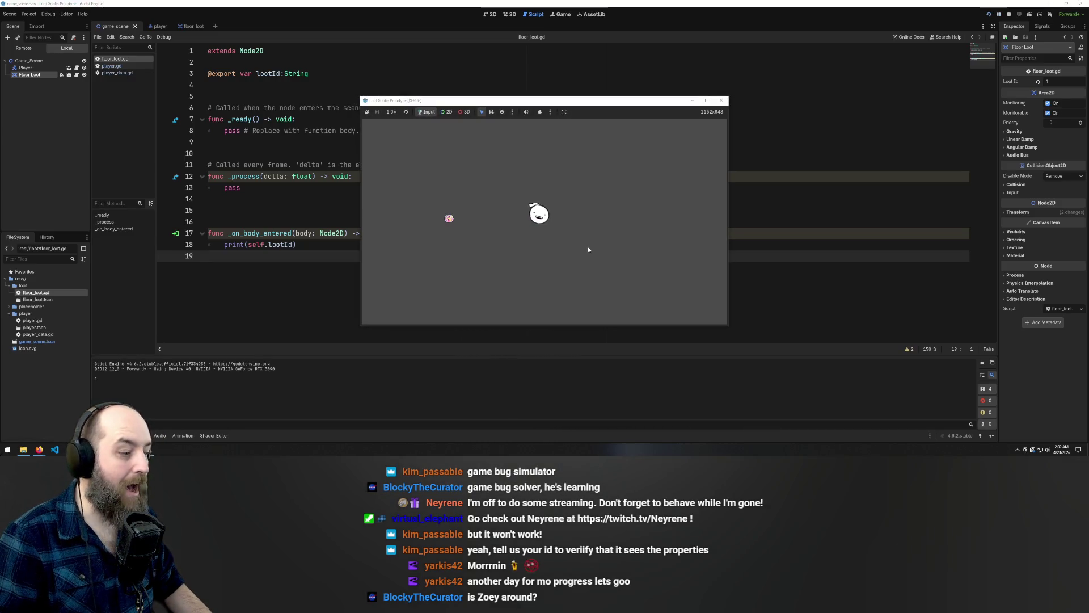
key("Left")
key("Right")
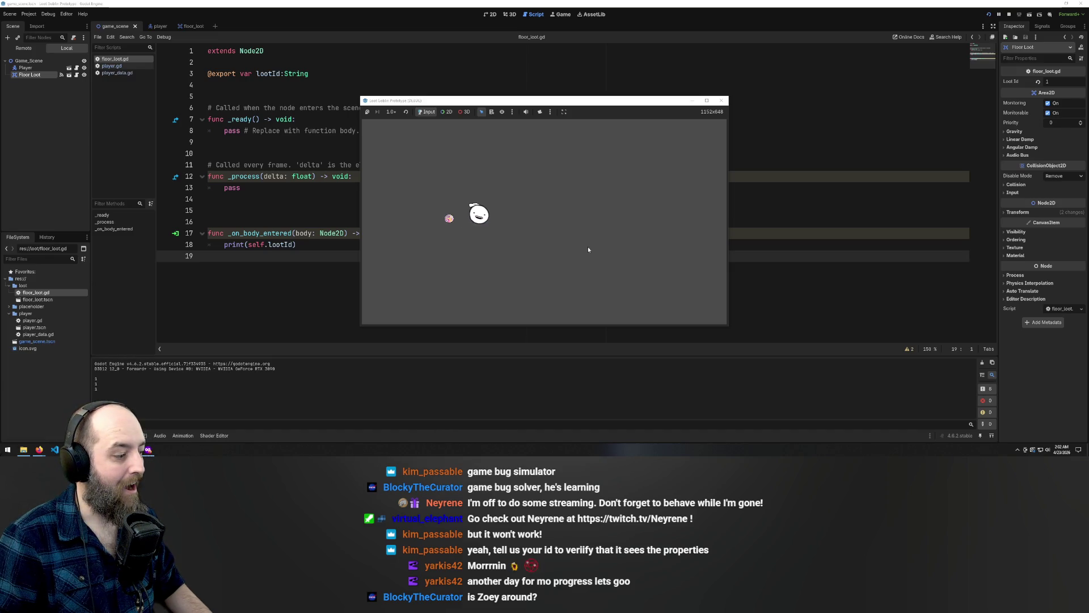
key("Left")
key("Right")
key("Left")
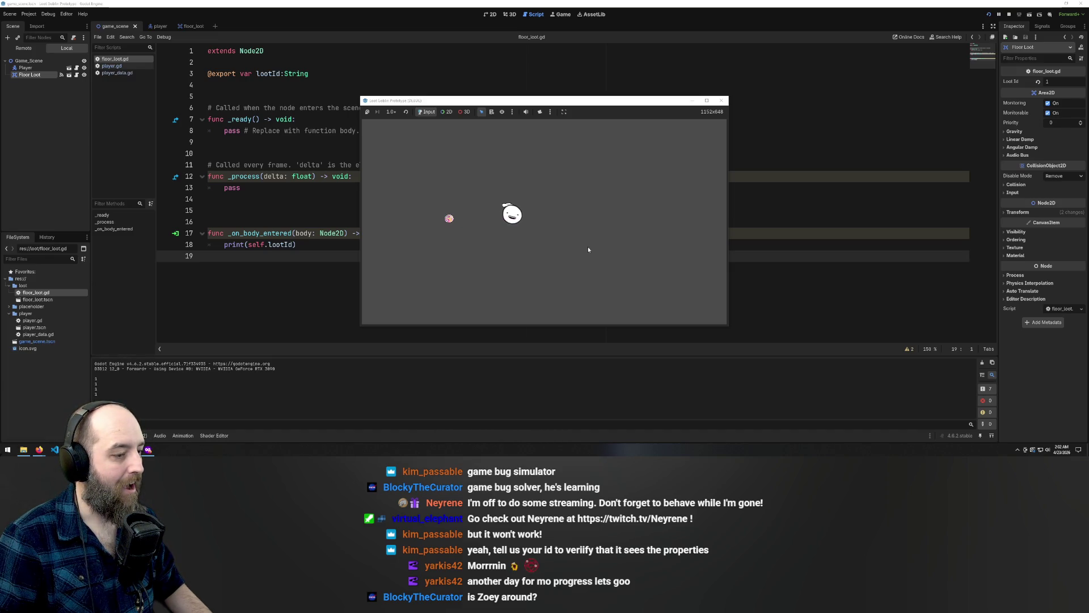
key("Right")
key("Left")
key("Right")
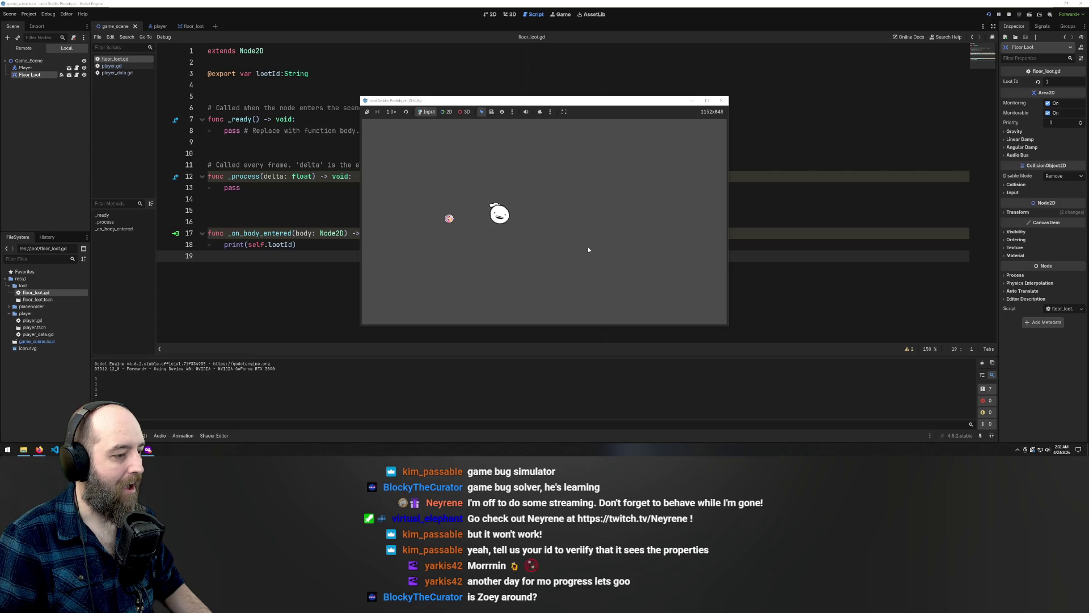
key("Left")
key("Right")
key("Left")
key("Left")
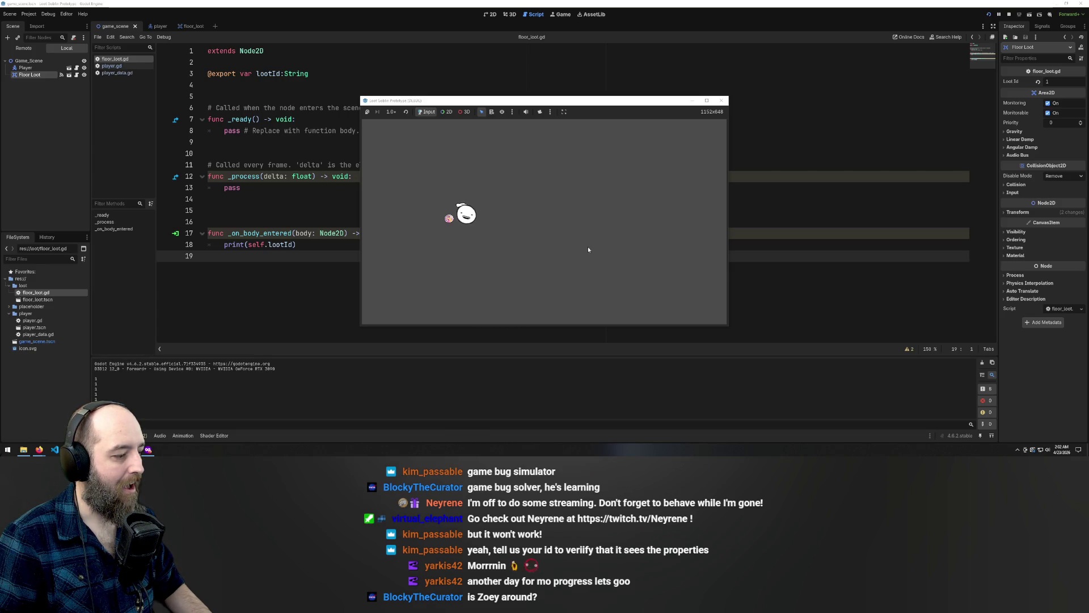
key("Right")
key("Left")
key("Right")
key("Right")
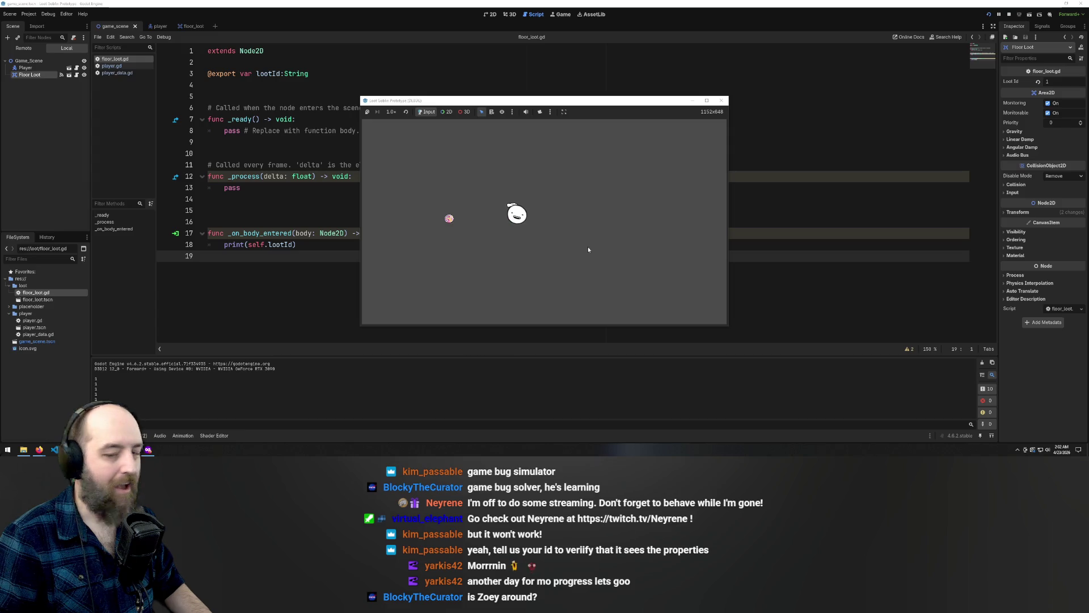
key("Left")
key("Right")
key("Left")
key("Left")
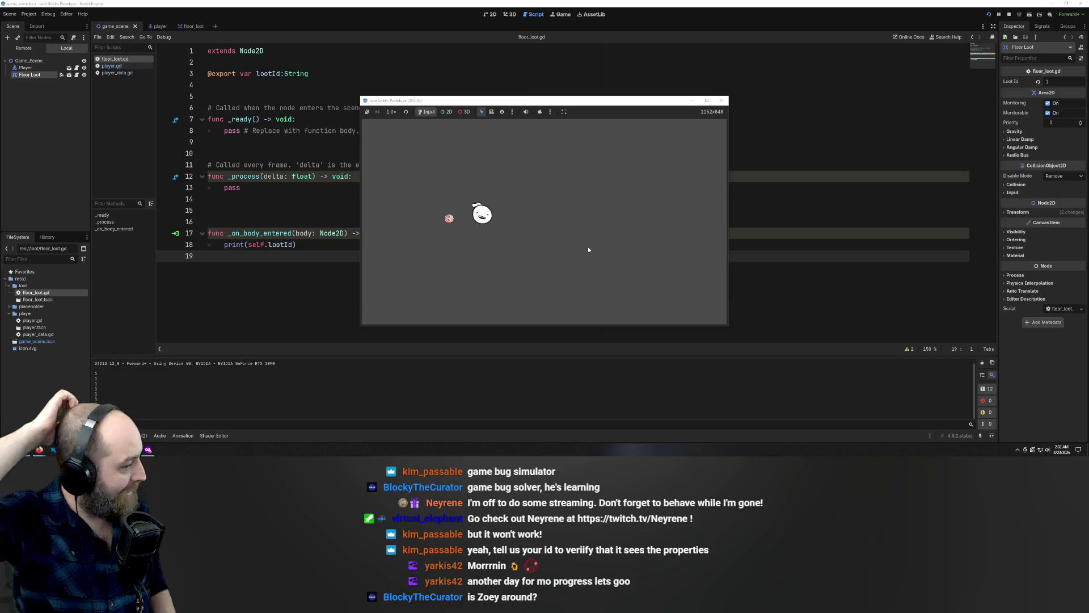
key("Right")
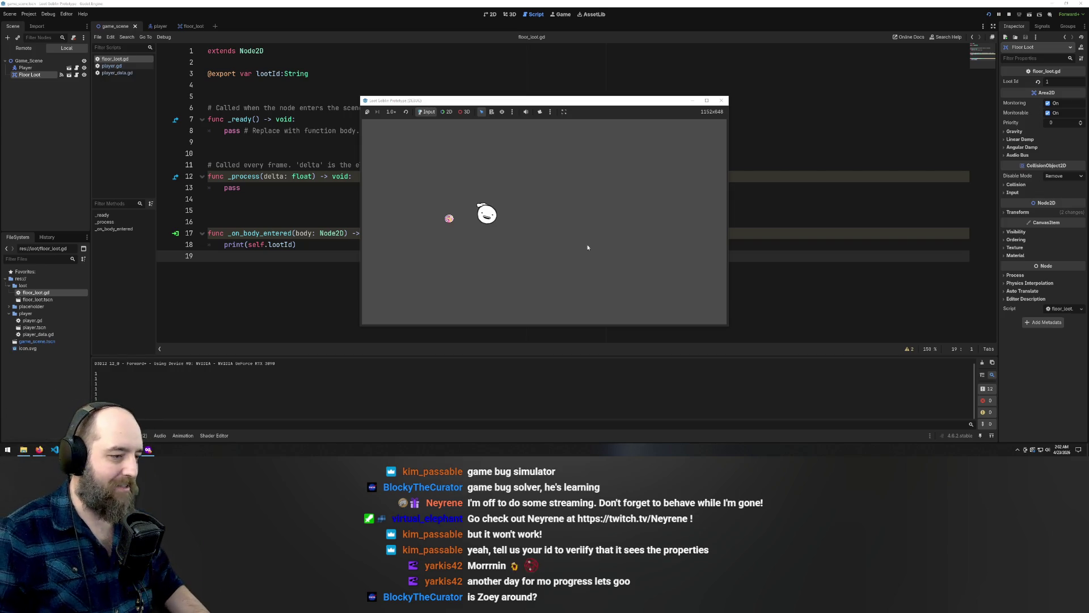
key("Left")
key("Right")
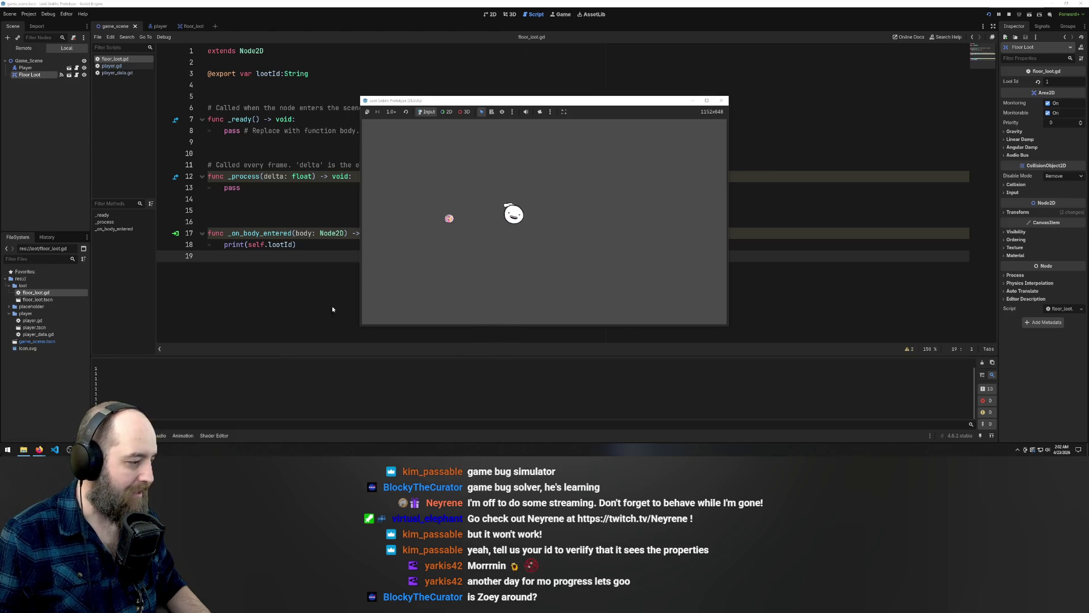
left_click(726, 101)
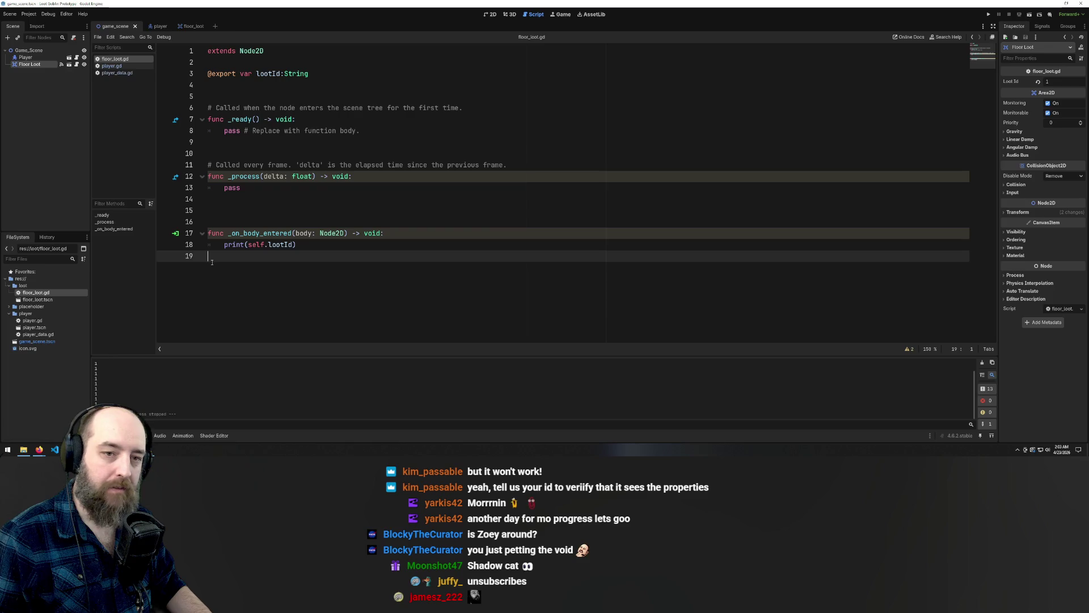
left_click(249, 244)
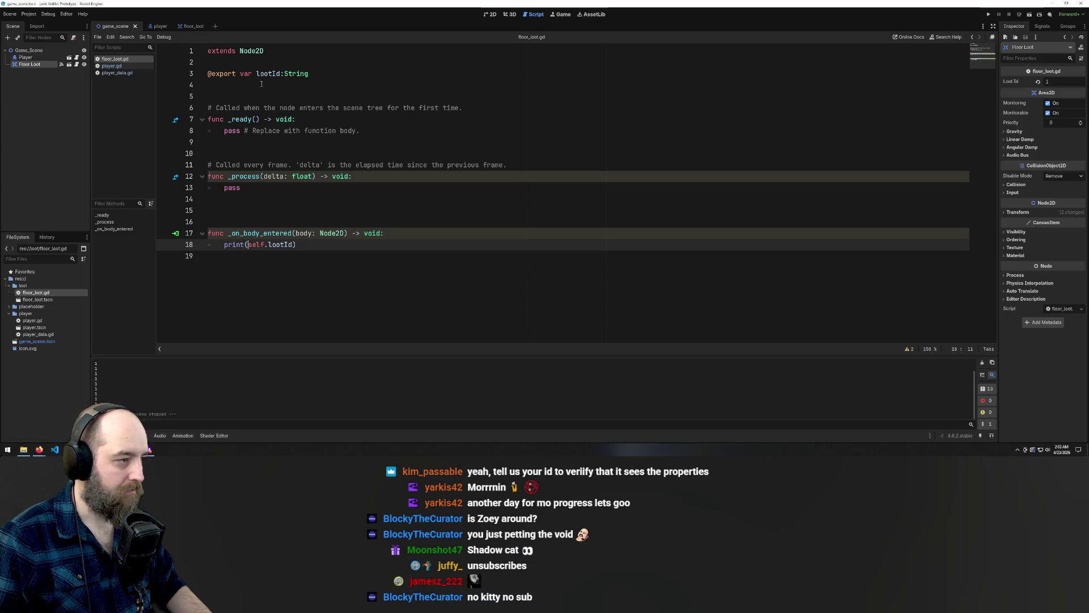
Add a '#VARIABLES' comment line above the exported lootId variable, below extends Node2D
left_click(233, 64)
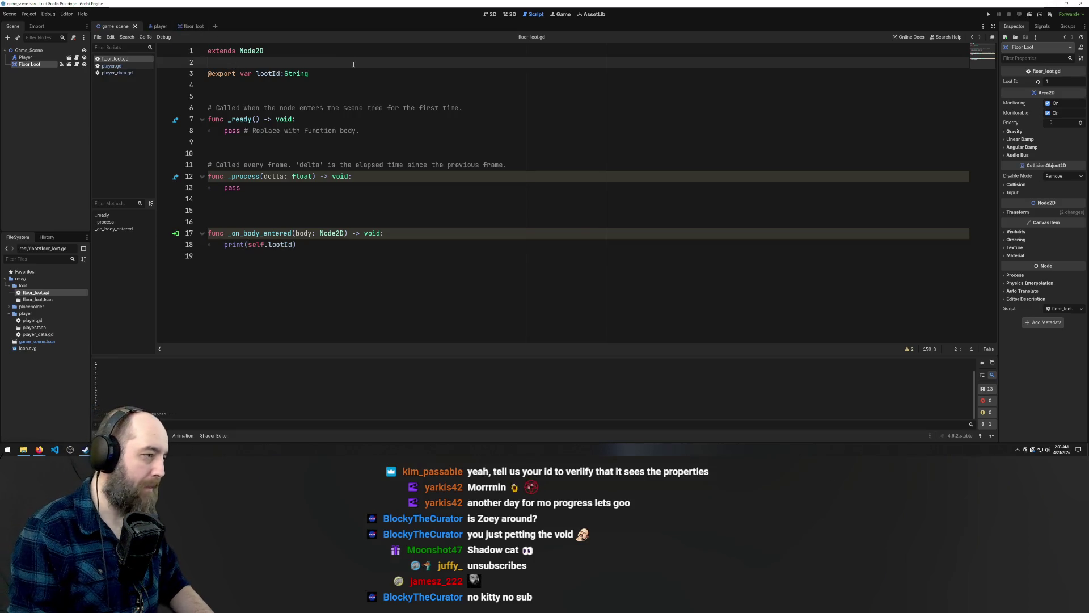
key("Return")
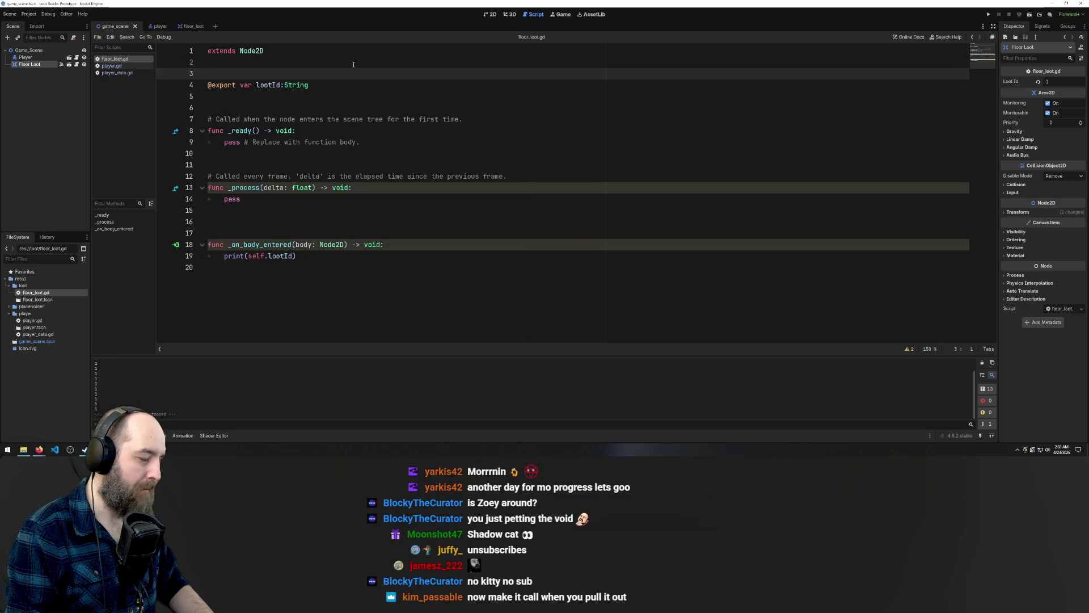
type("v")
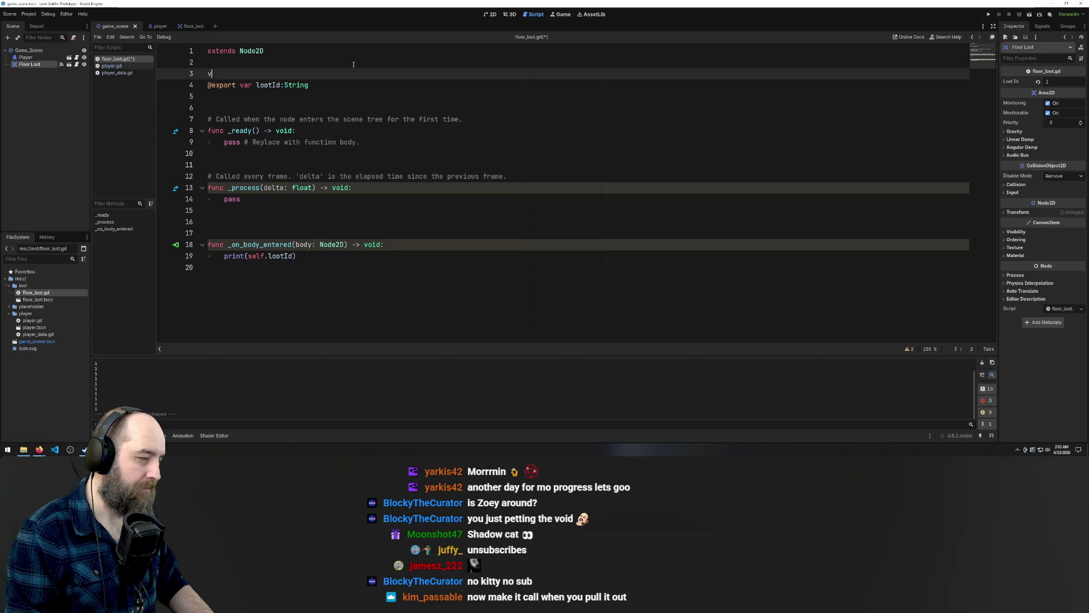
key("BackSpace")
type("v")
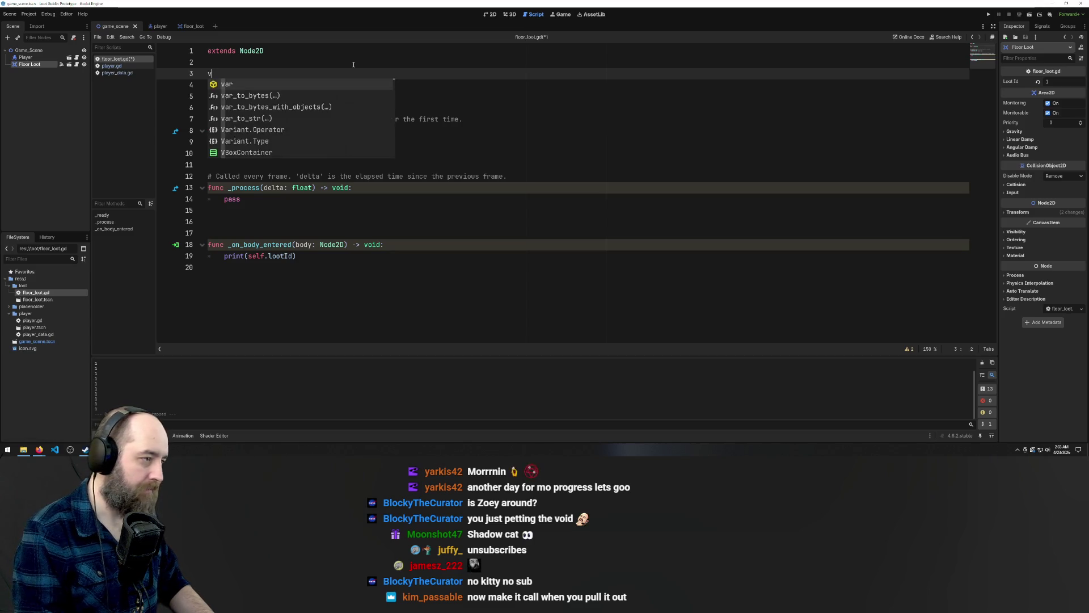
key("BackSpace")
type("#VARIABL:")
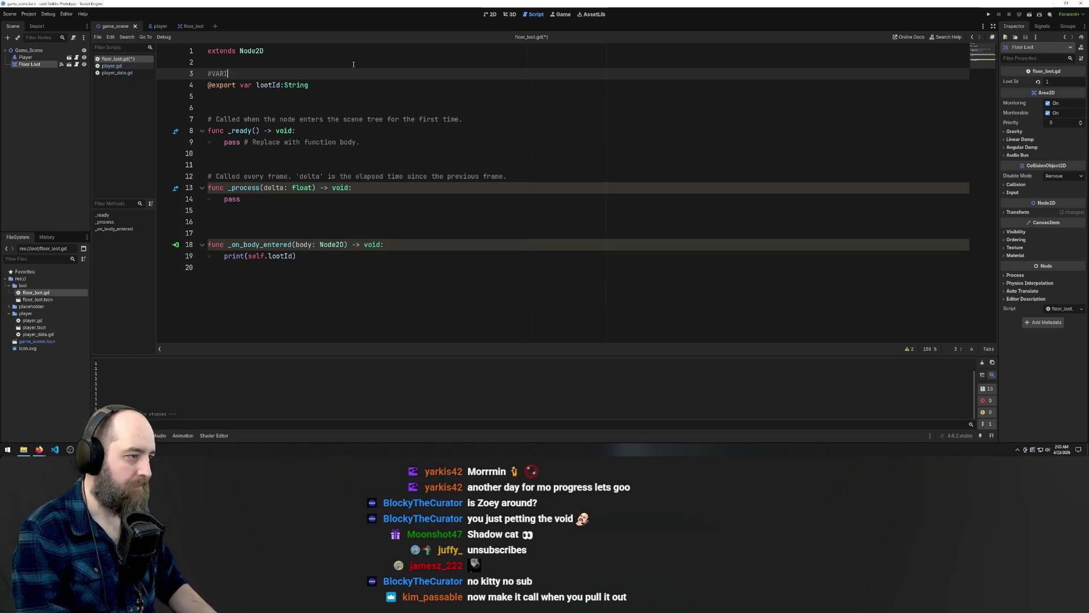
key("BackSpace")
type("ES")
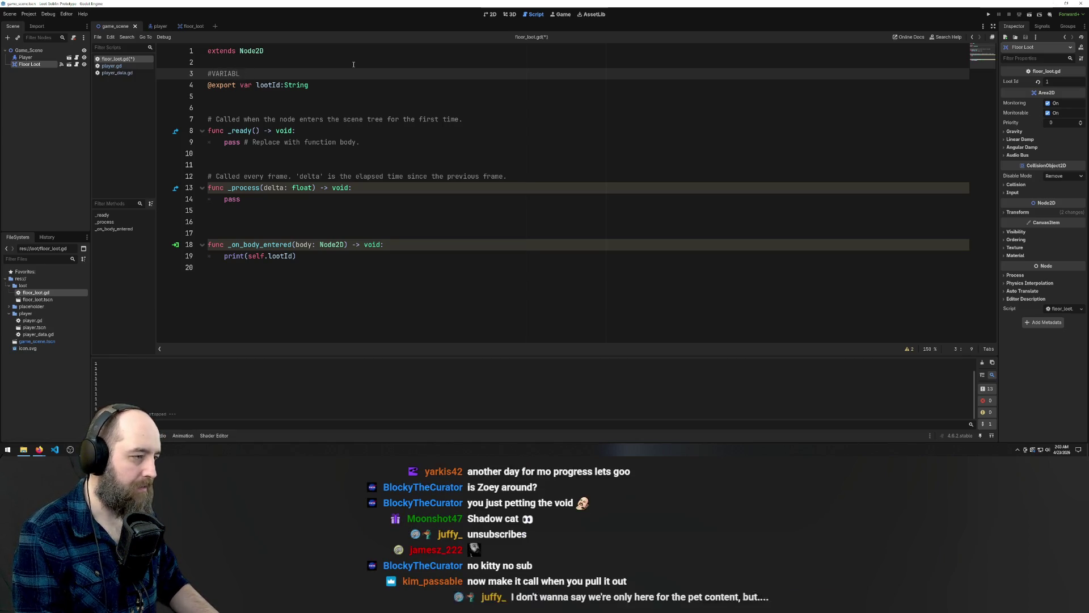
Save the floor_loot.gd script with Ctrl+S
key("Down")
key("Down")
key("ctrl+s")
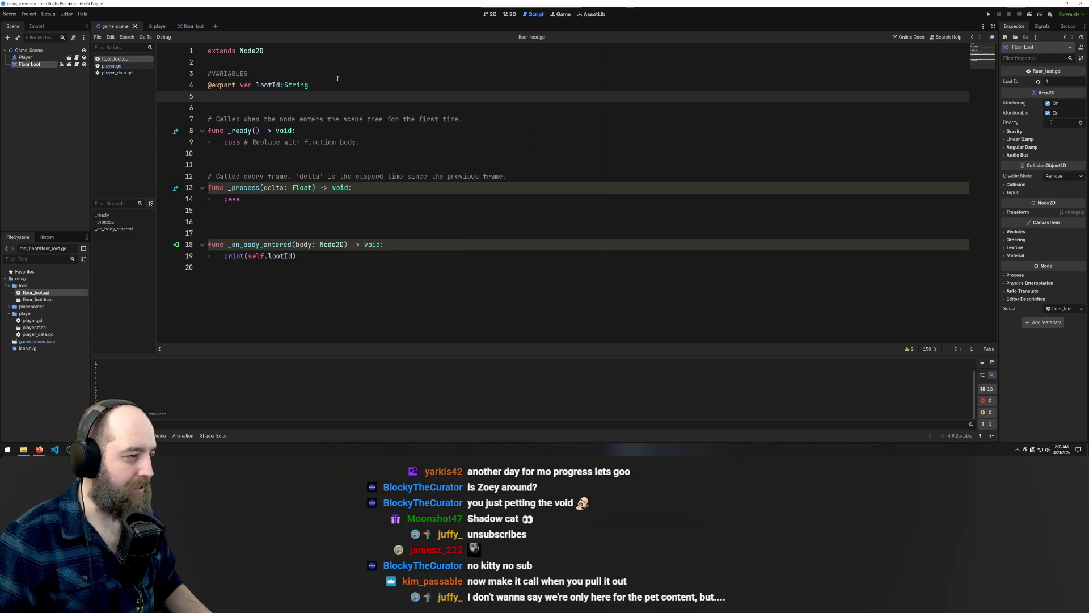
left_click(324, 142)
left_click(351, 68)
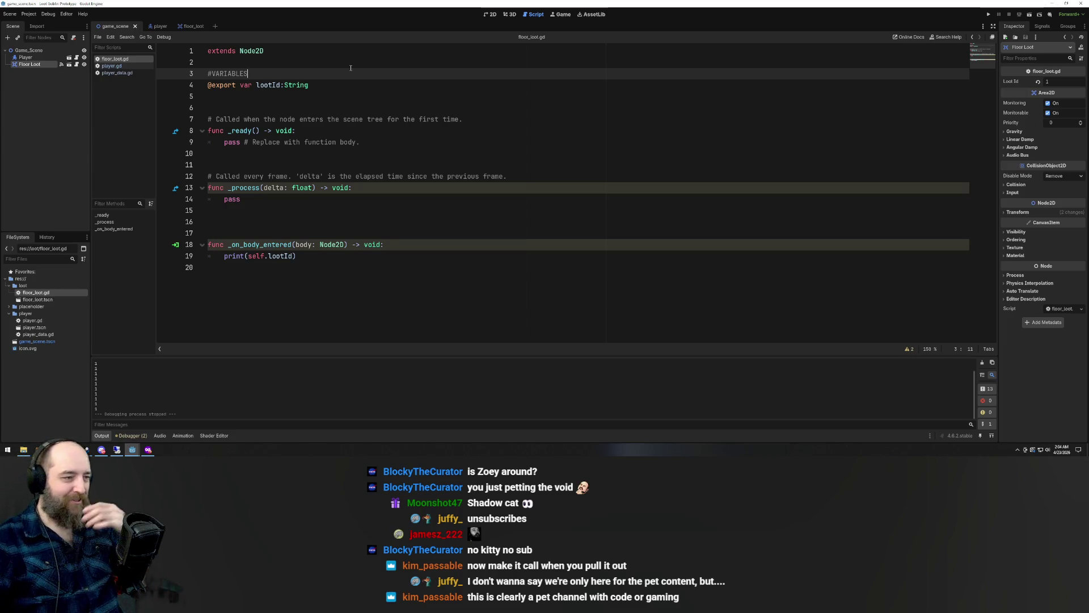
left_click(324, 238)
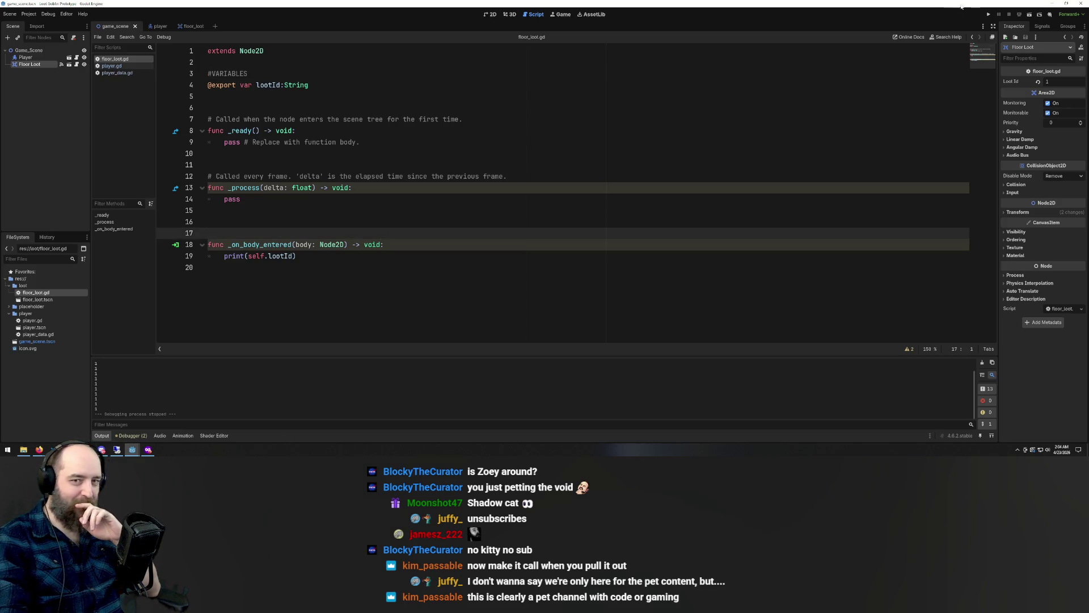
Connect the Floor Loot node's body_exited signal to a new _on_body_exited(body: Node2D) stub
left_click(1042, 26)
left_click(330, 285)
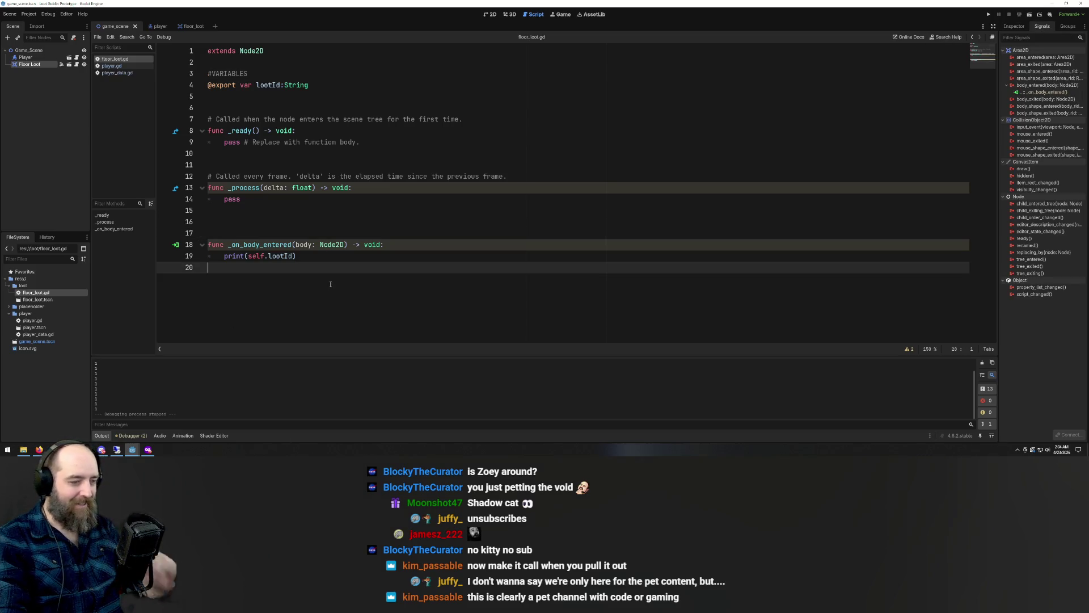
left_click(1044, 100)
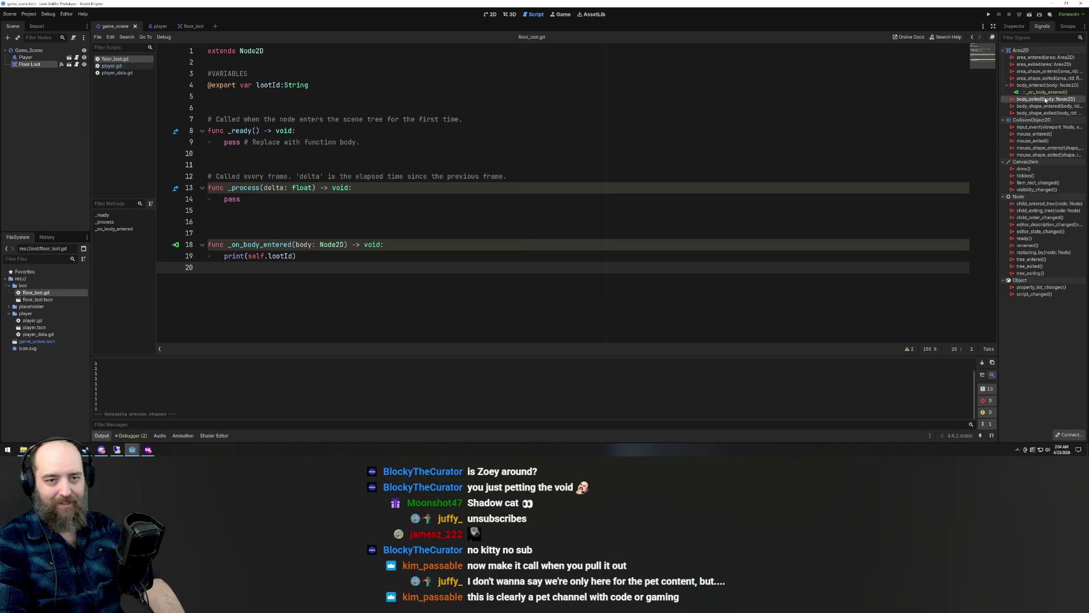
left_click(1069, 435)
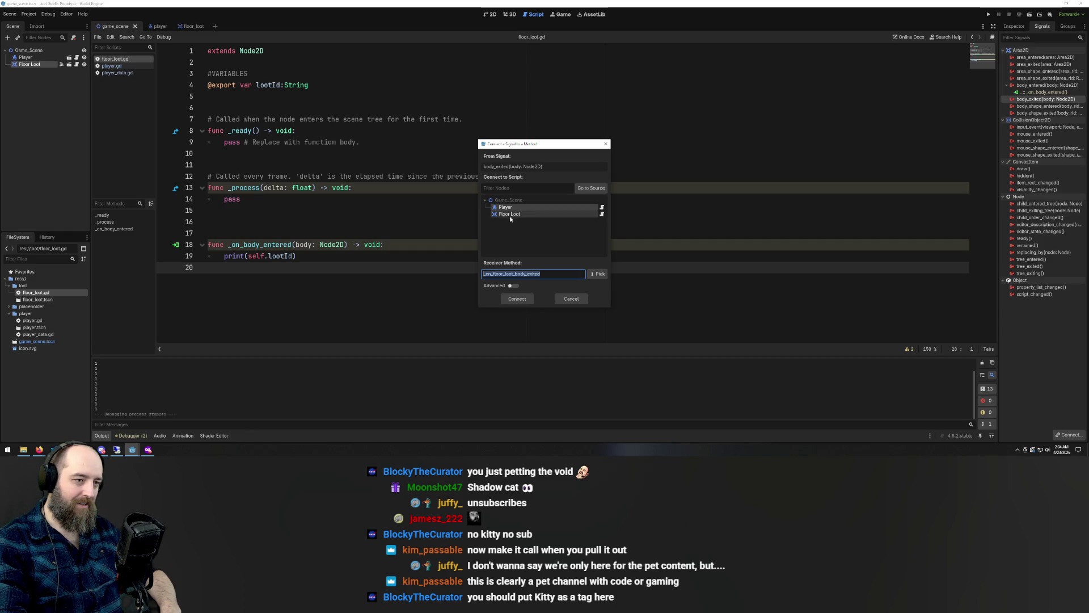
left_click(569, 298)
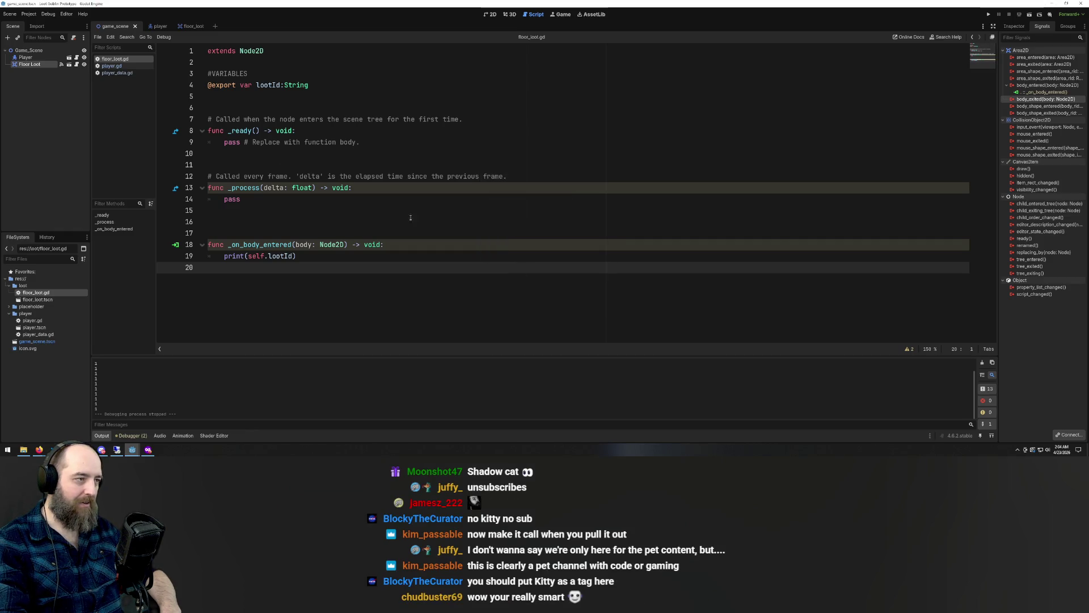
left_click(186, 26)
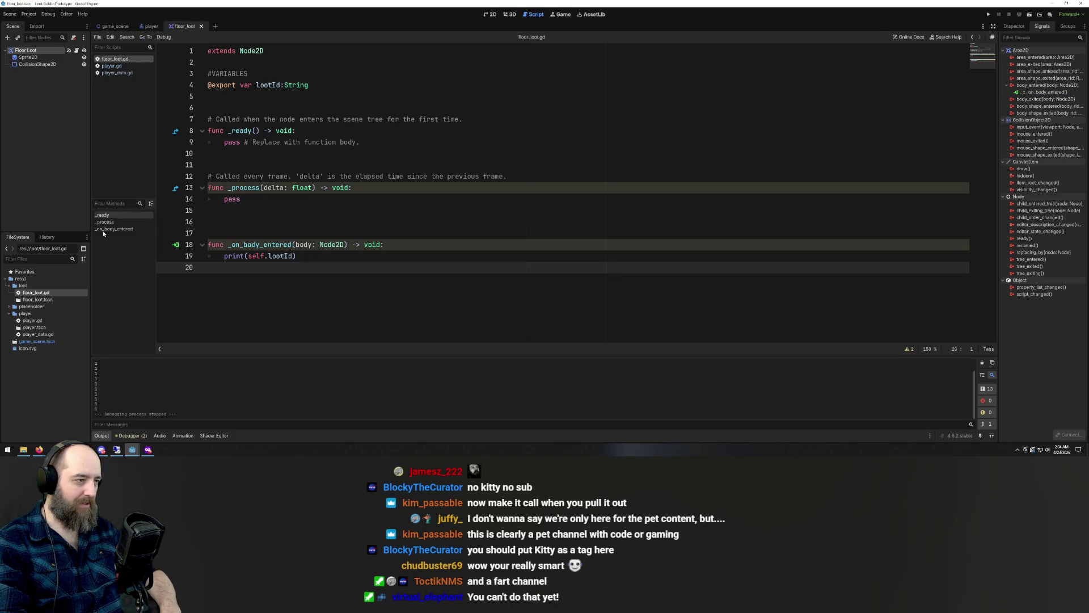
right_click(1027, 100)
left_click(1045, 105)
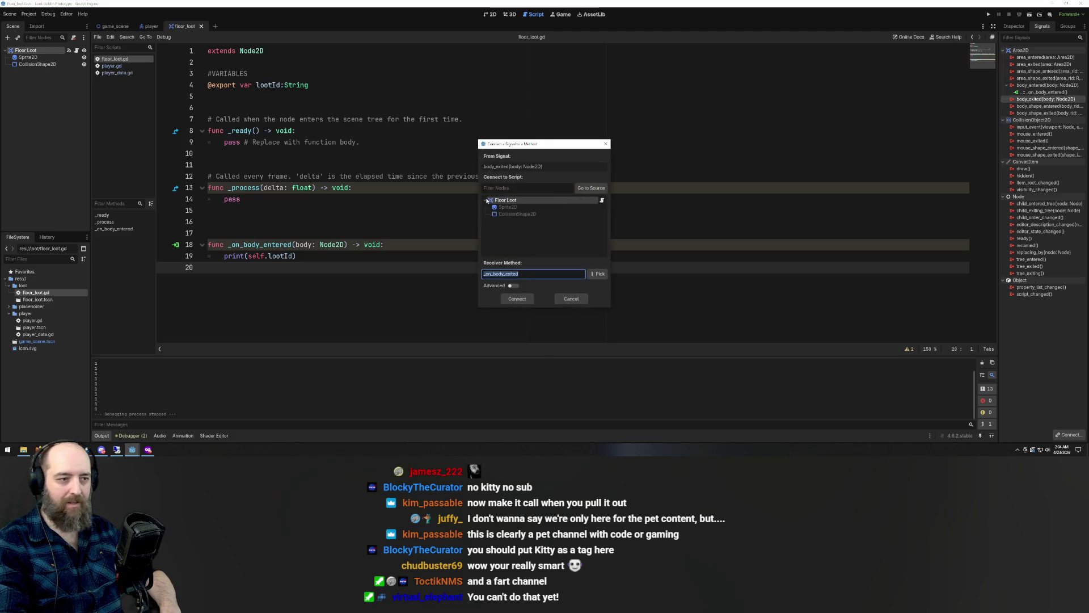
left_click(517, 298)
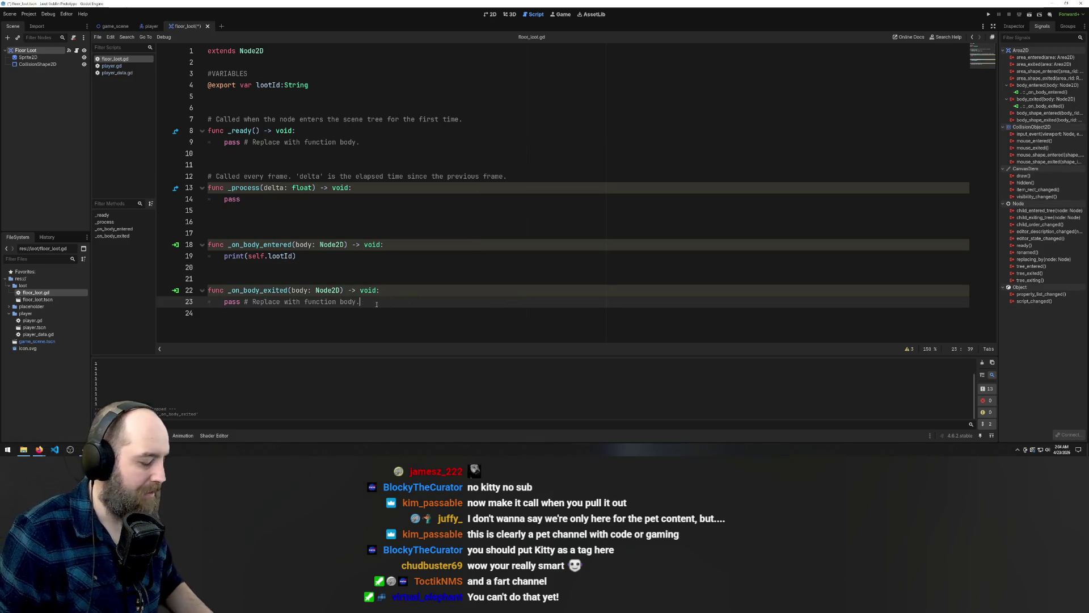
left_click_drag(359, 302, 227, 302)
Change line 19 to print("loot in range: ID" + self.lootId) and save
left_click(248, 255)
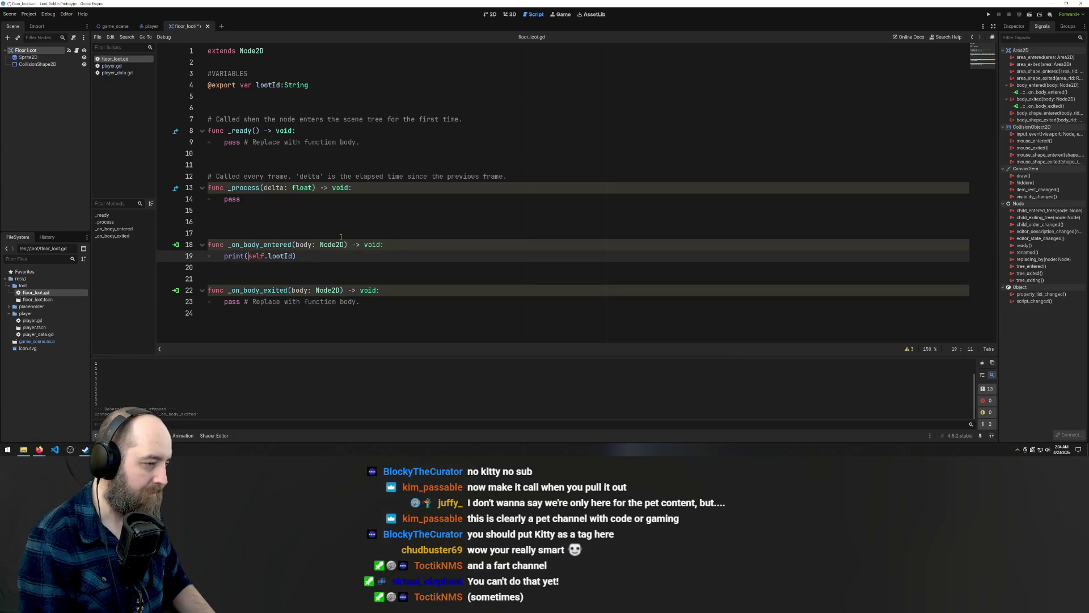
type("\"")
type("\"+")
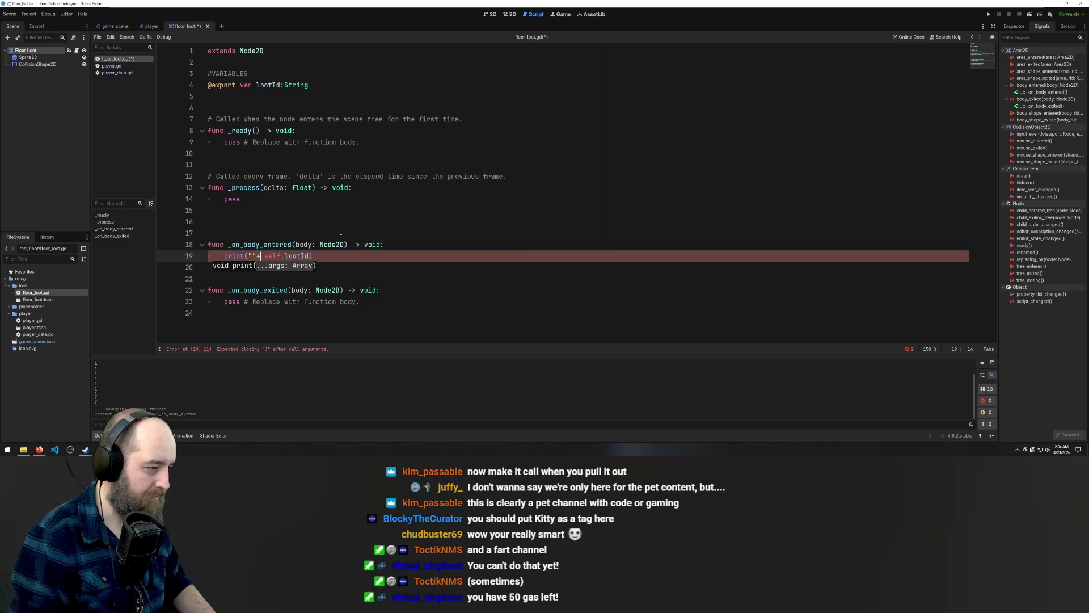
key("Left")
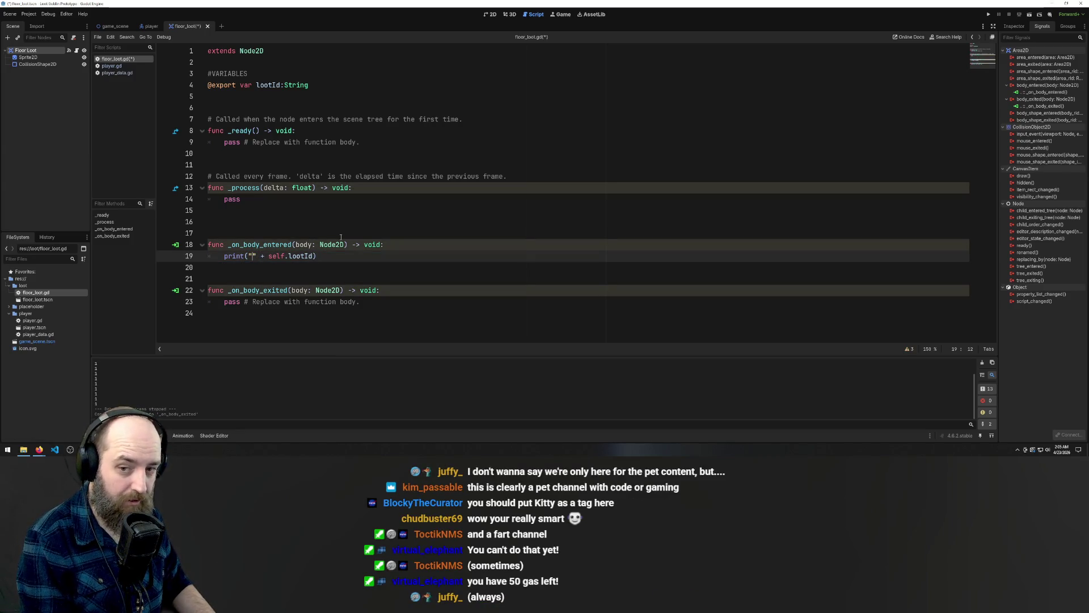
type("I")
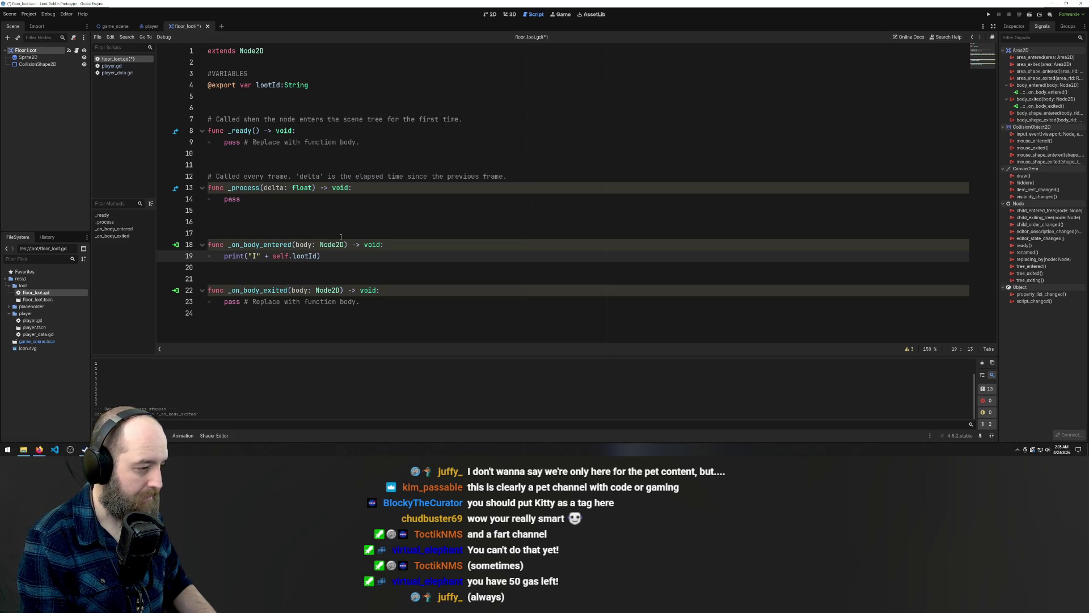
key("BackSpace")
type("loot")
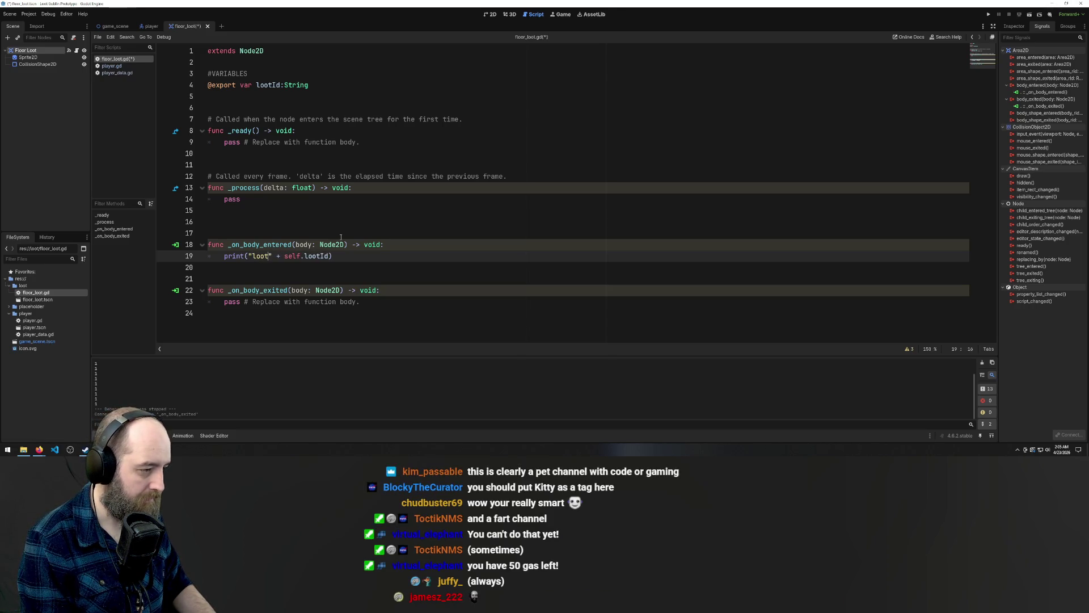
type(" ID")
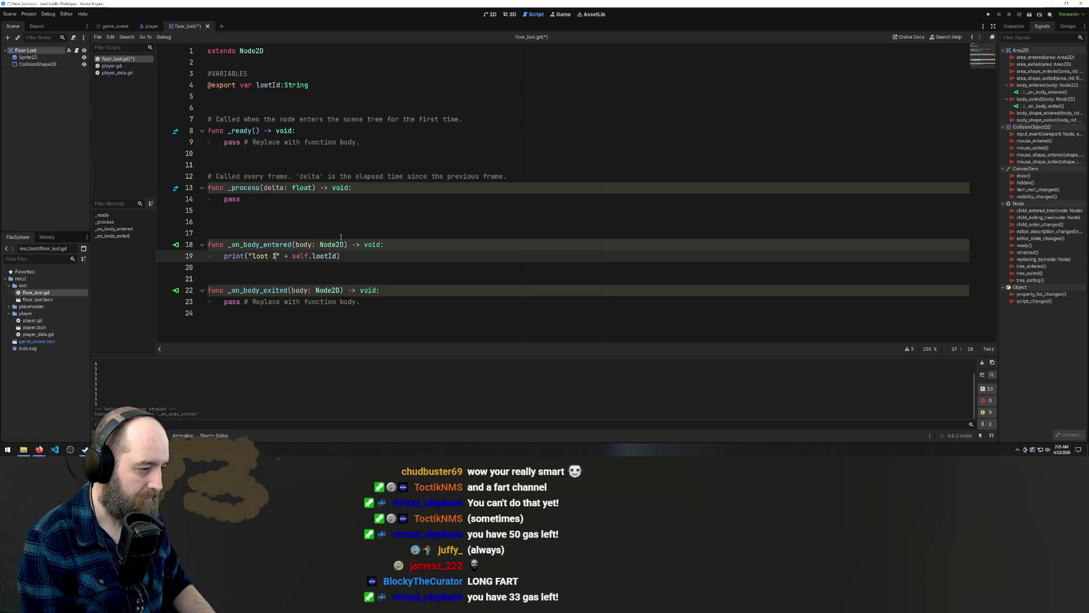
type(":")
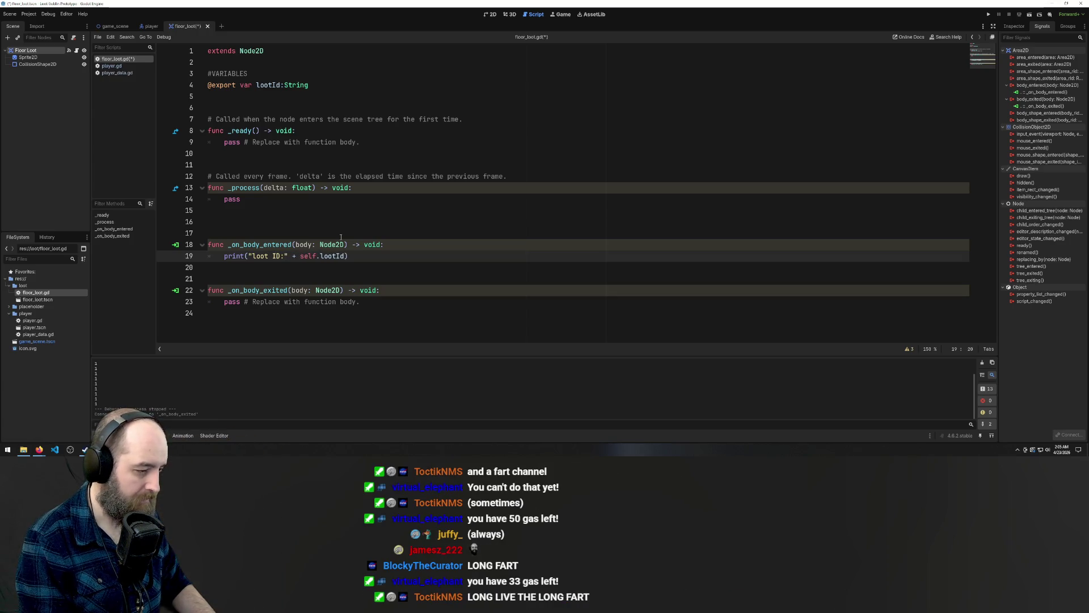
key("BackSpace")
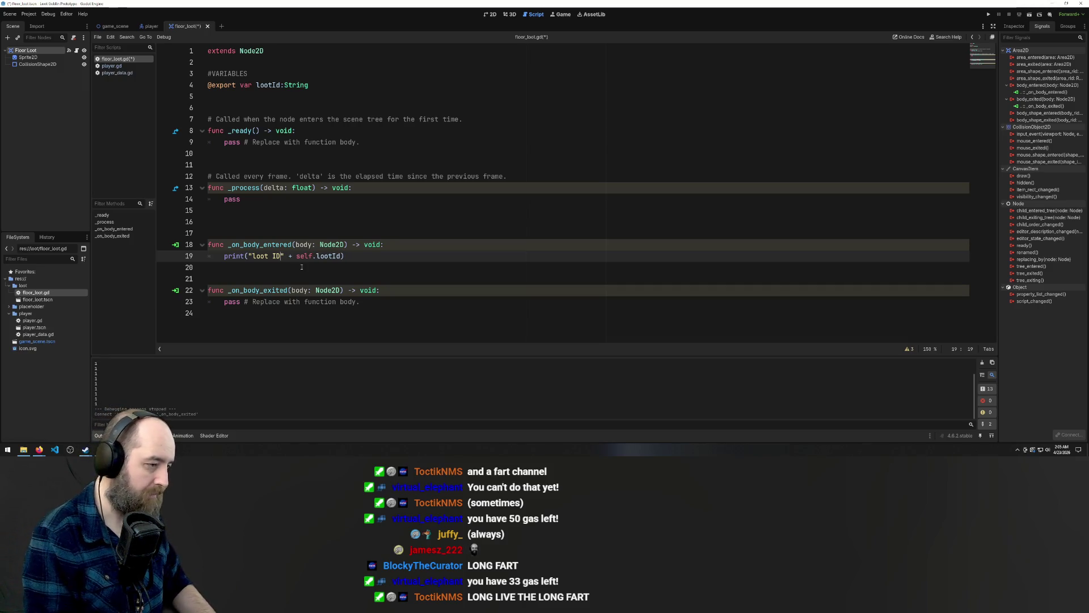
type("in range")
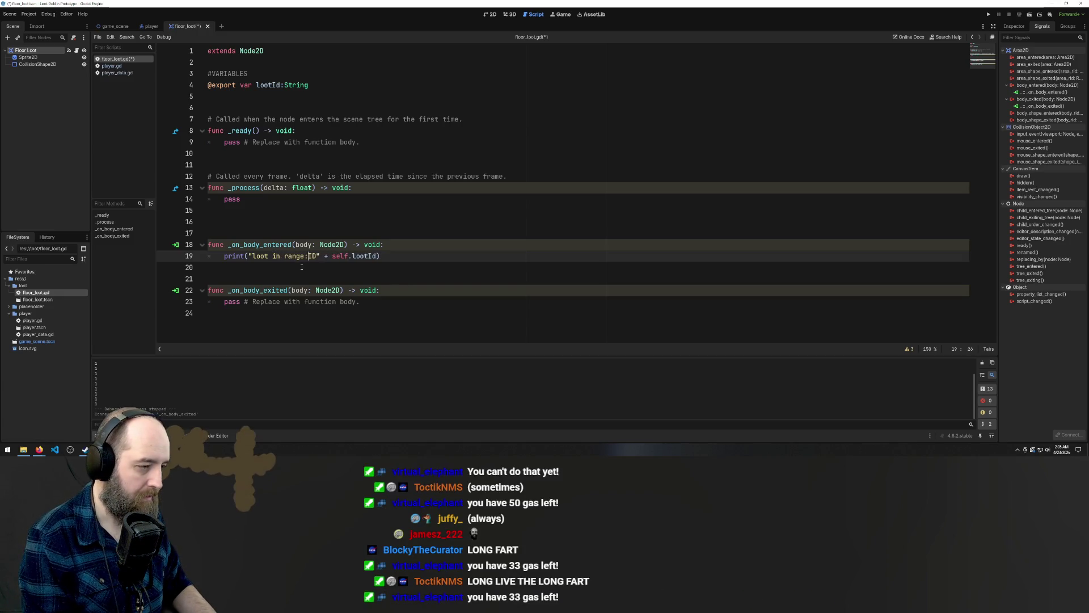
type(":")
key("Right")
key("Right")
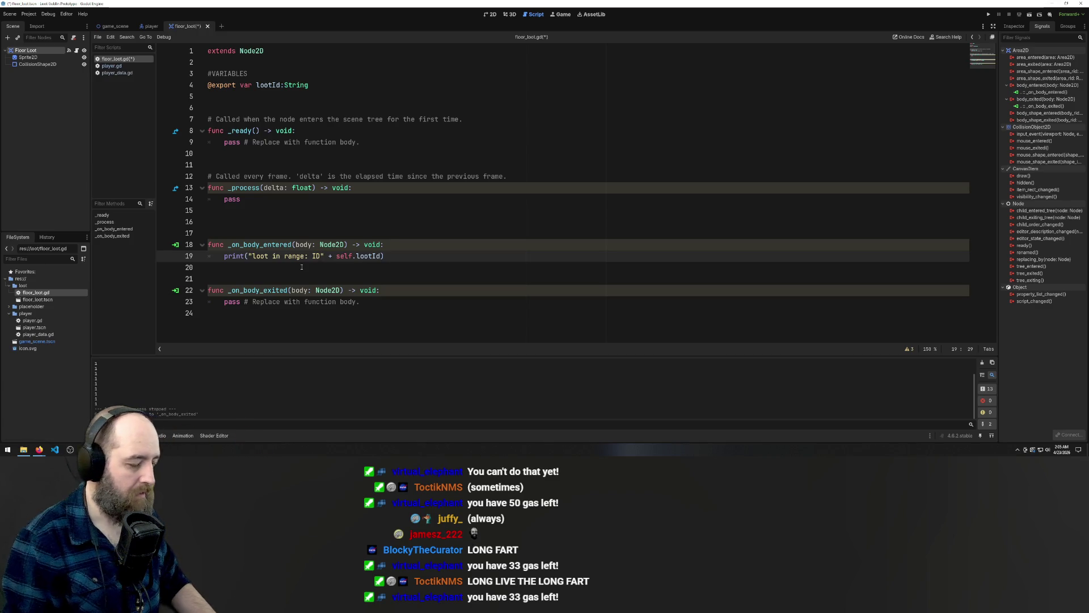
key("ctrl+s")
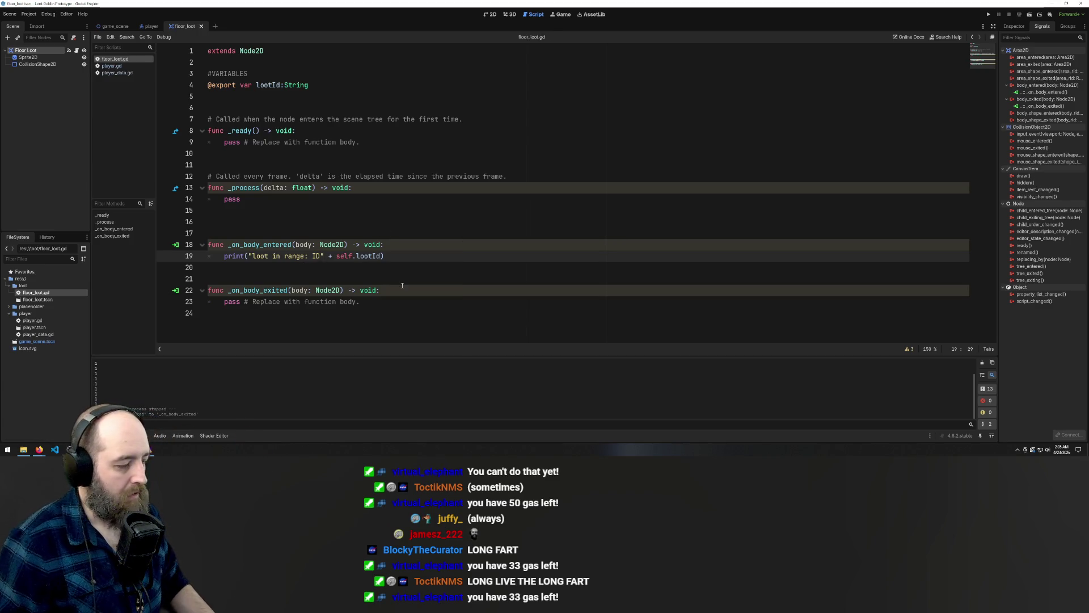
Run the game and walk the player onto the loot to log 'loot in range: ID1'
left_click(402, 283)
key("F5")
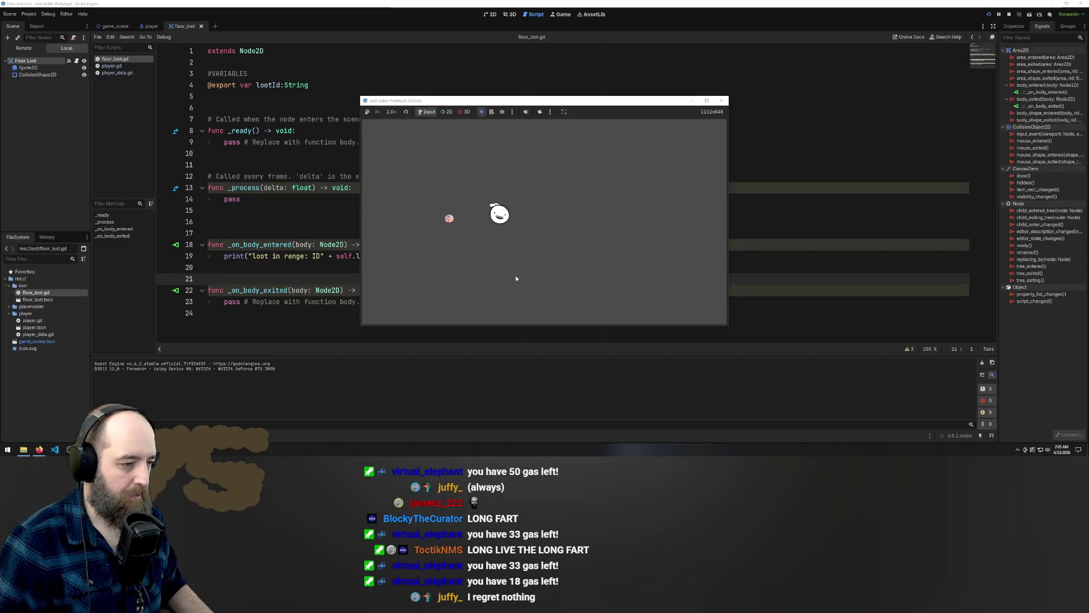
key("Right")
key("Left")
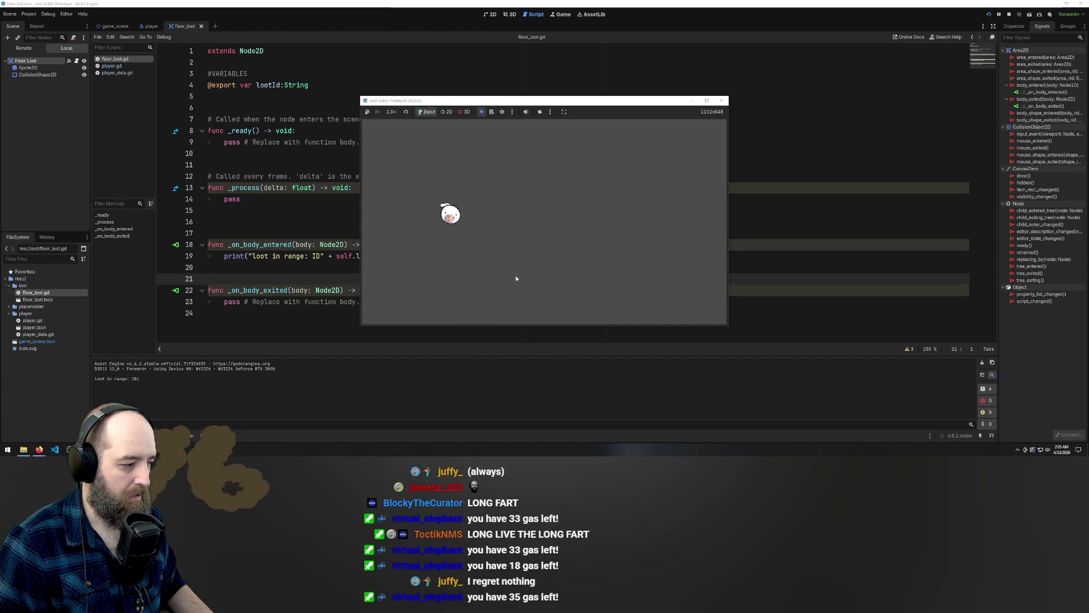
key("Right")
left_click(295, 199)
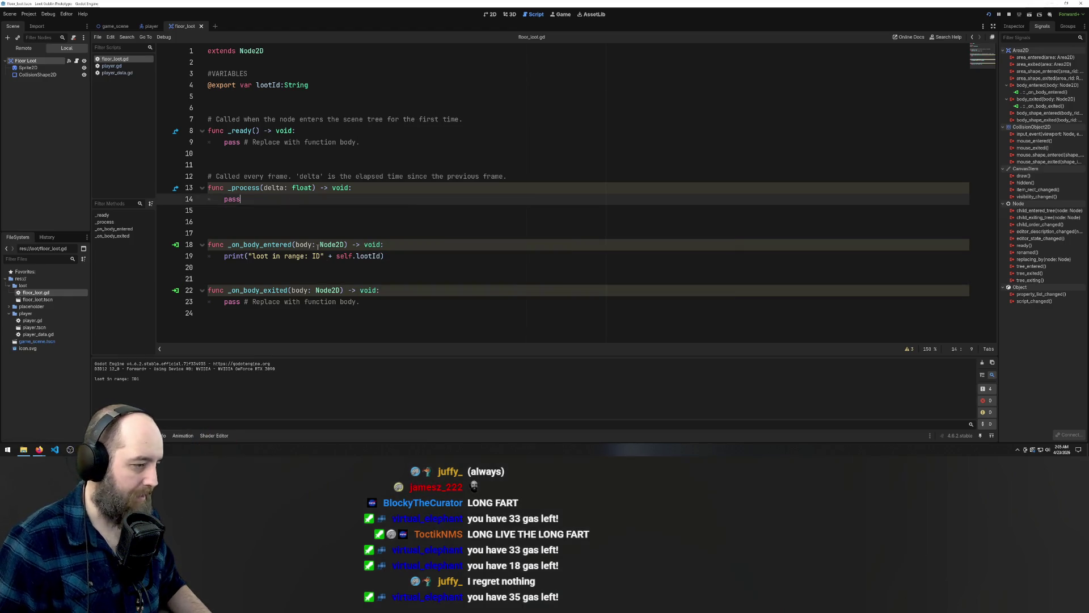
Add a '-' after ID in the in-range print message on line 19
left_click(314, 256)
left_click(322, 256)
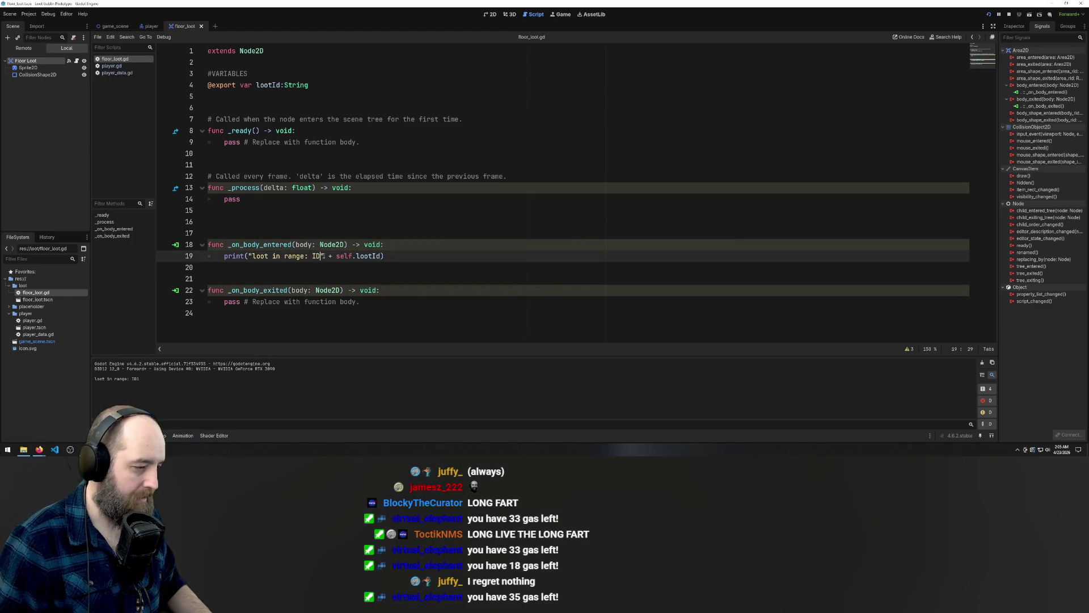
type("-")
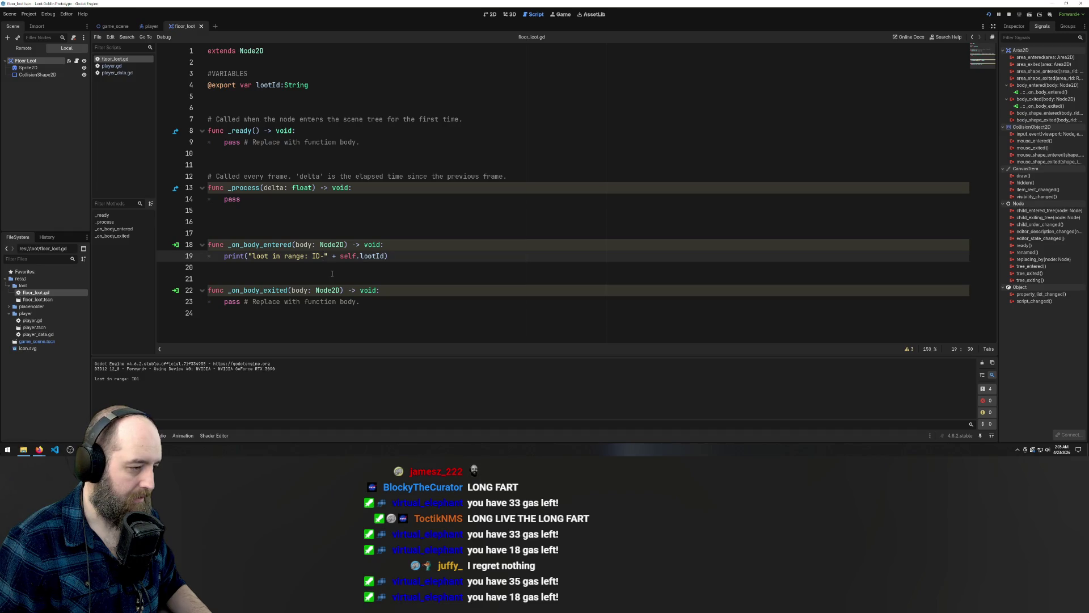
Replace the exit handler's pass with the print line, changed to 'loot out of range: ID-', then run
left_click_drag(398, 259, 223, 256)
key("ctrl+c")
left_click(358, 303)
mouse_move(359, 302)
left_mouse_down()
mouse_move(210, 301)
mouse_move(224, 301)
left_mouse_up()
key("ctrl+v")
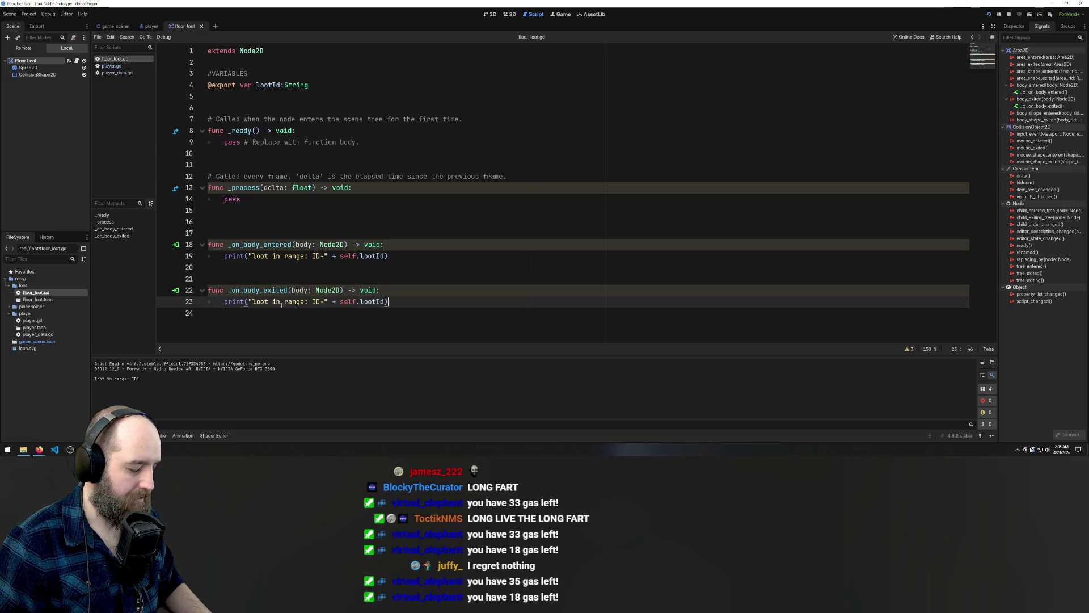
double_click(276, 302)
type("out o")
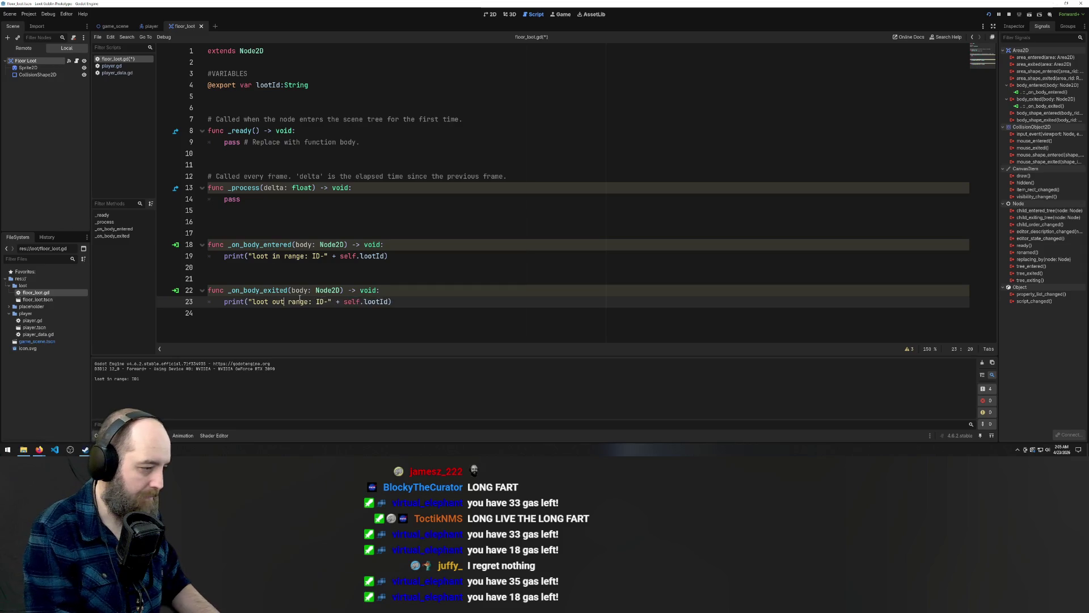
type("f")
left_click(456, 279)
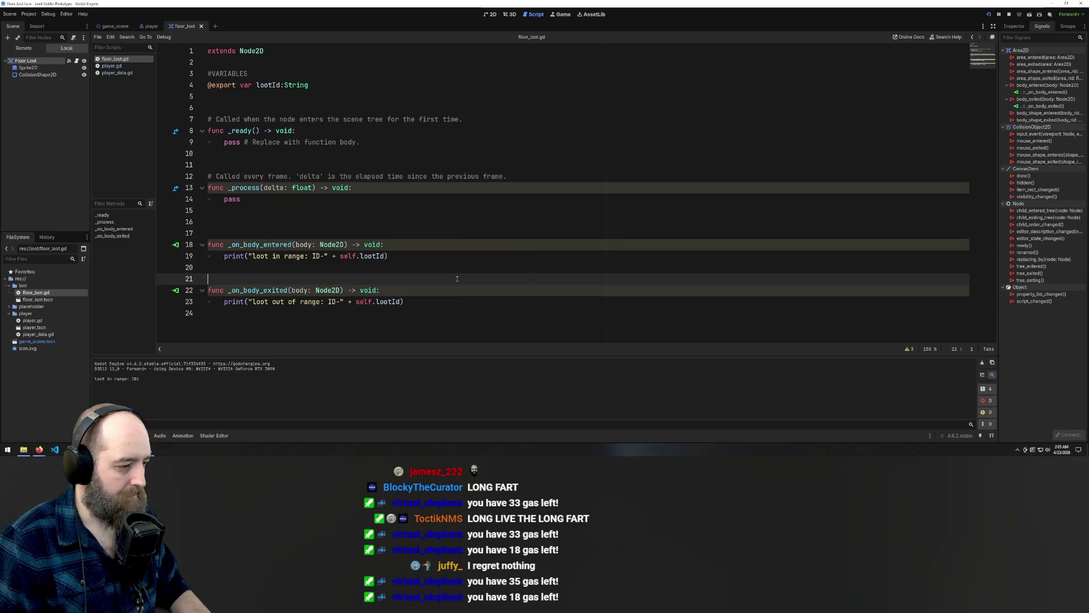
key("F5")
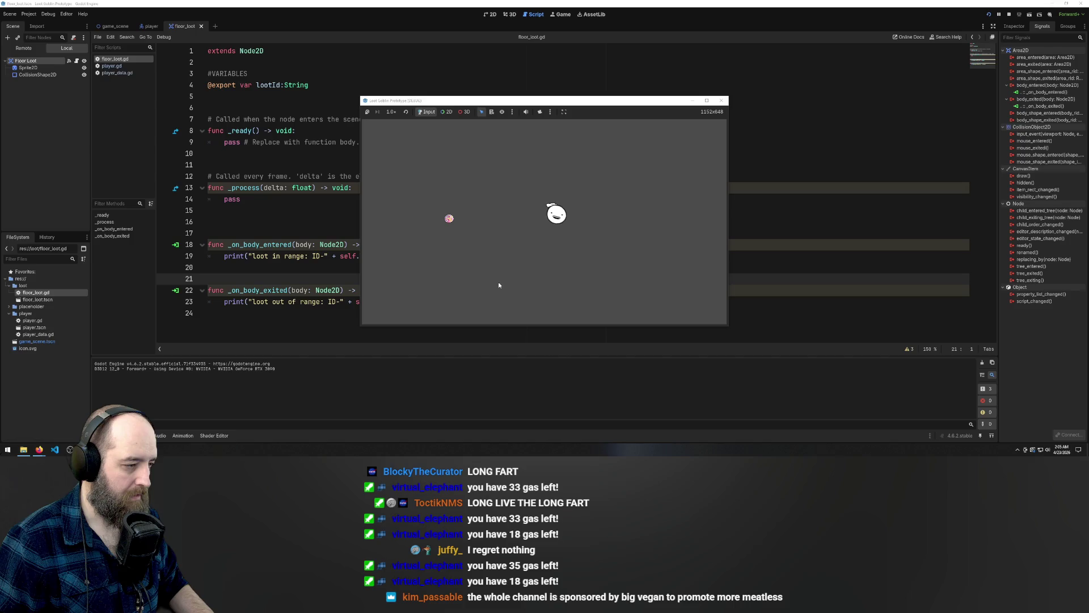
Walk the player briefly onto and off the loot, then stop the run
key("Left")
key("Right")
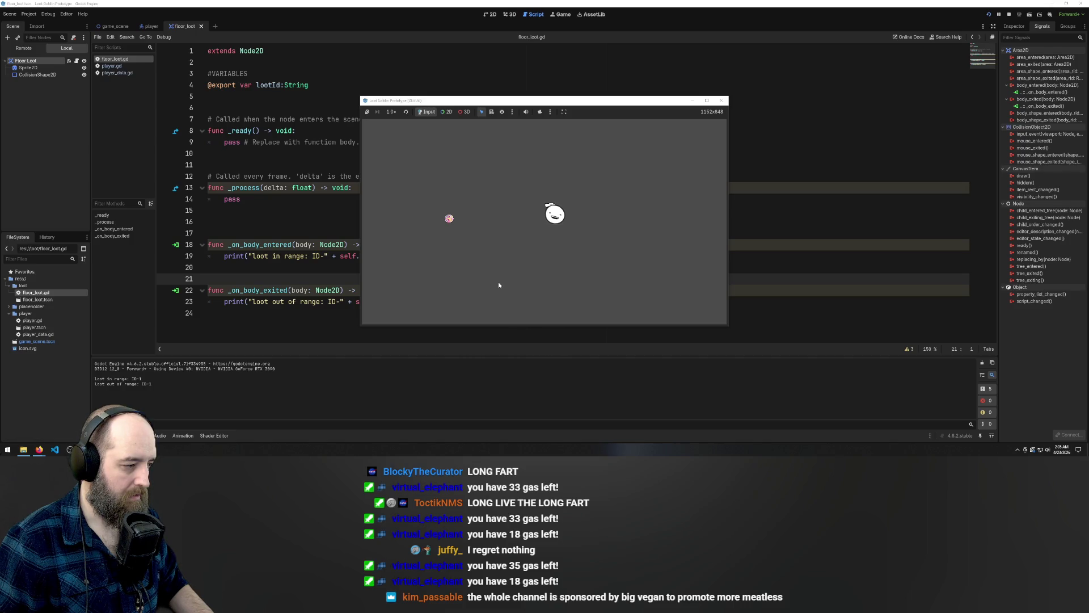
key("Left")
left_click(296, 301)
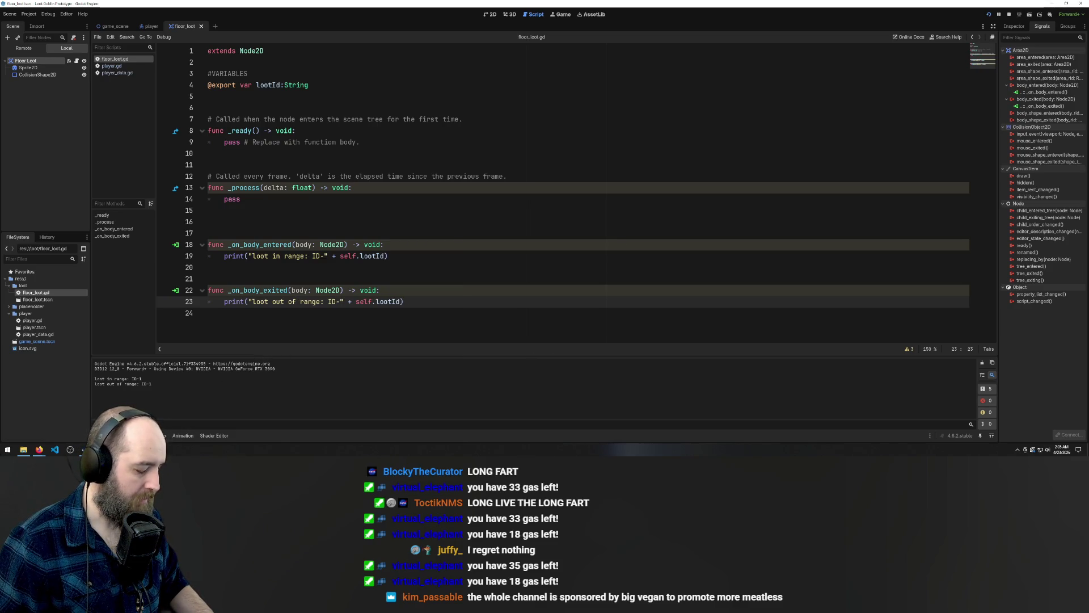
Relaunch the game, walk on and off the loot to log in/out of range ID-1 messages, then stop
key("F5")
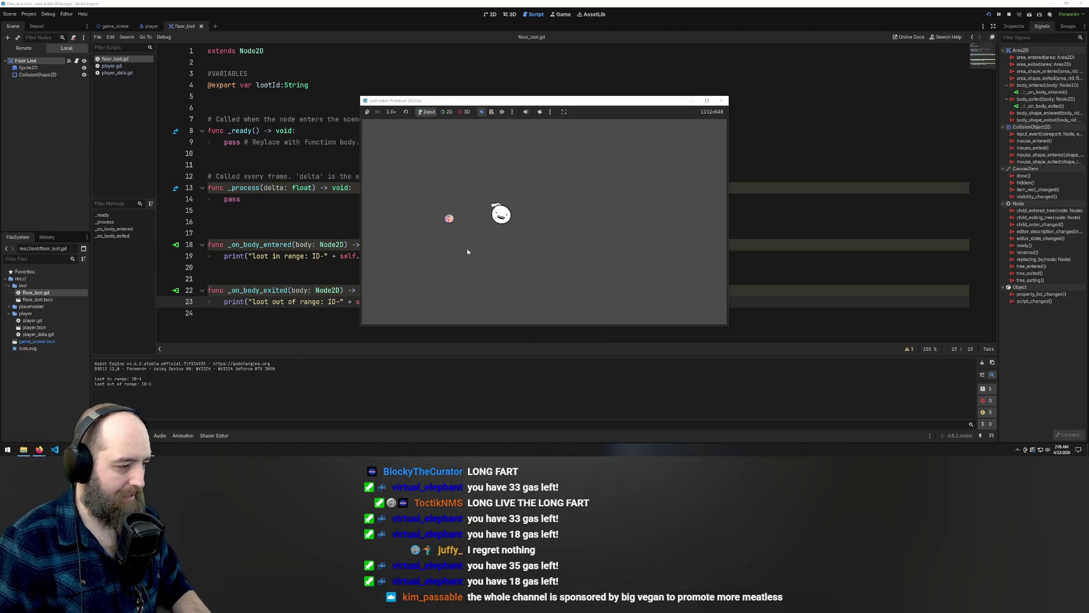
key("Right")
key("Left")
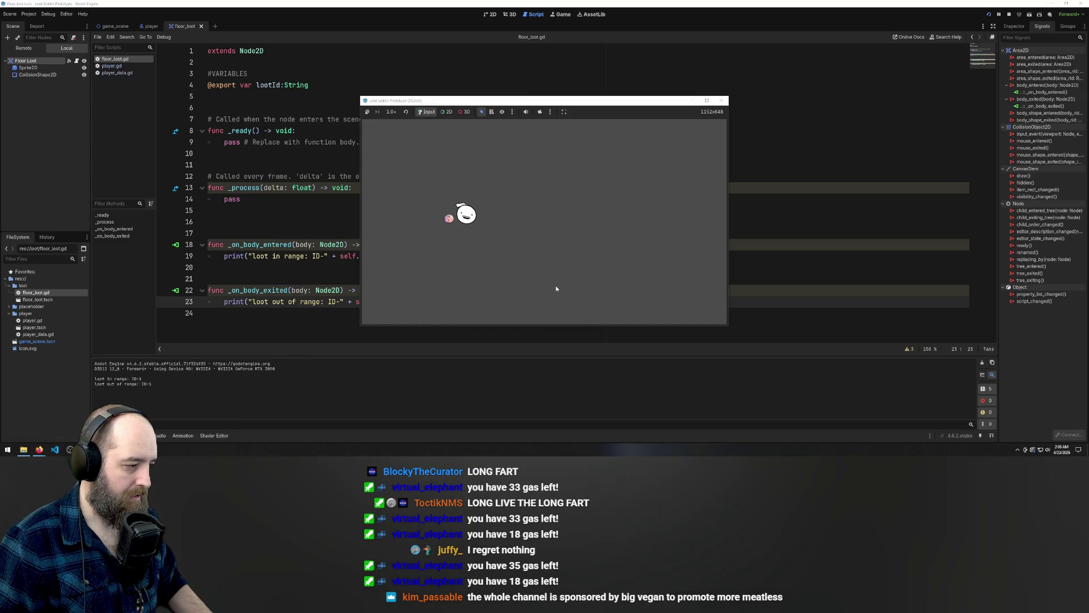
key("Left")
key("Right")
key("Left")
key("Right")
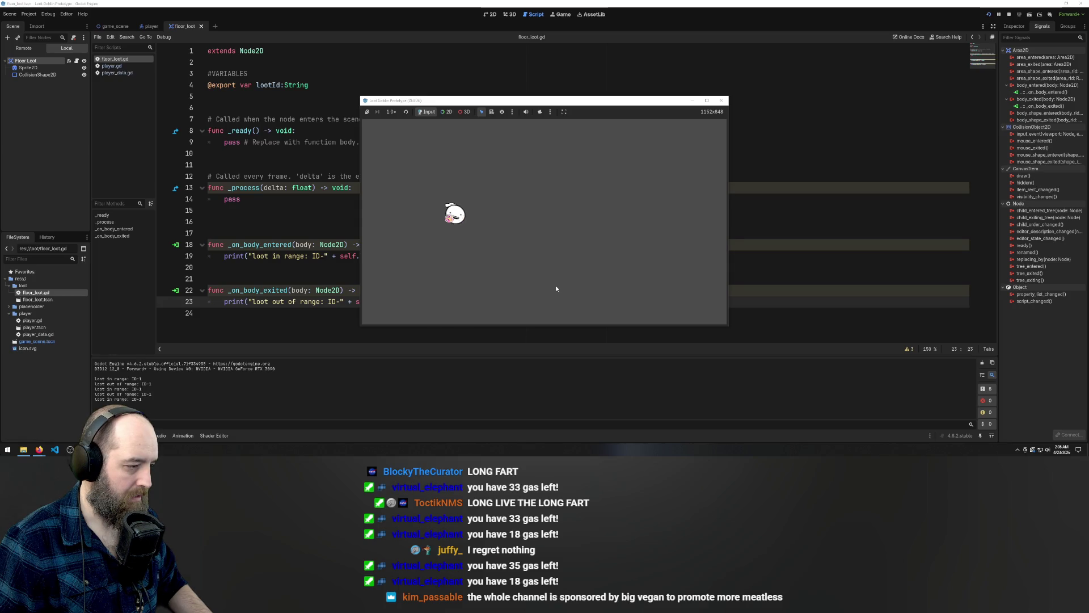
key("Right")
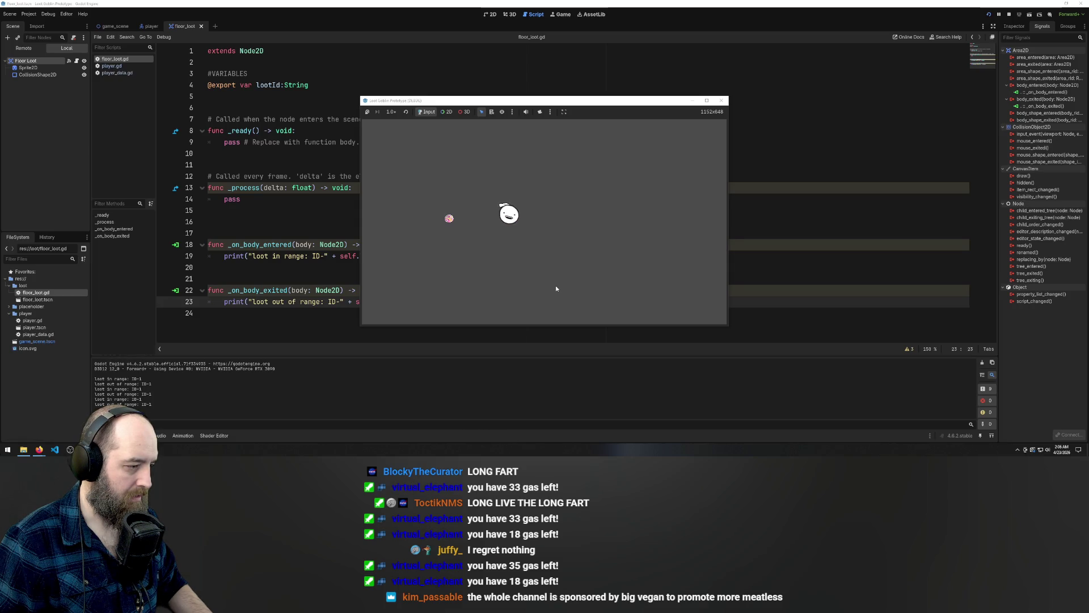
key("Left")
key("Right")
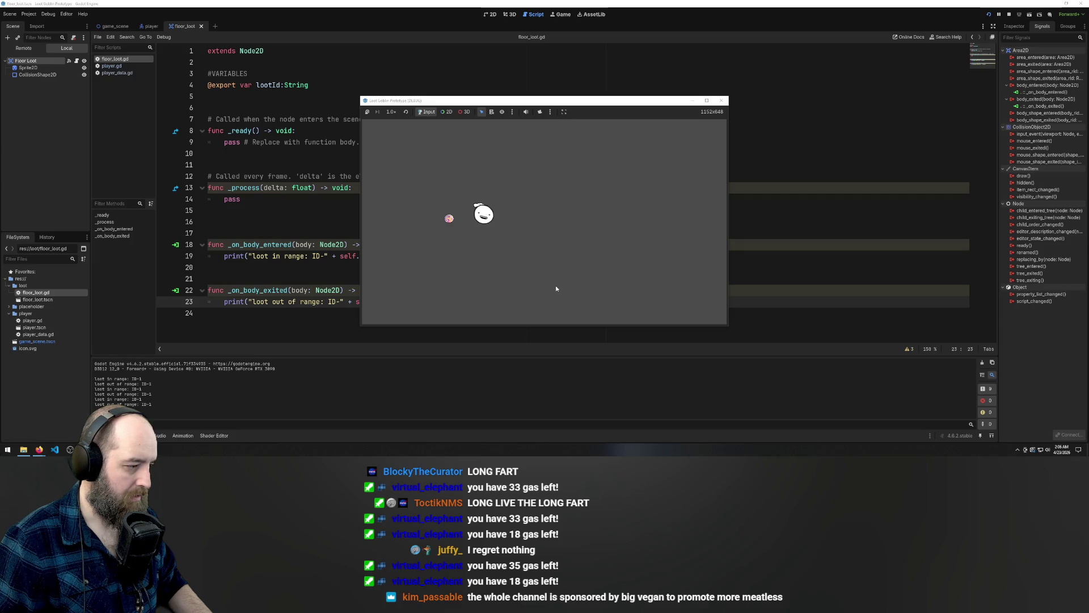
key("Left")
key("Right")
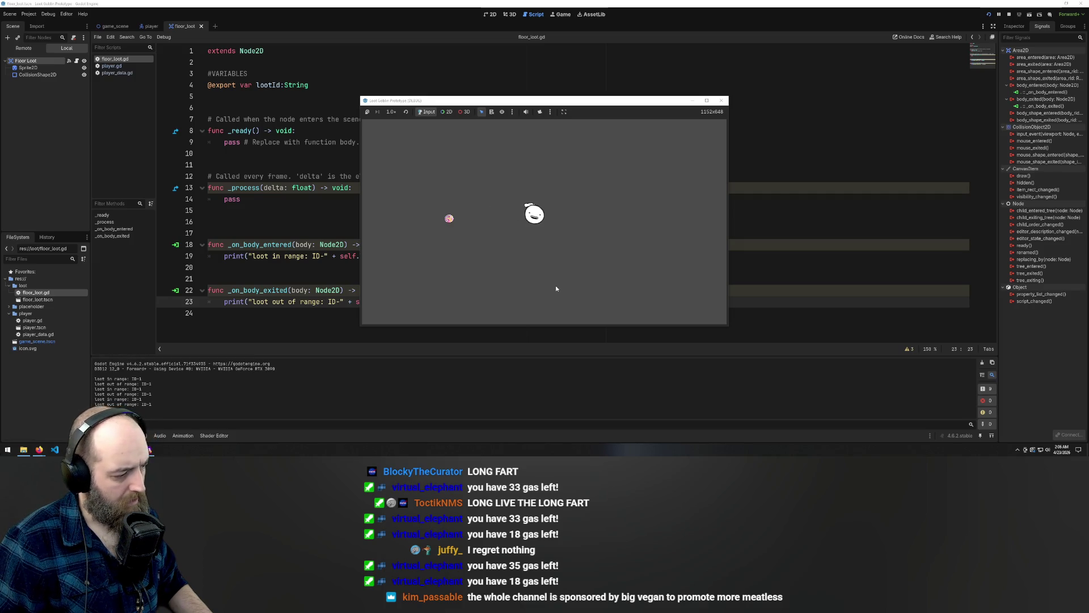
key("Left")
key("Left")
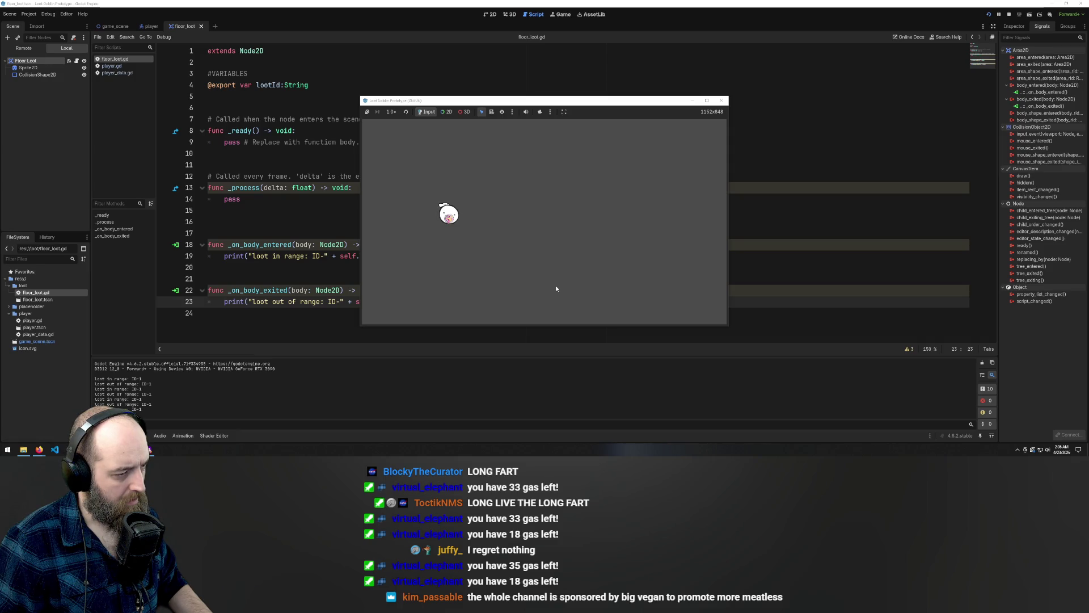
key("Right")
key("Left")
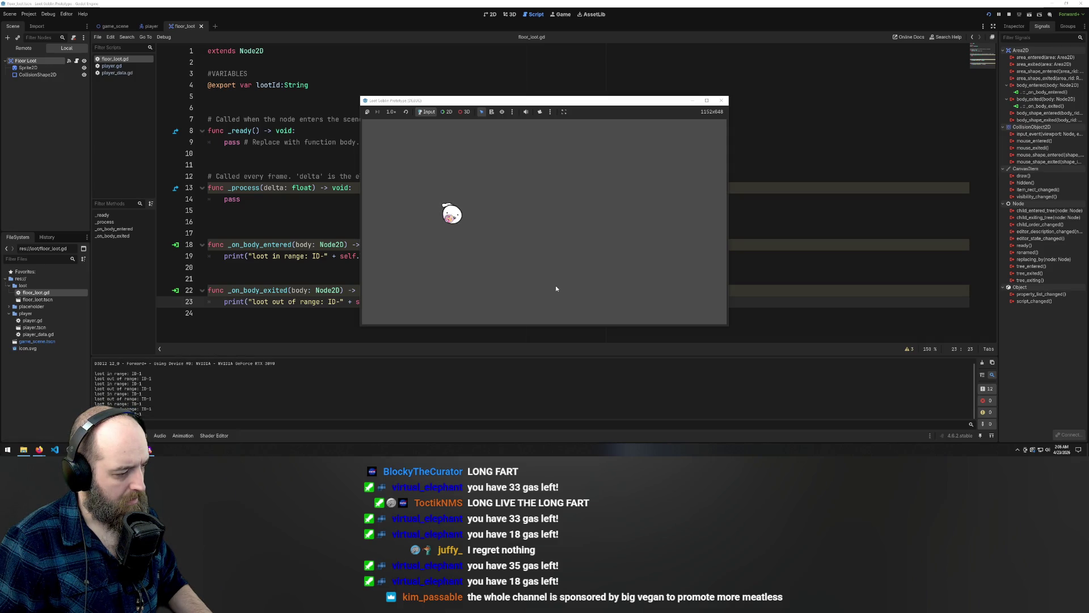
key("Right")
key("Left")
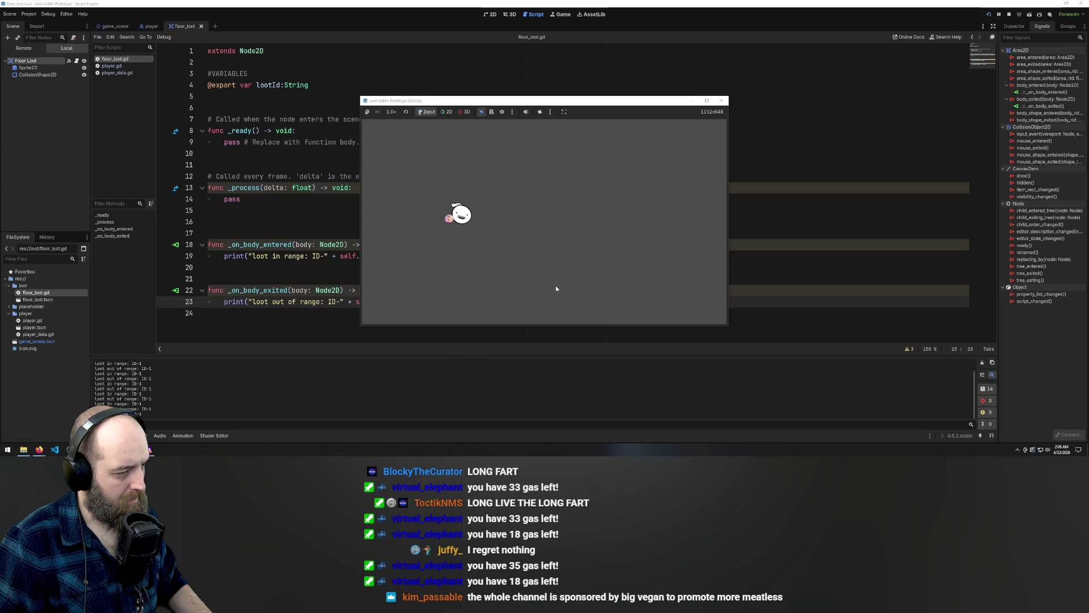
key("Right")
key("Left")
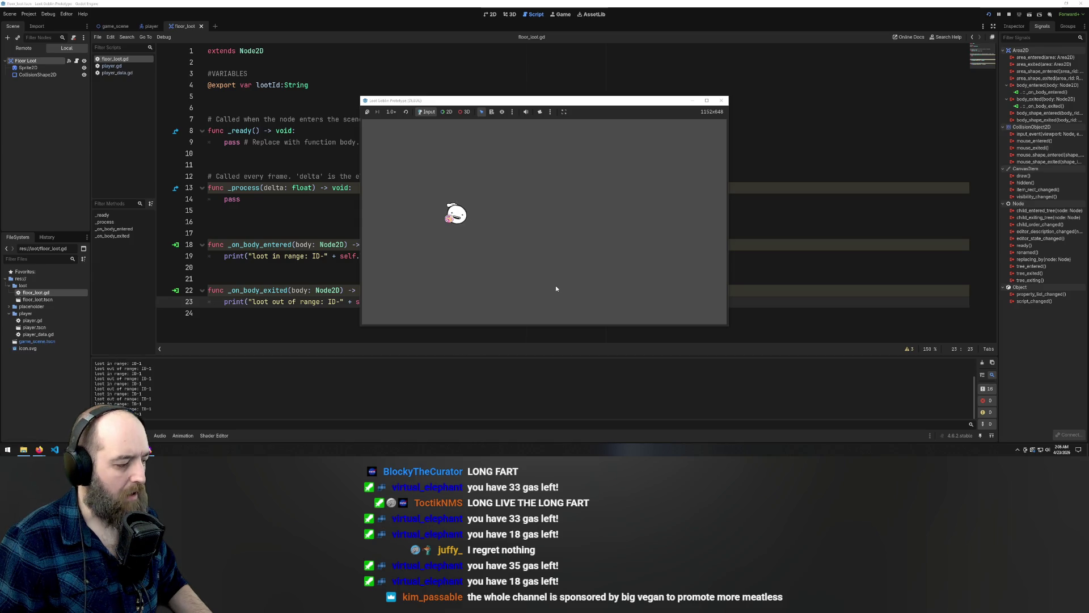
key("Right")
key("Left")
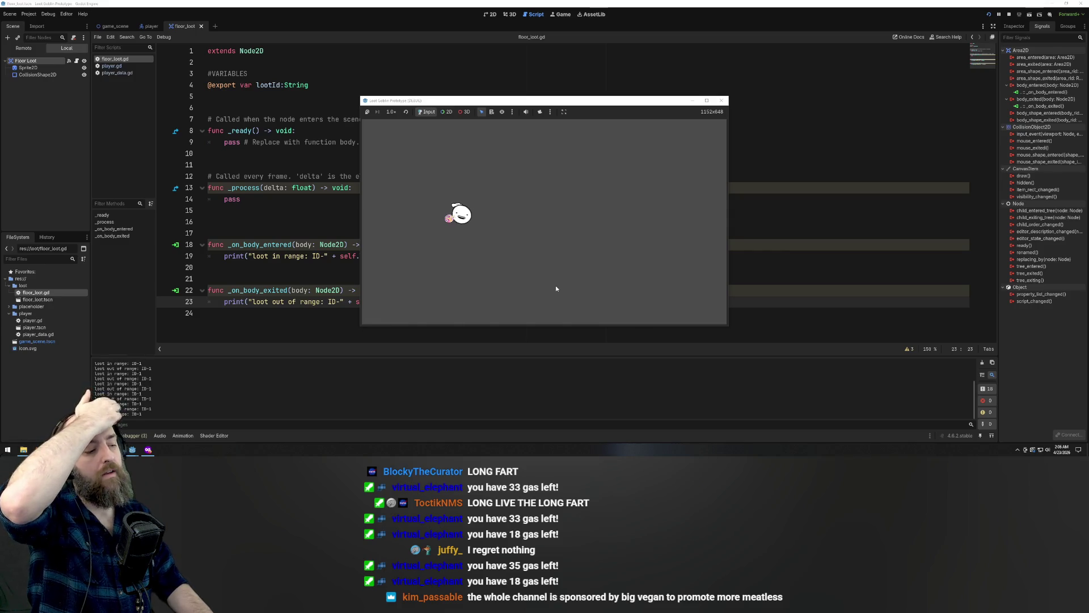
key("Right")
key("Left")
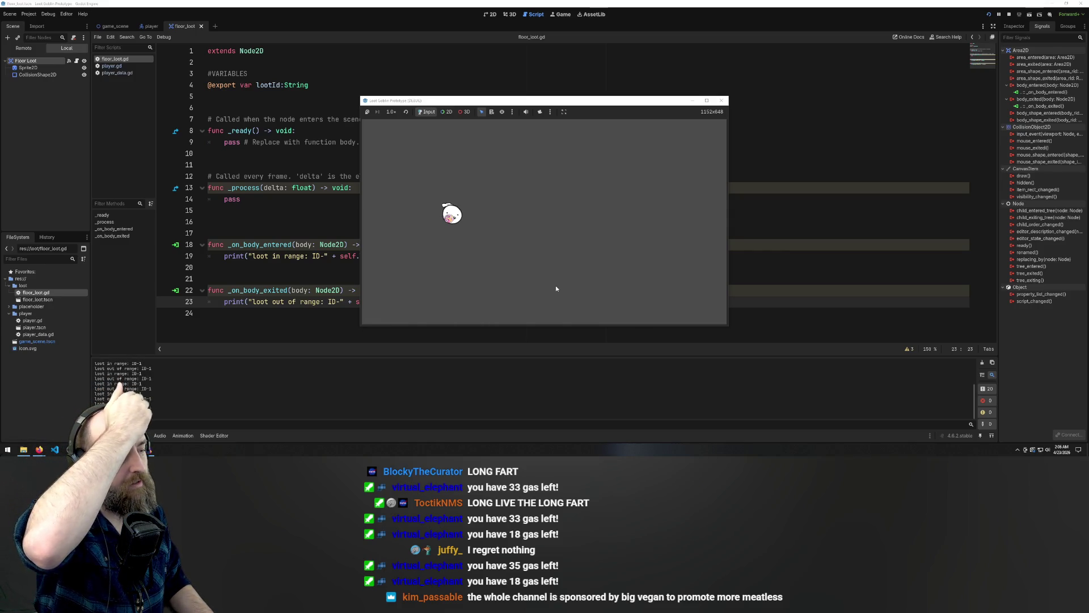
key("Right")
key("Left")
key("Right")
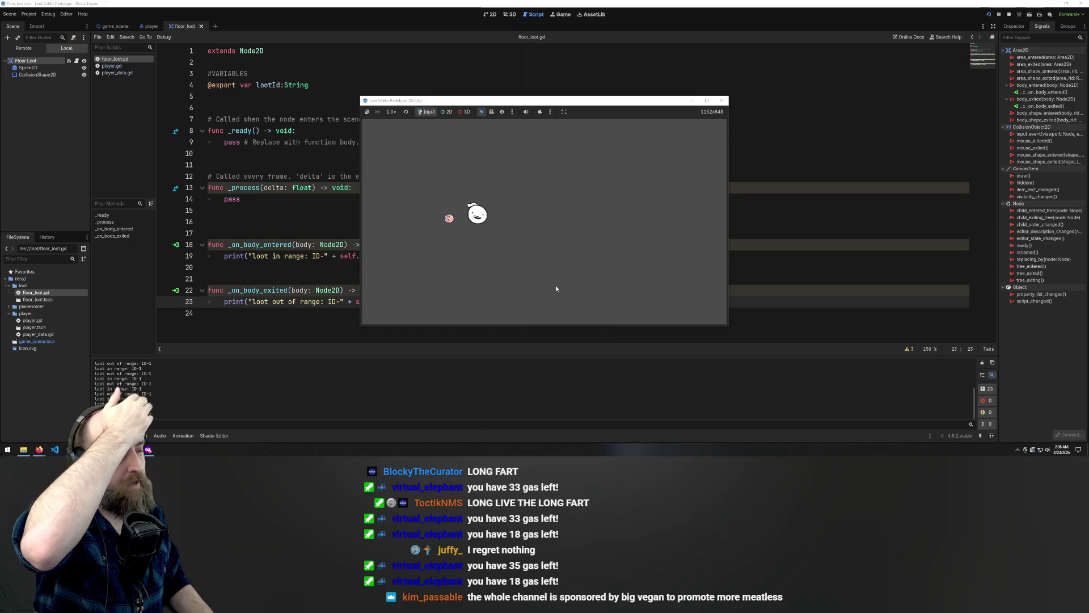
key("Left")
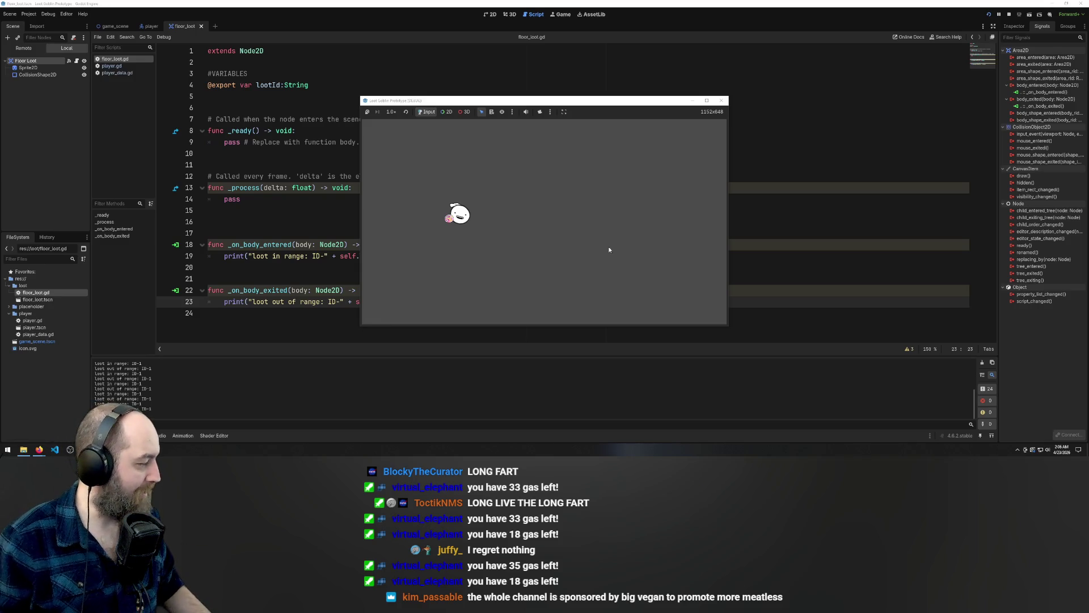
key("Right")
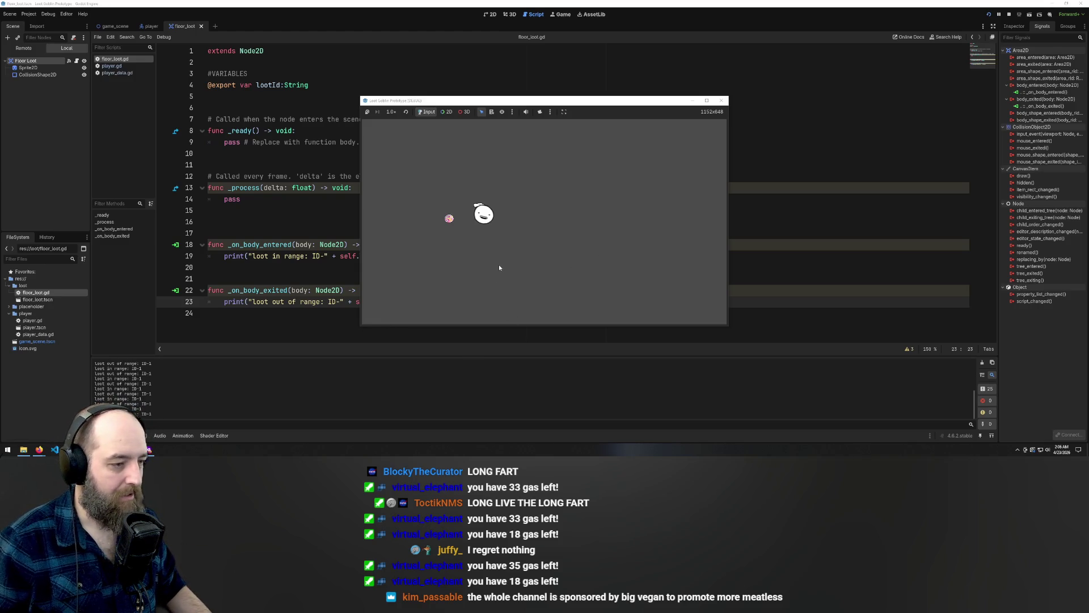
key("Left")
key("Right")
key("Left")
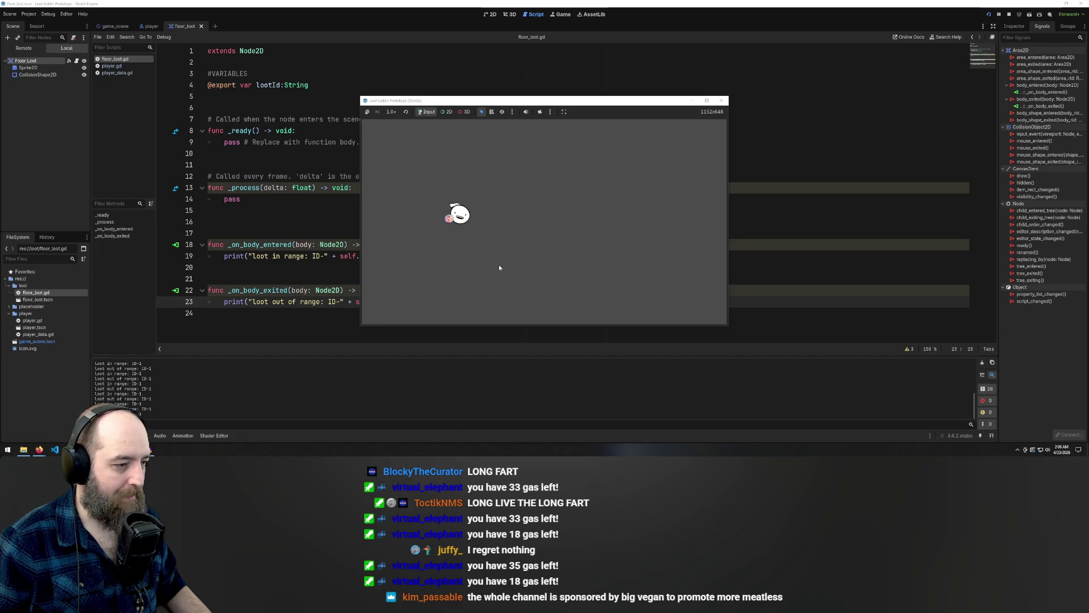
key("Right")
key("Left")
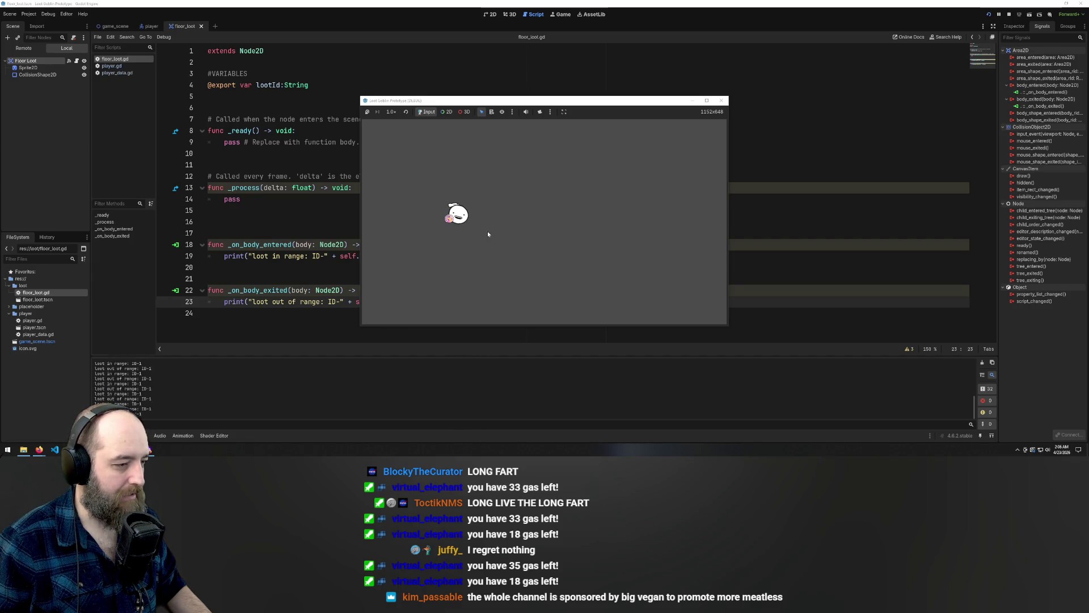
key("Right")
key("Left")
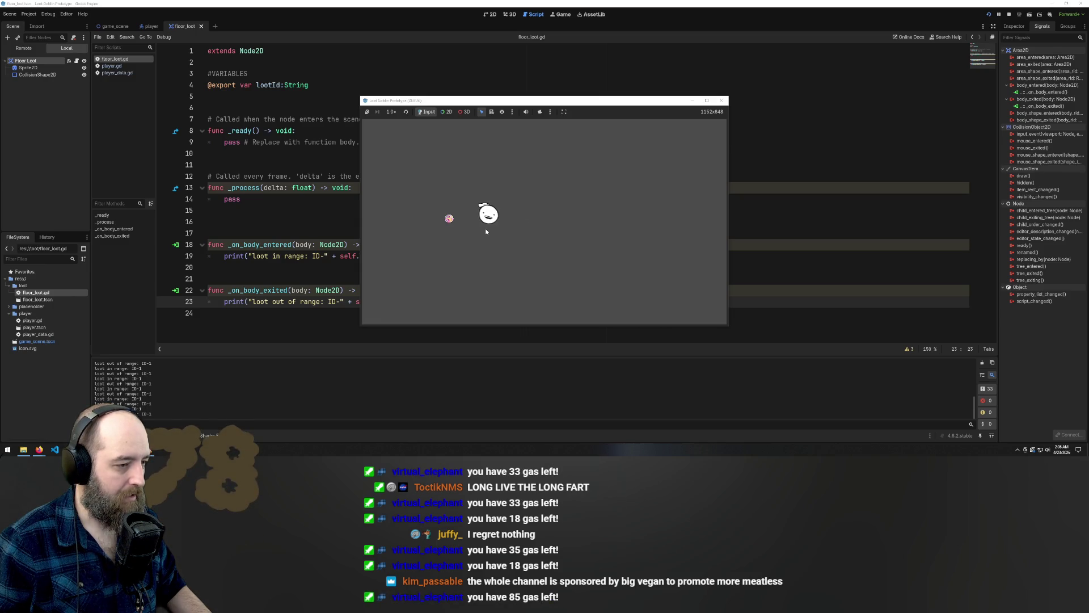
key("Left")
key("Right")
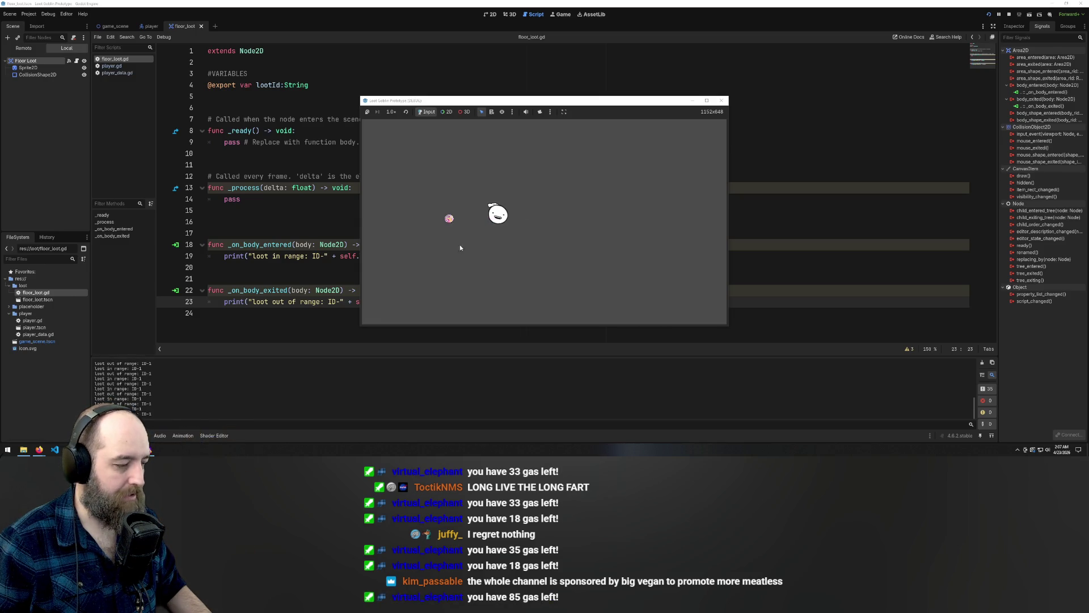
left_click(721, 100)
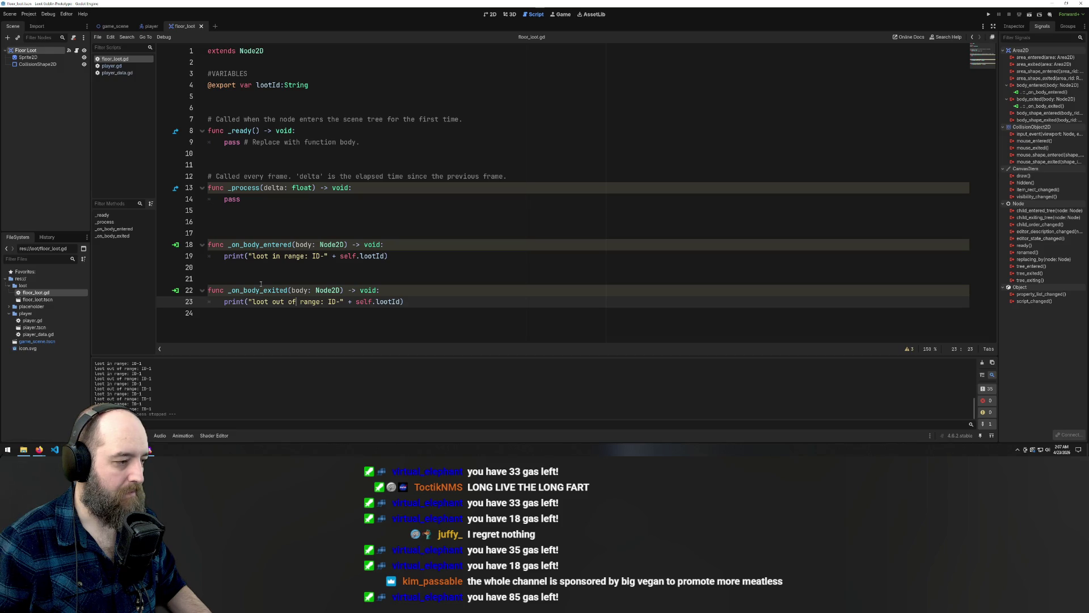
Comment out lines 18–23, the _on_body_entered and _on_body_exited functions, with Ctrl+K
left_click(426, 291)
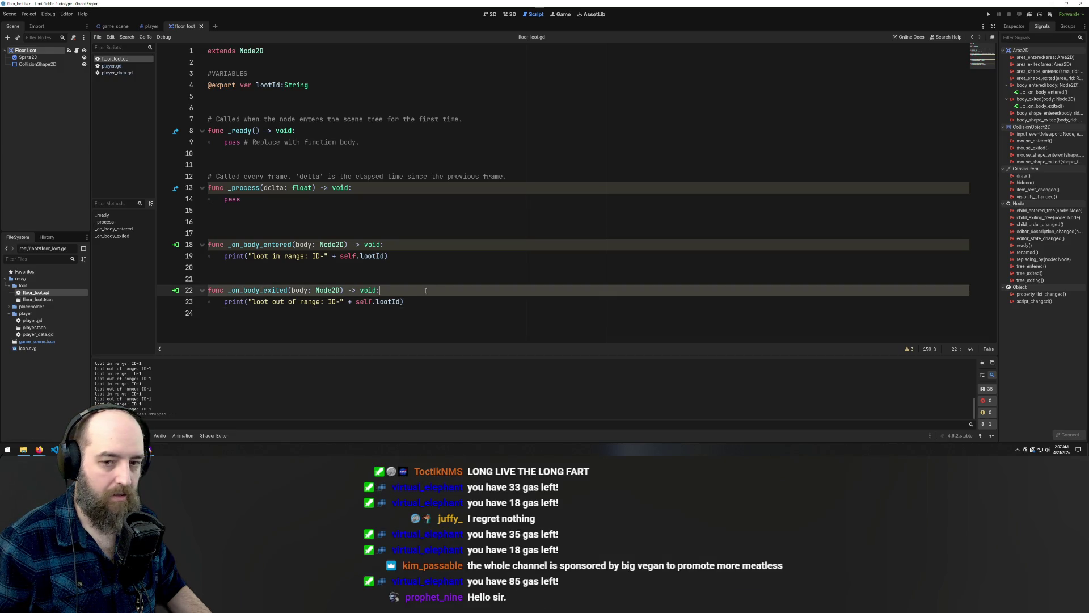
mouse_move(442, 298)
left_mouse_down()
mouse_move(238, 256)
mouse_move(79, 250)
left_mouse_up()
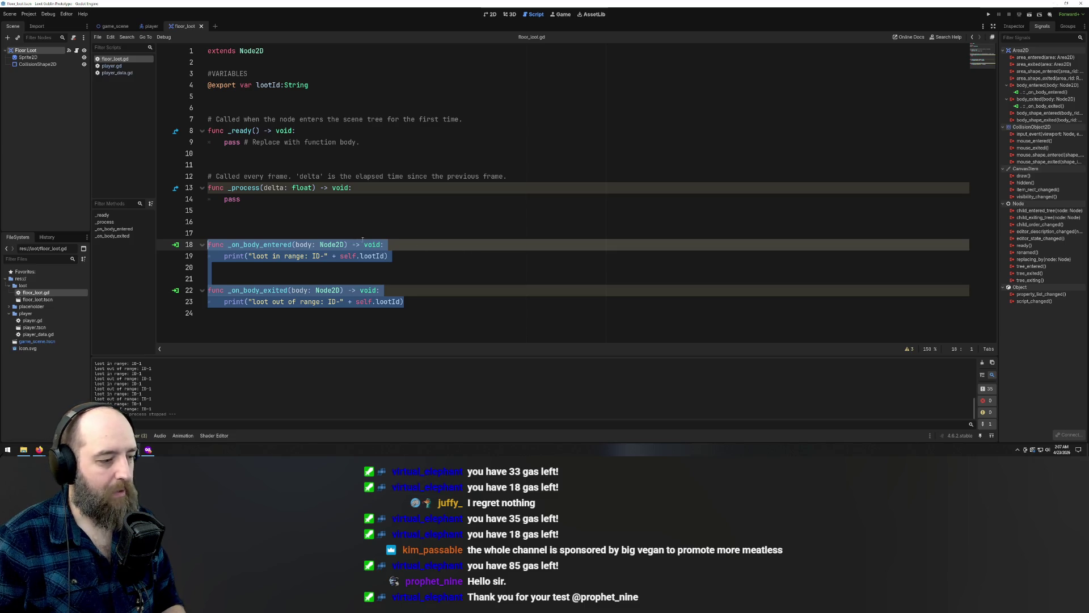
left_click(412, 243)
mouse_move(429, 306)
left_mouse_down()
mouse_move(284, 292)
mouse_move(97, 248)
left_mouse_up()
key("ctrl+k")
left_click(96, 248)
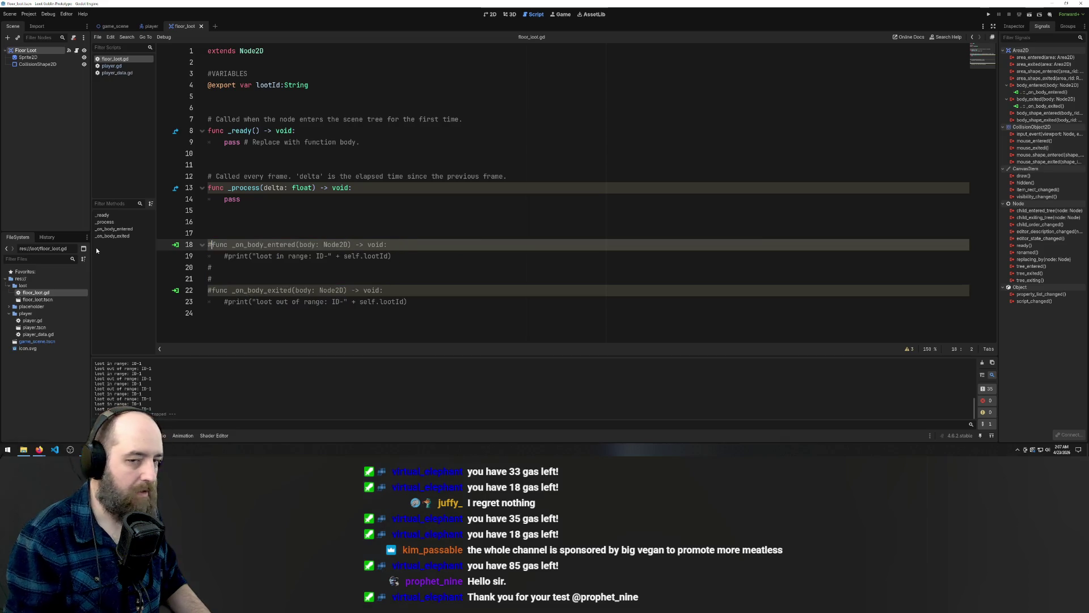
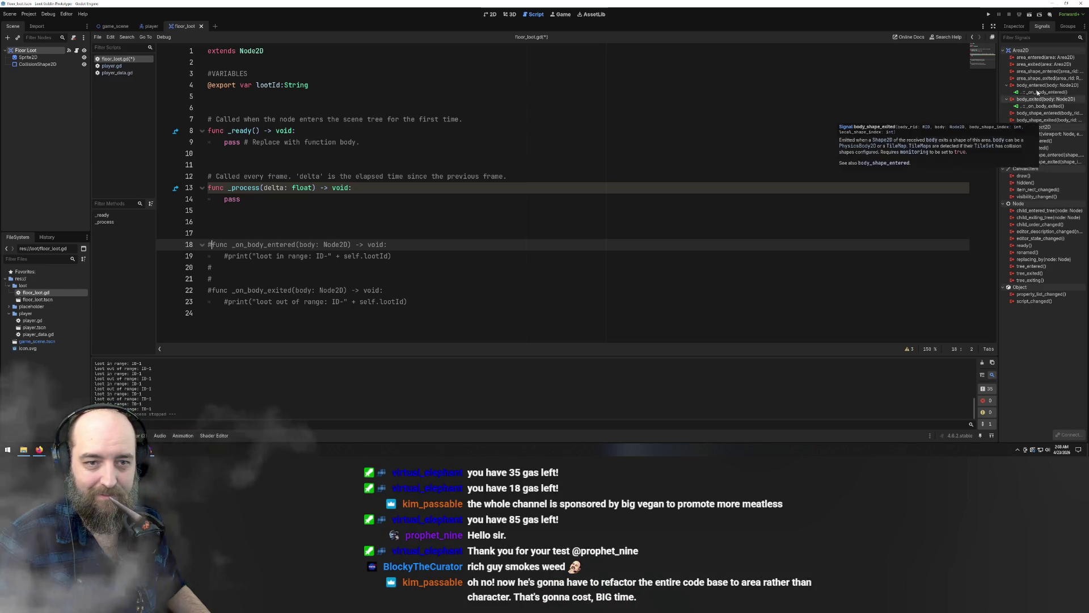
Connect Floor Loot's area_entered signal to a new _on_area_entered function
left_click(1035, 58)
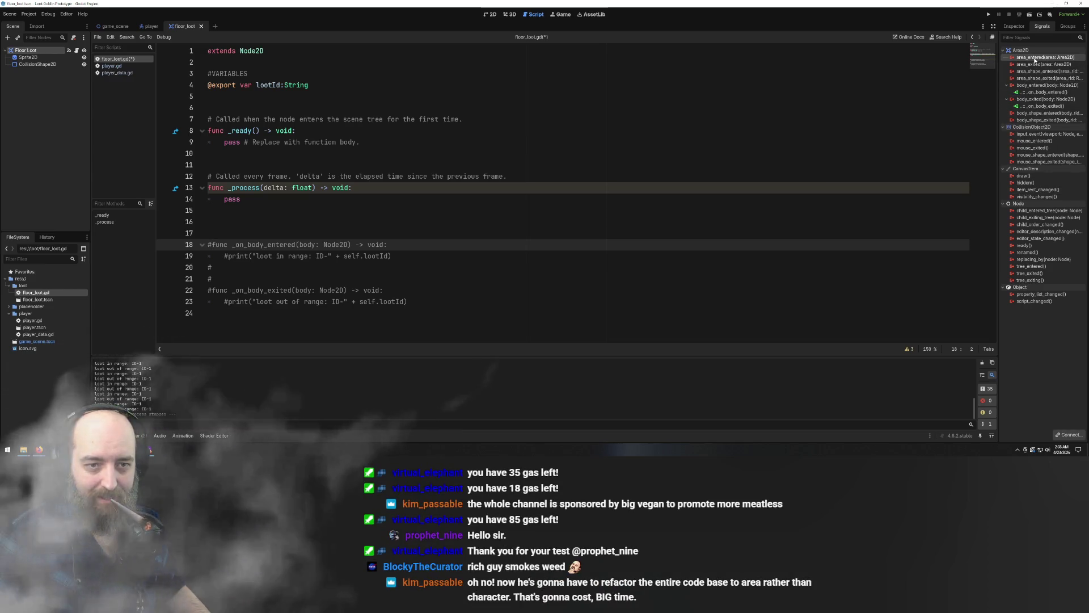
right_click(1036, 59)
left_click(1037, 64)
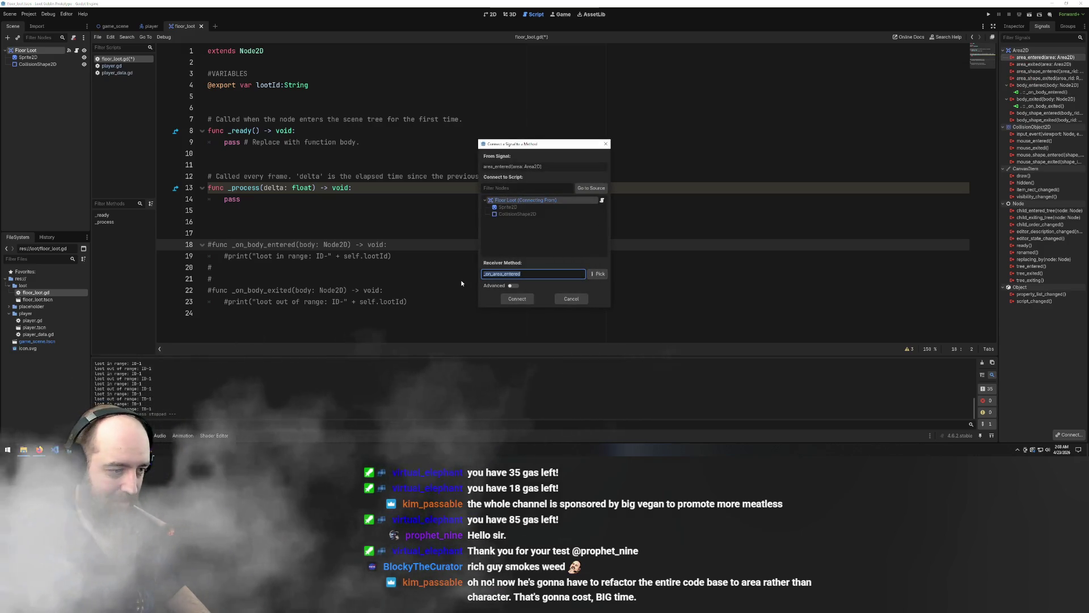
left_click(517, 299)
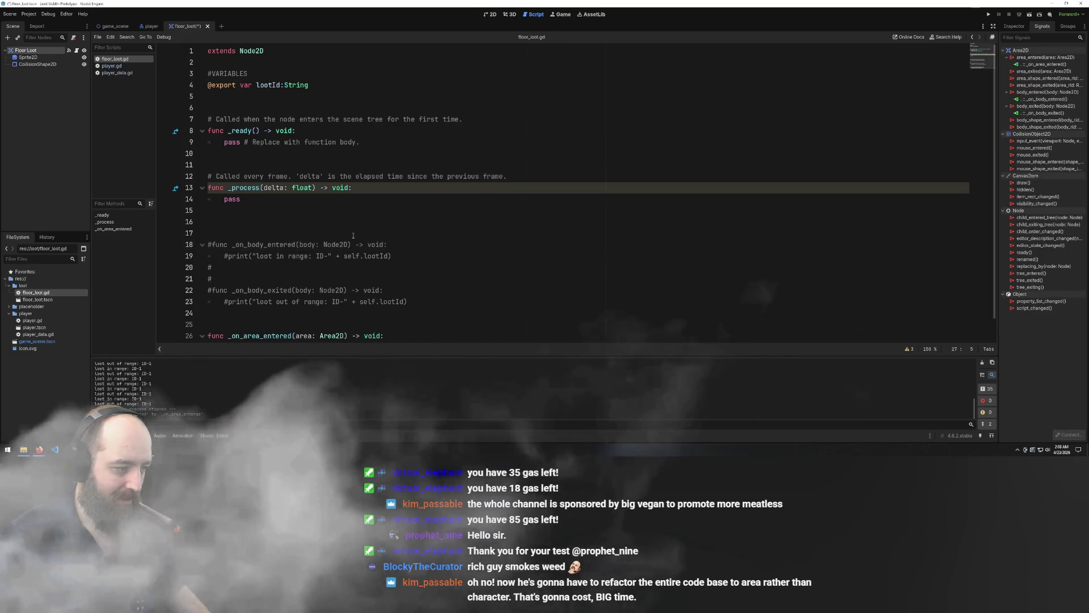
Replace the handler's pass line with the commented loot-in-range print line and save floor_loot.gd
left_click_drag(359, 324, 224, 324)
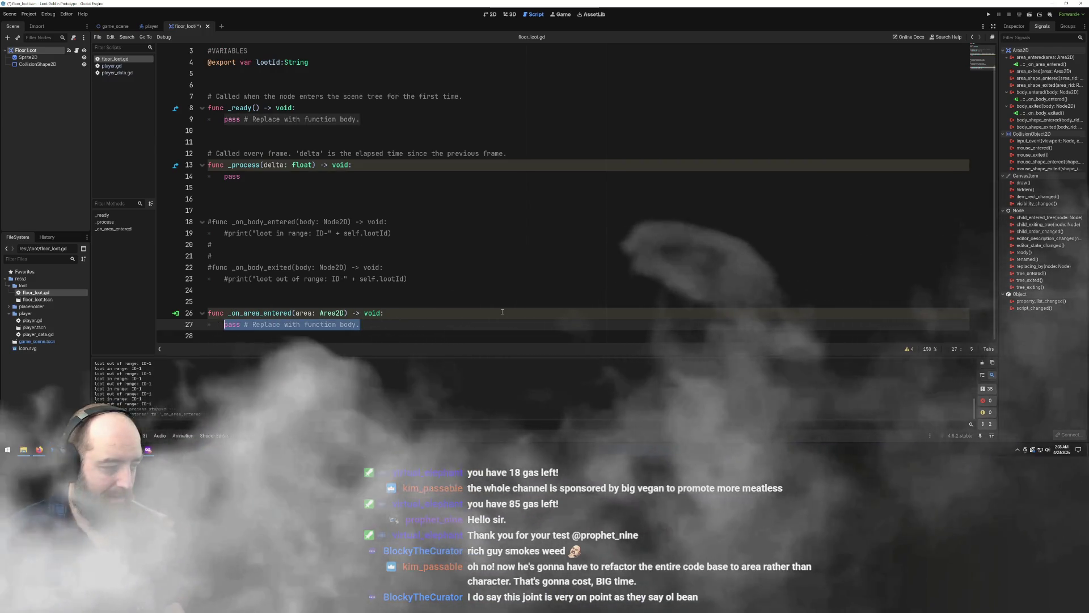
key("BackSpace")
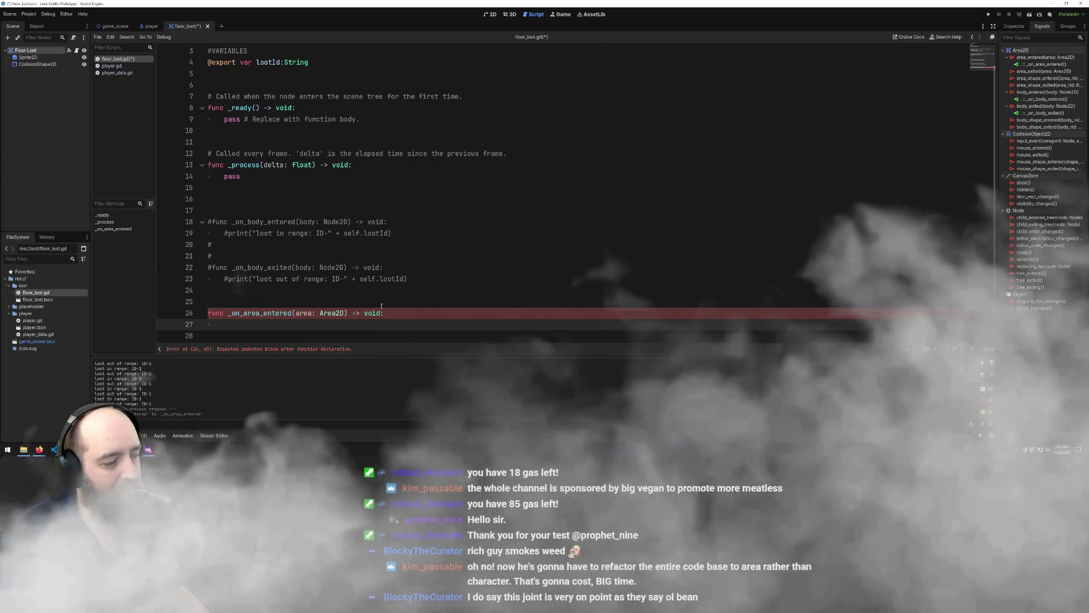
left_click_drag(391, 233, 225, 233)
left_click(363, 322)
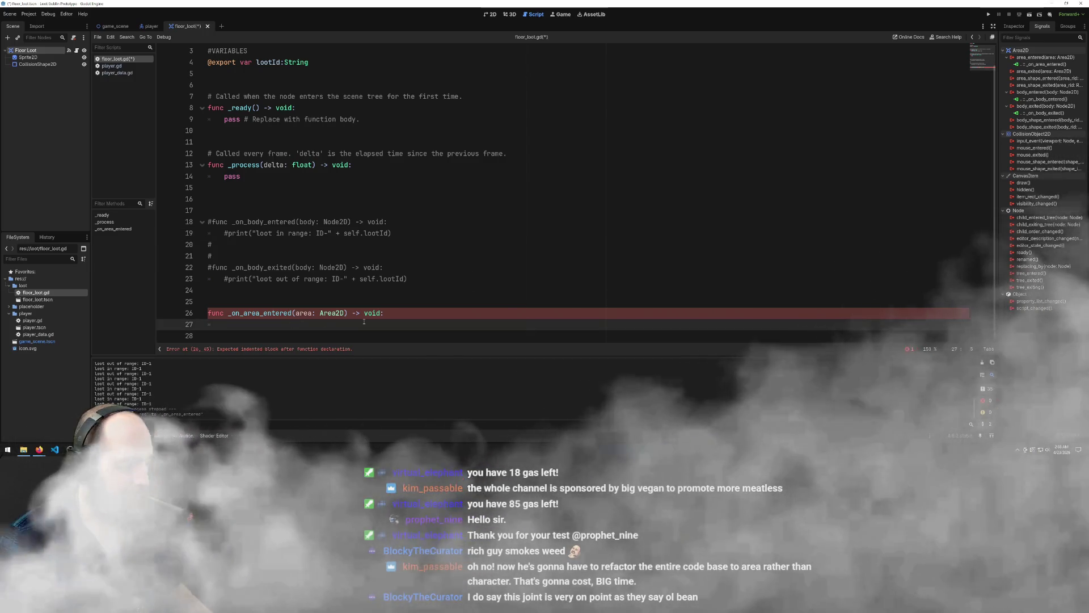
type("#print(\"loot in range: ID-\" + self.lootId)")
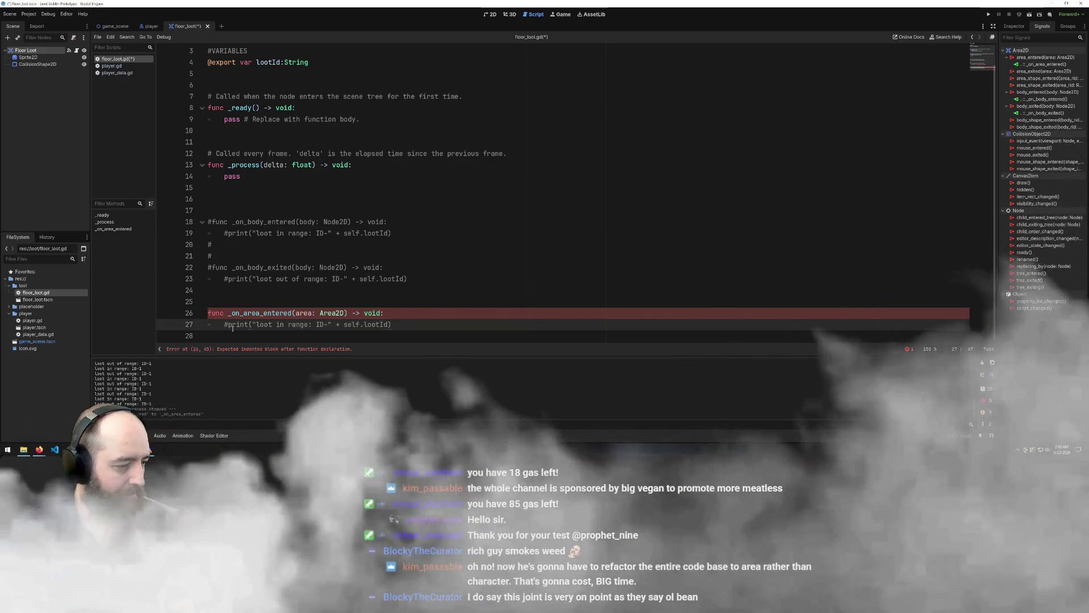
key("ctrl+s")
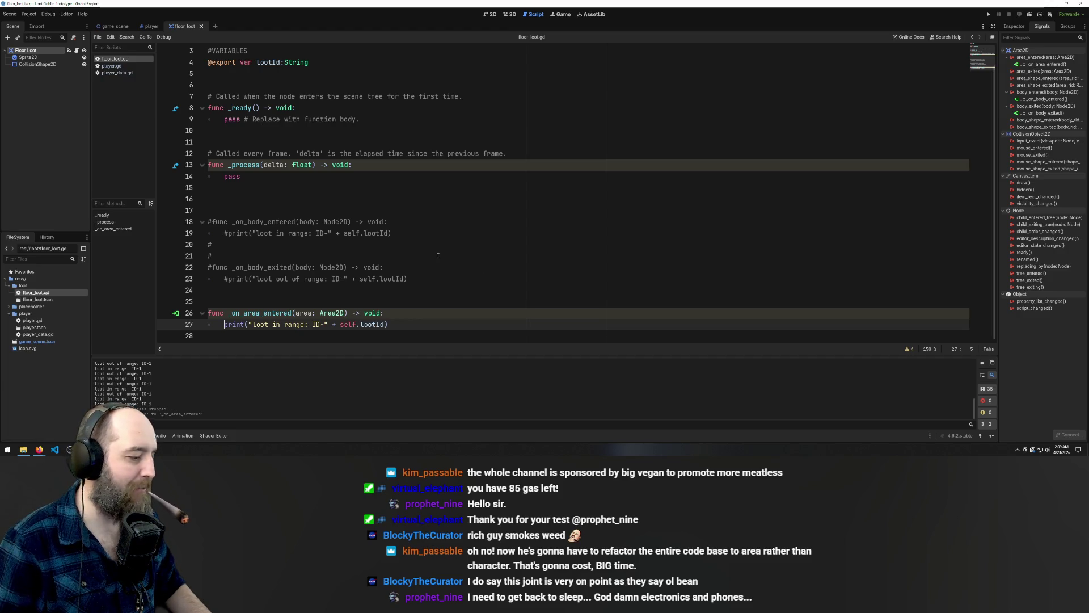
Run the game and walk the player back and forth over the loot to log 'loot in range: ID-1'
left_click(520, 254)
left_click(518, 232)
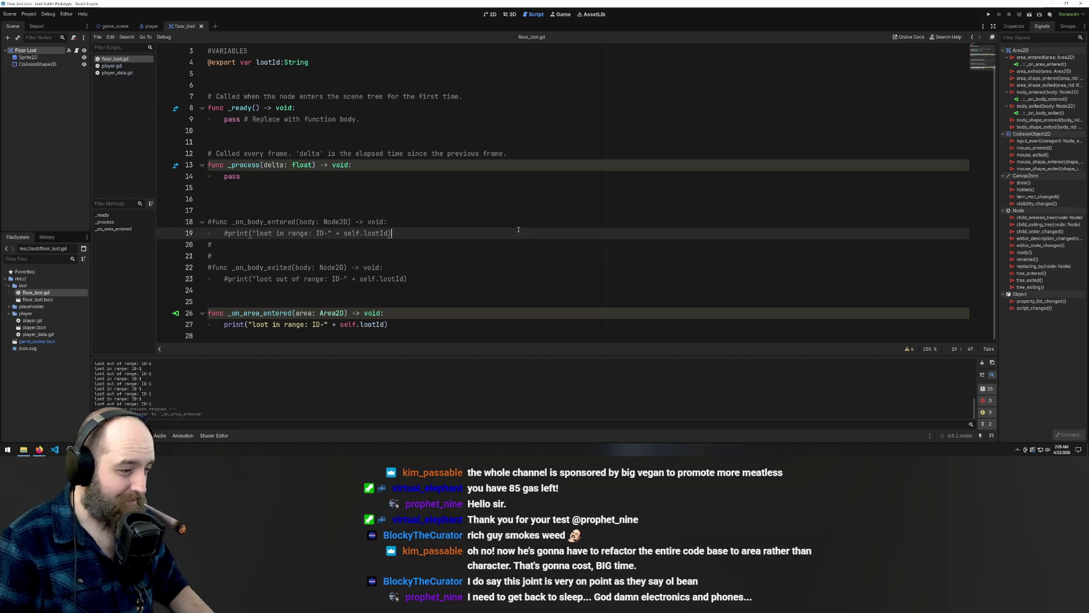
key("F5")
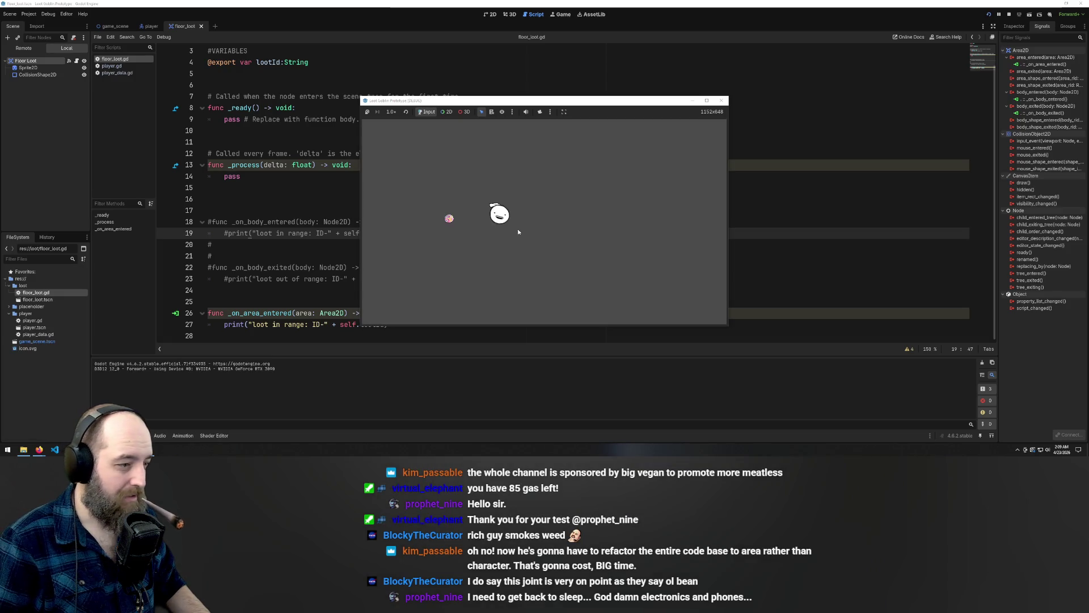
key("Right")
key("Left")
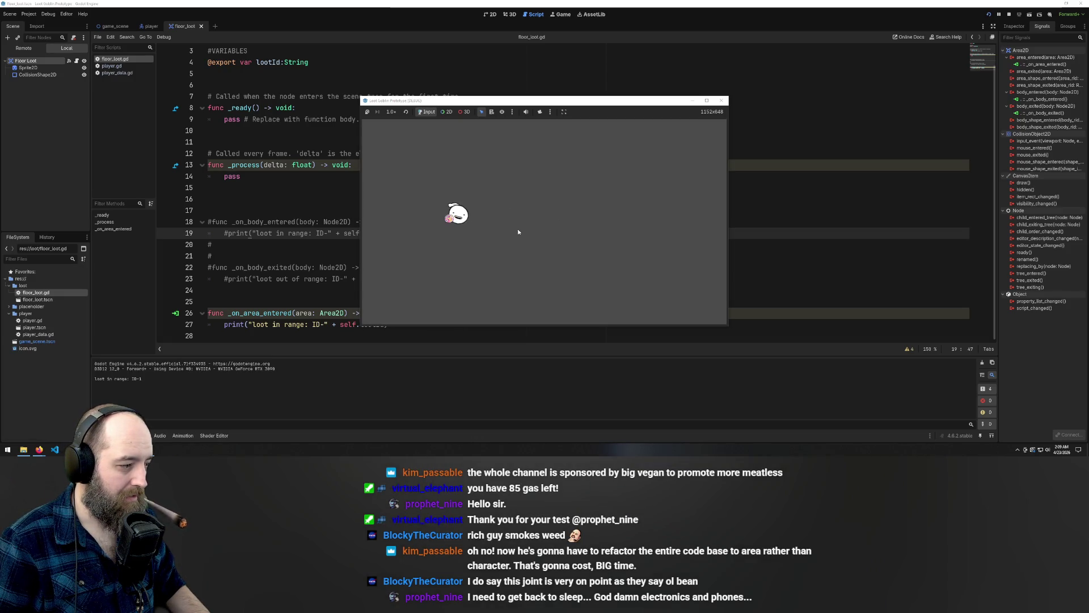
key("Right")
key("Left")
key("Right")
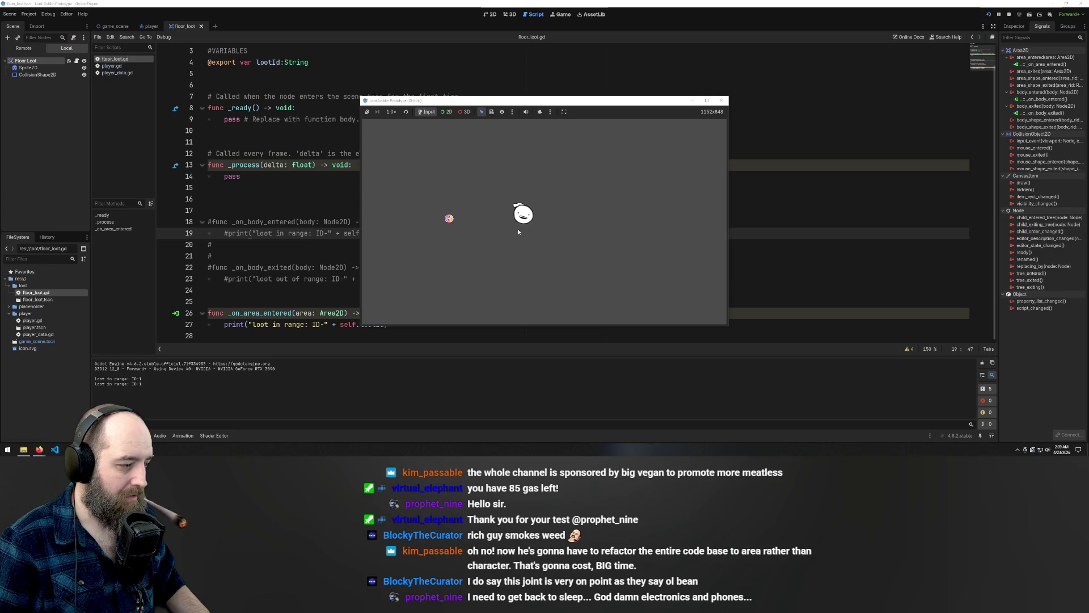
key("Left")
key("Right")
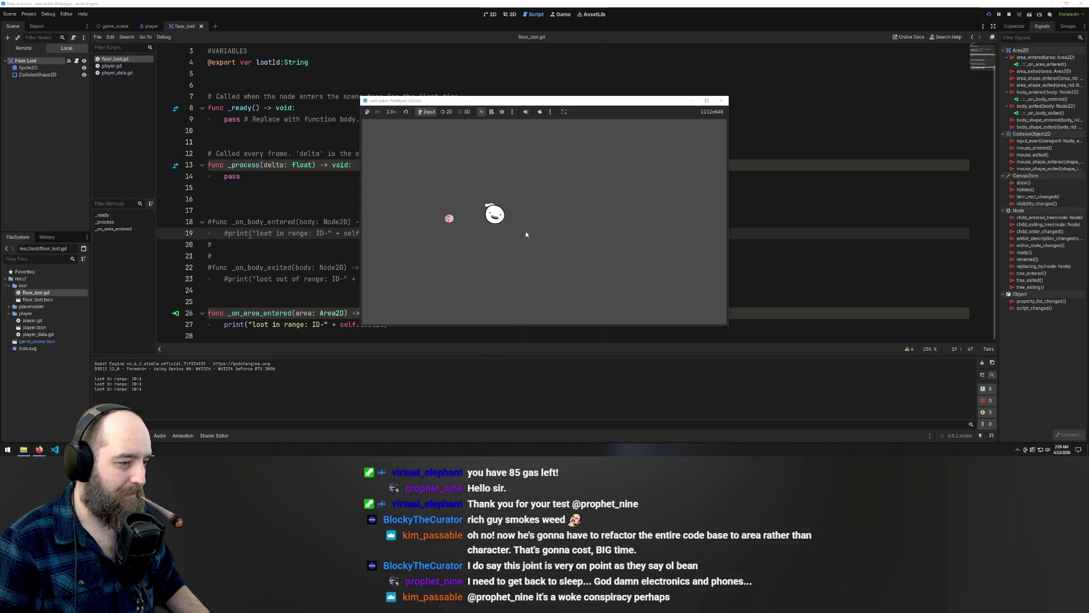
key("Left")
key("Right")
key("Left")
key("Right")
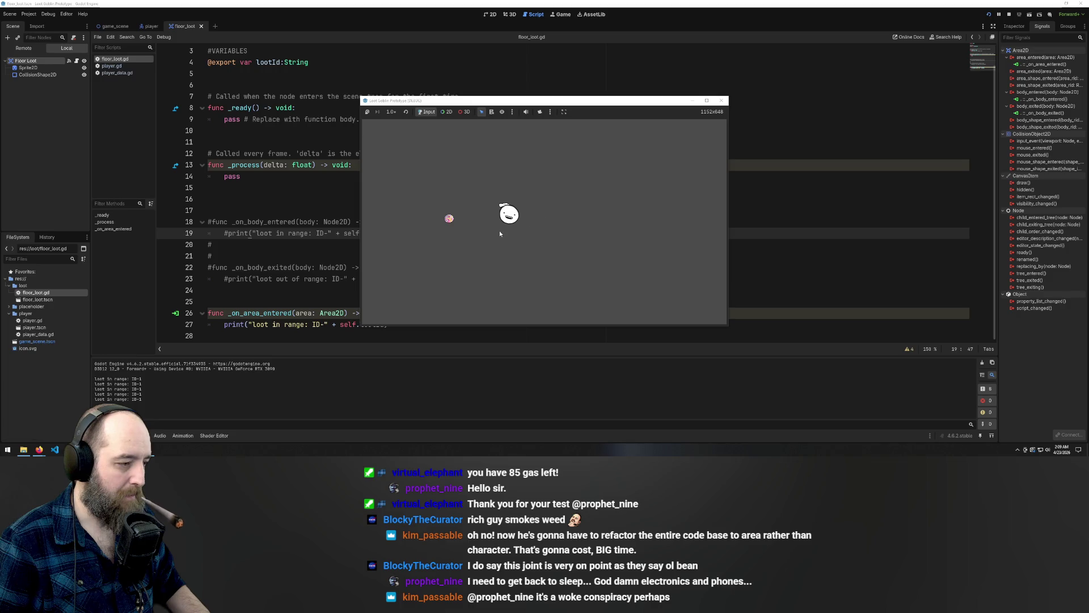
left_click(409, 328)
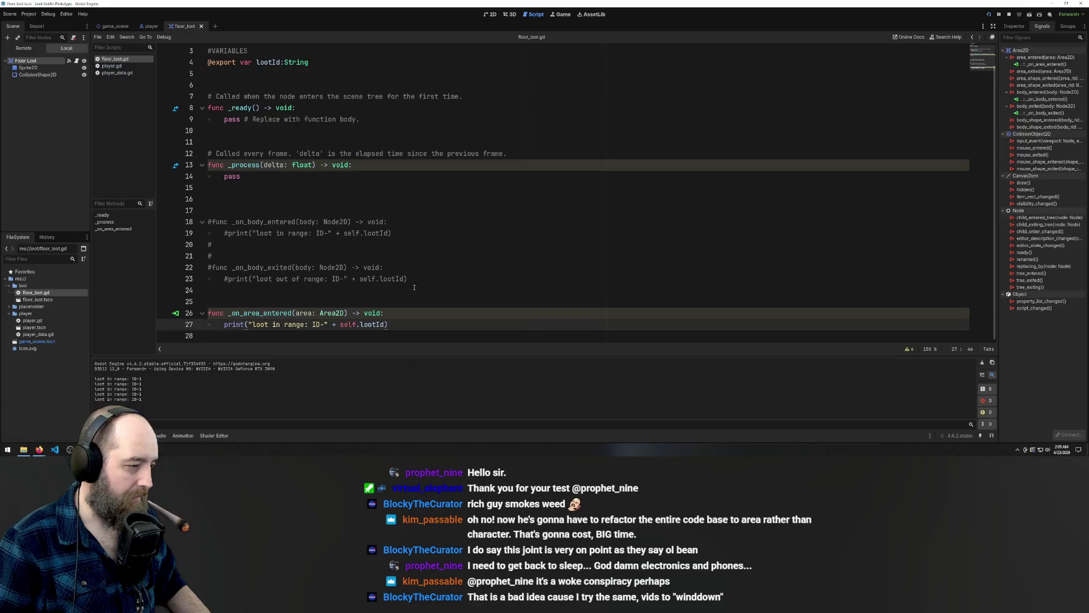
Disconnect body_entered and body_exited and delete the old commented body handler code
right_click(1027, 99)
left_click(1044, 121)
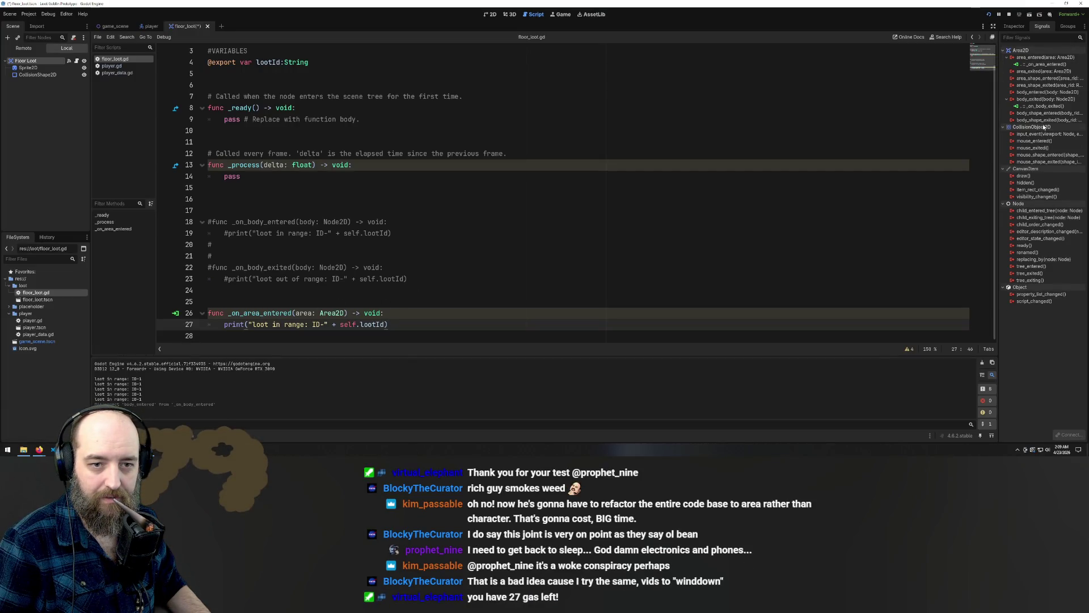
right_click(1025, 106)
left_click(1051, 129)
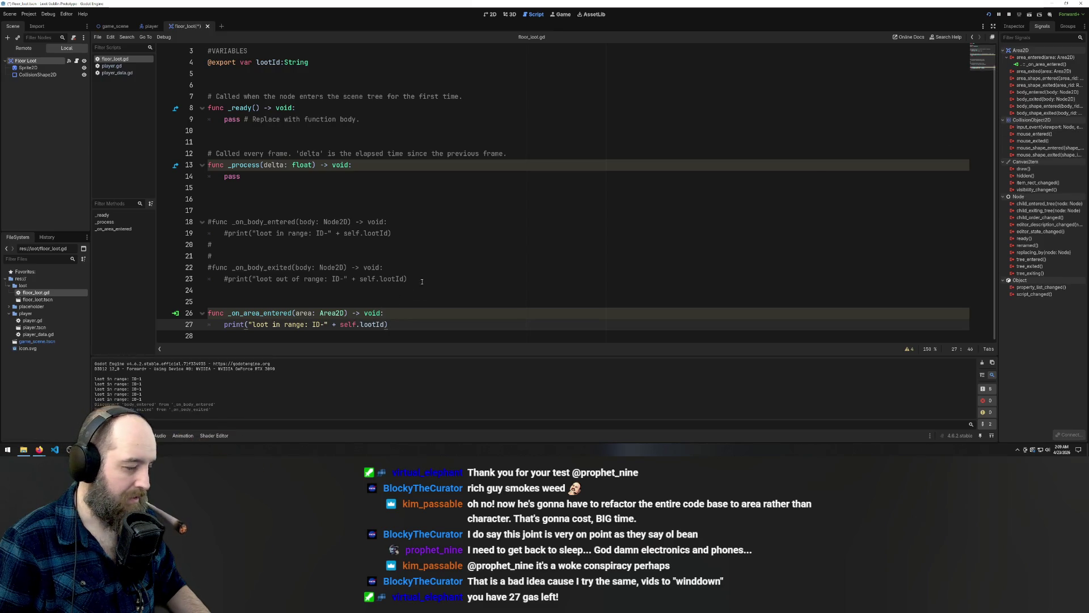
mouse_move(395, 265)
left_mouse_down()
mouse_move(256, 255)
mouse_move(207, 222)
left_mouse_up()
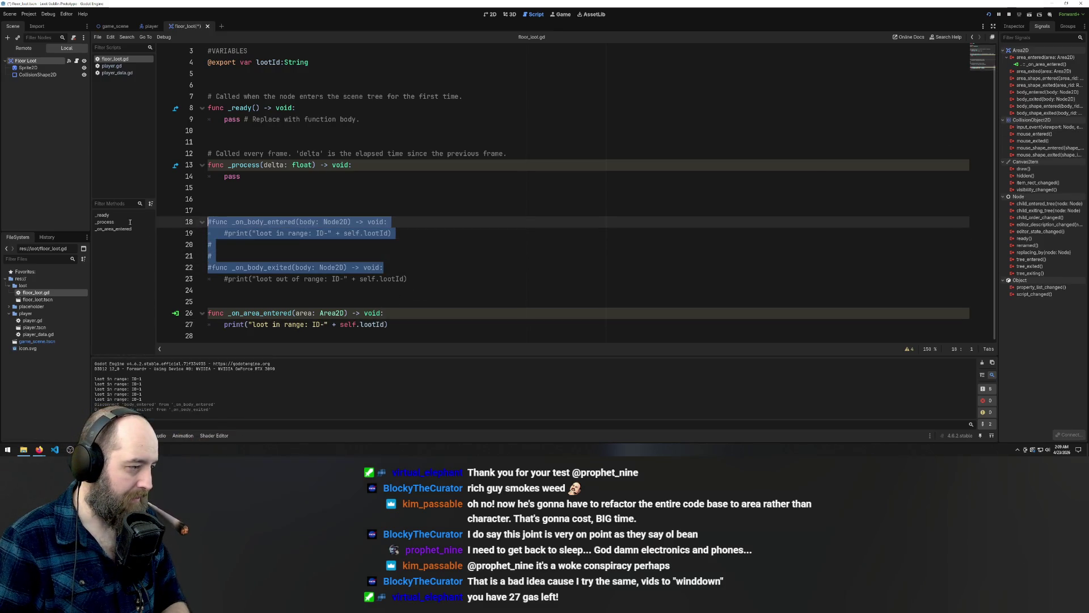
key("BackSpace")
Connect area_exited to a new _on_area_exited handler and remove the extra blank line
right_click(1037, 72)
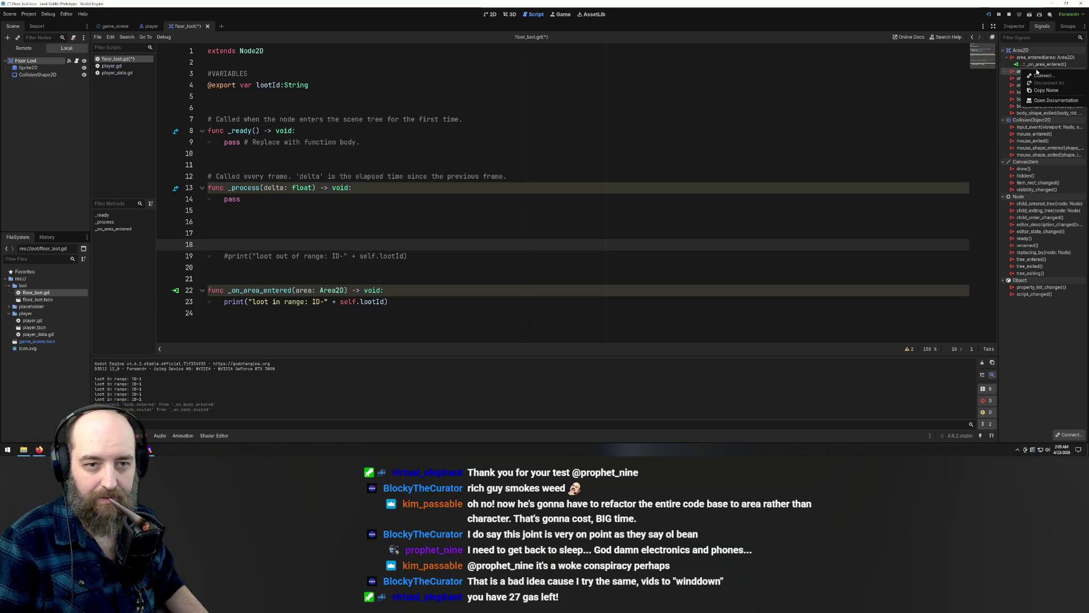
left_click(1043, 75)
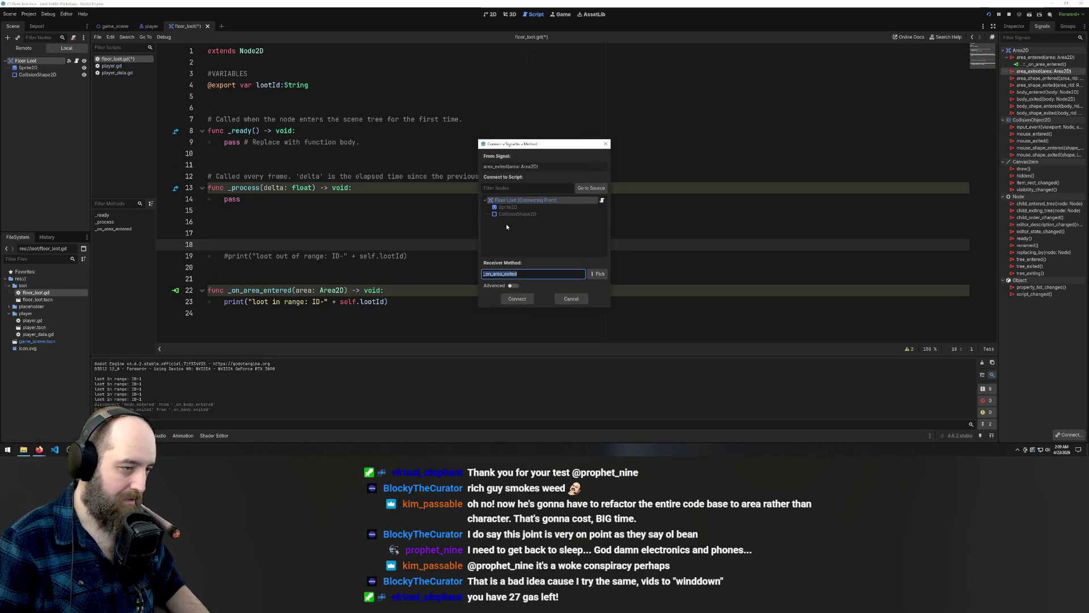
left_click(517, 299)
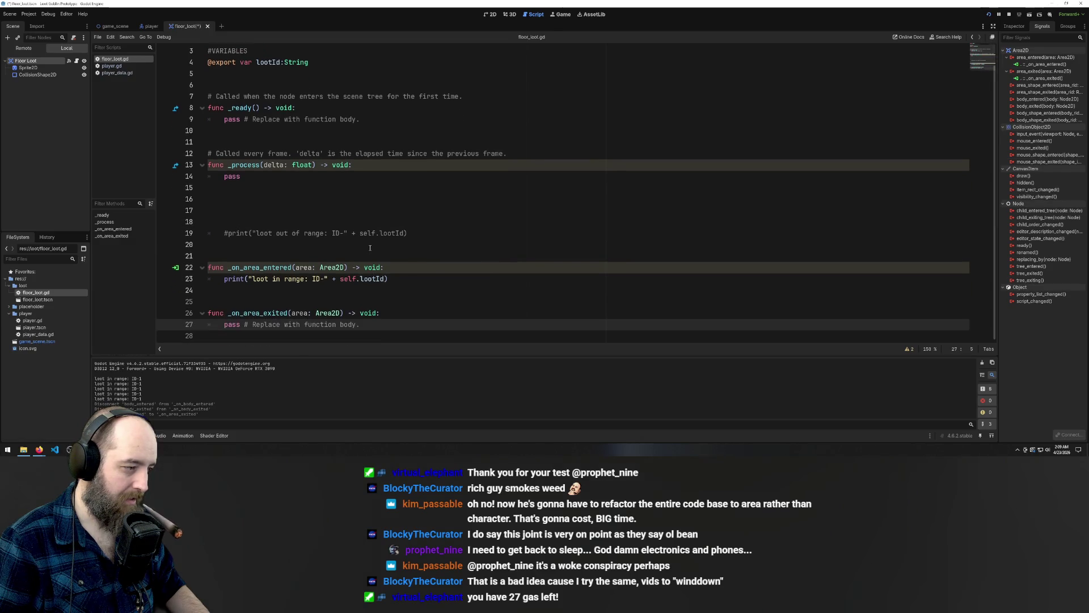
left_click(244, 290)
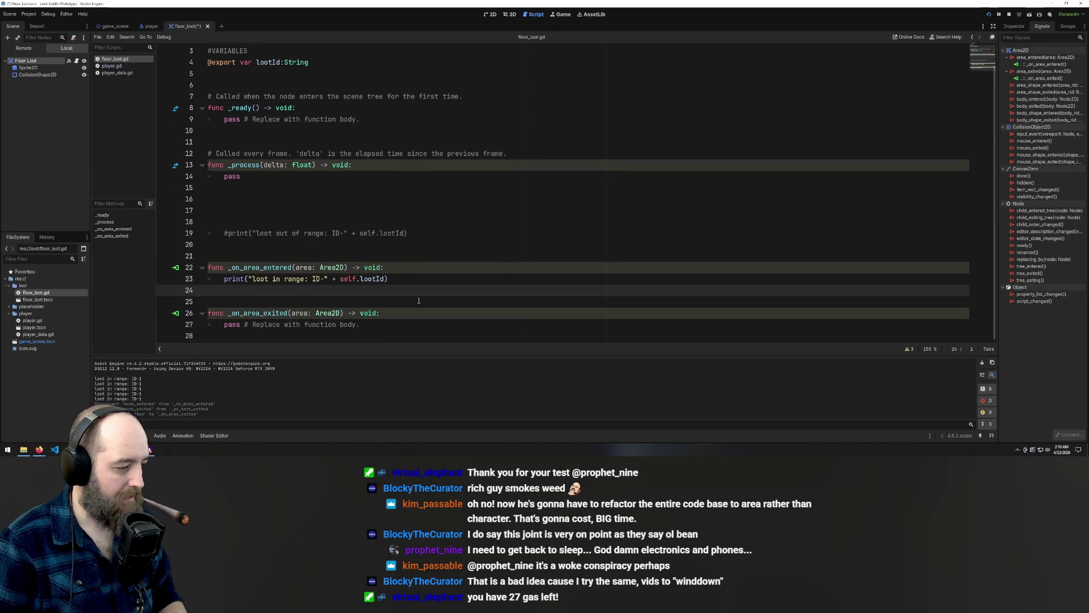
key("BackSpace")
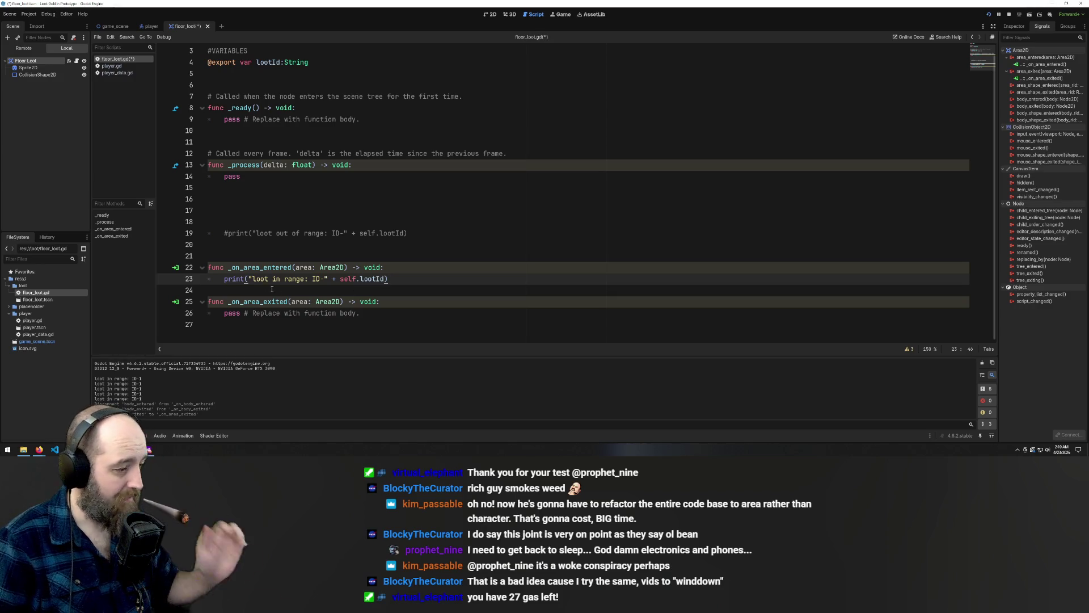
Replace the pass in _on_area_exited with the loot out of range print line
left_click(257, 291)
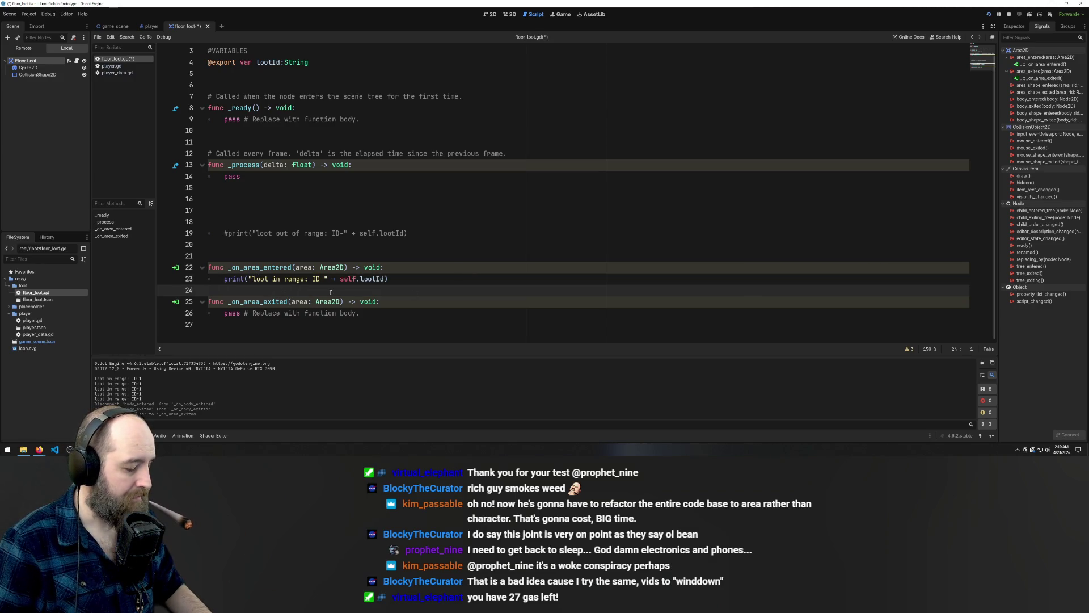
left_click_drag(363, 313, 224, 314)
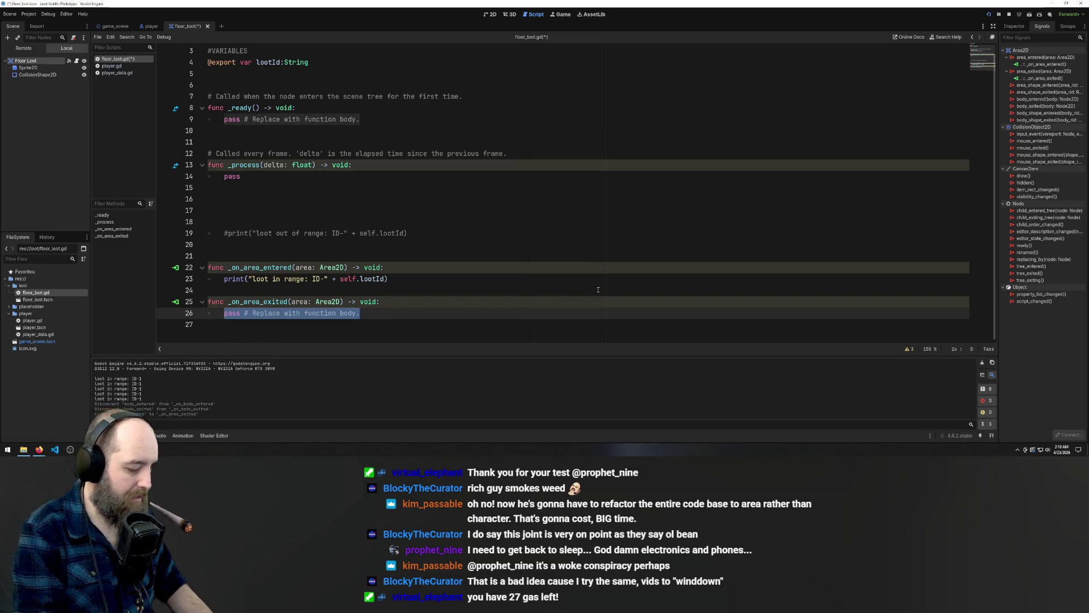
type("print")
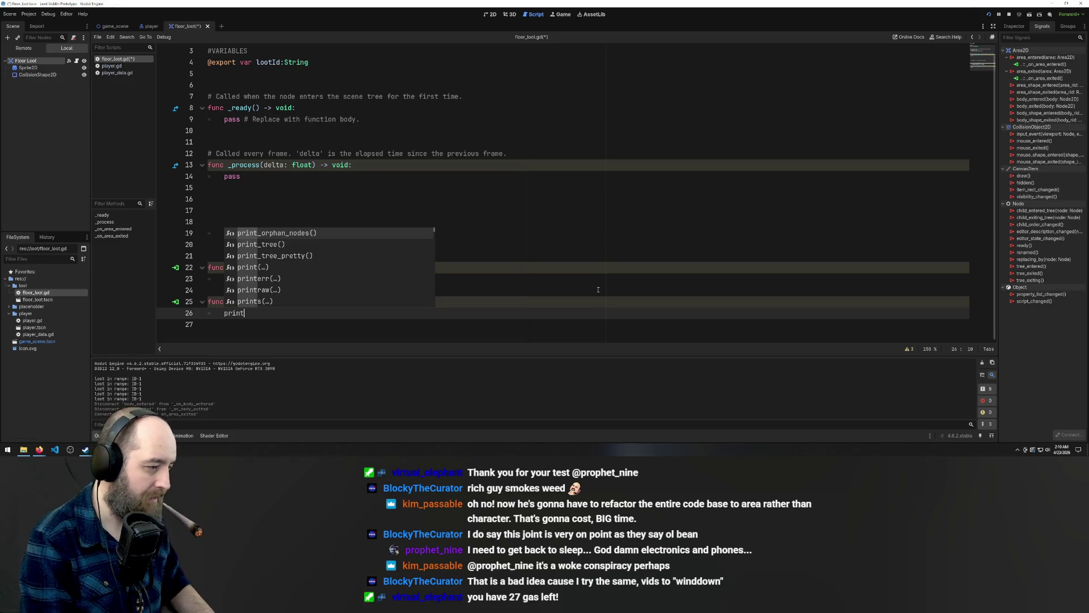
type("(")
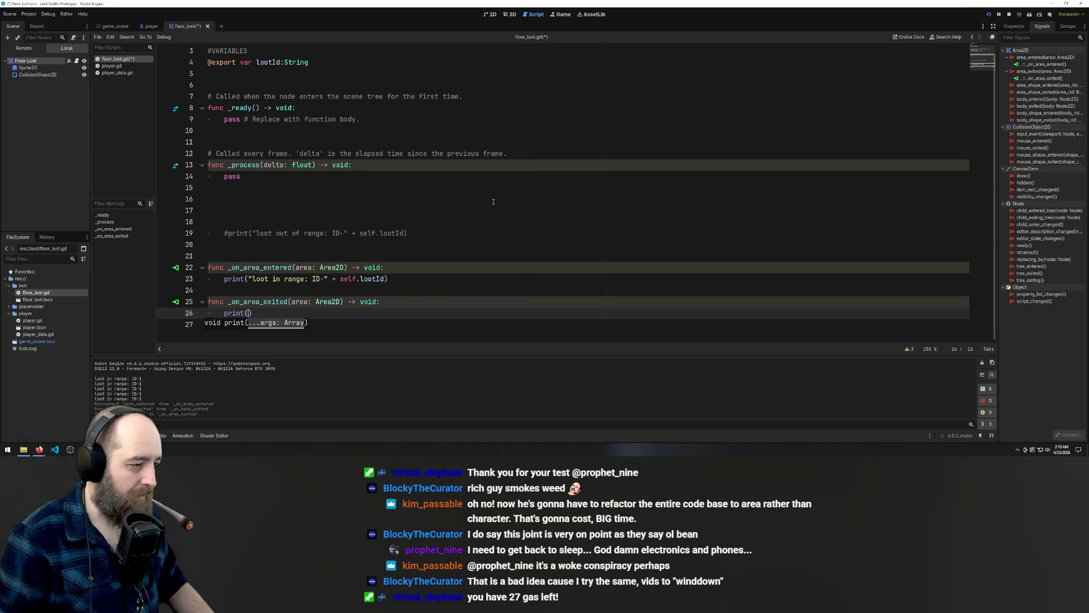
left_click_drag(409, 233, 228, 233)
key("ctrl+c")
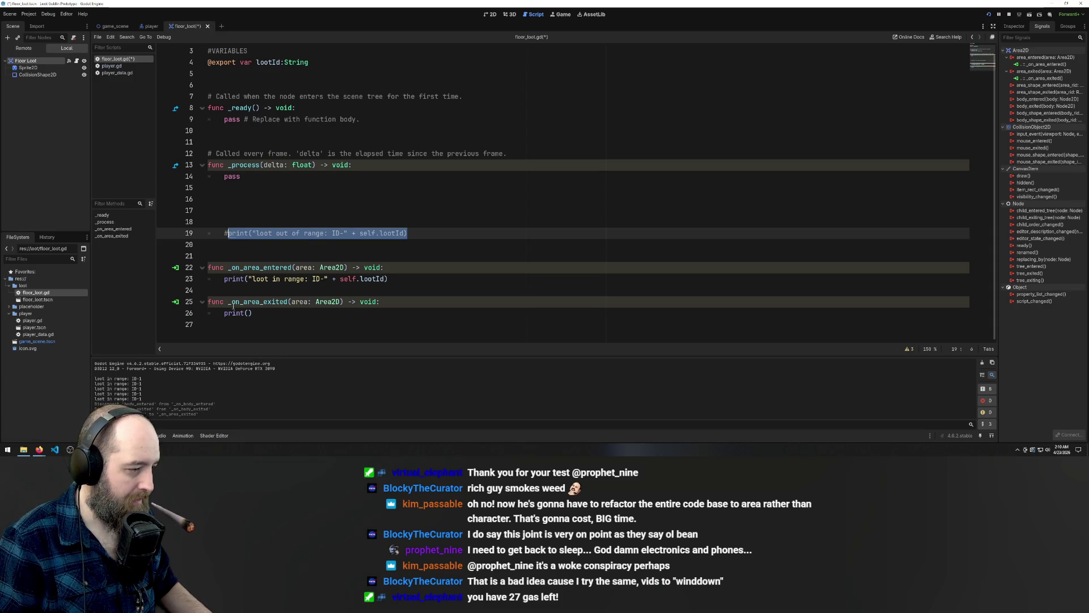
left_click_drag(261, 316, 229, 314)
key("ctrl+v")
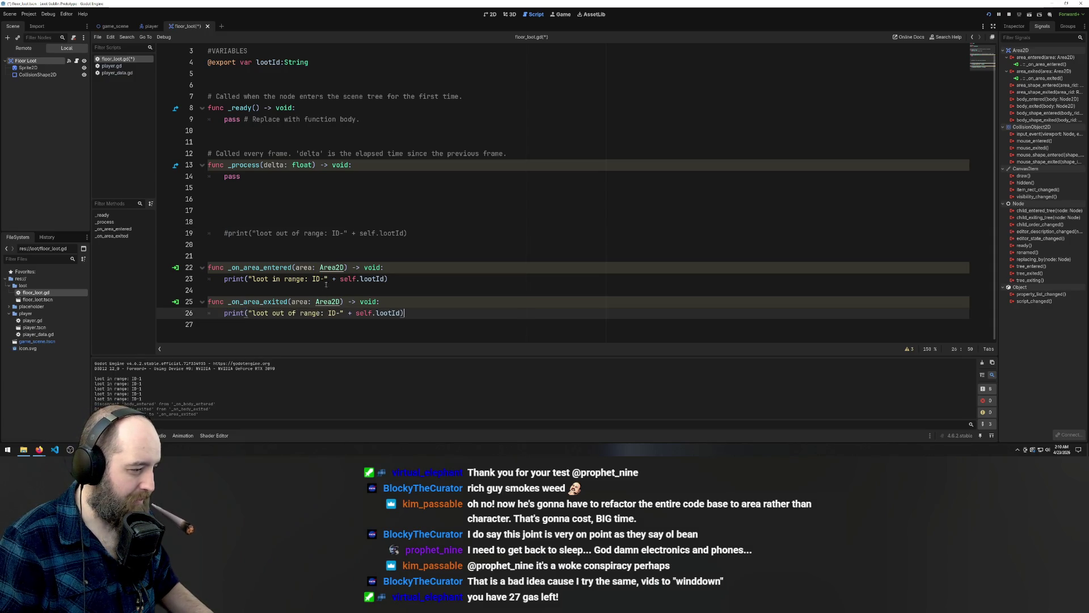
Delete the leftover commented line and empty lines below _process, then save the script
left_click_drag(409, 232, 208, 232)
key("BackSpace")
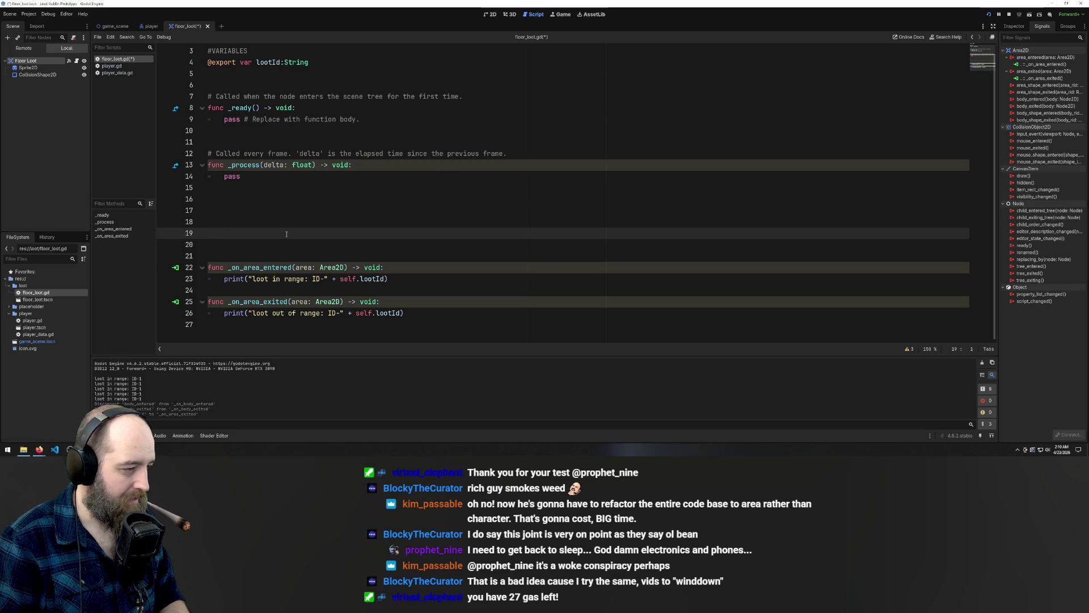
key("BackSpace")
key("BackSpace")
key("Delete")
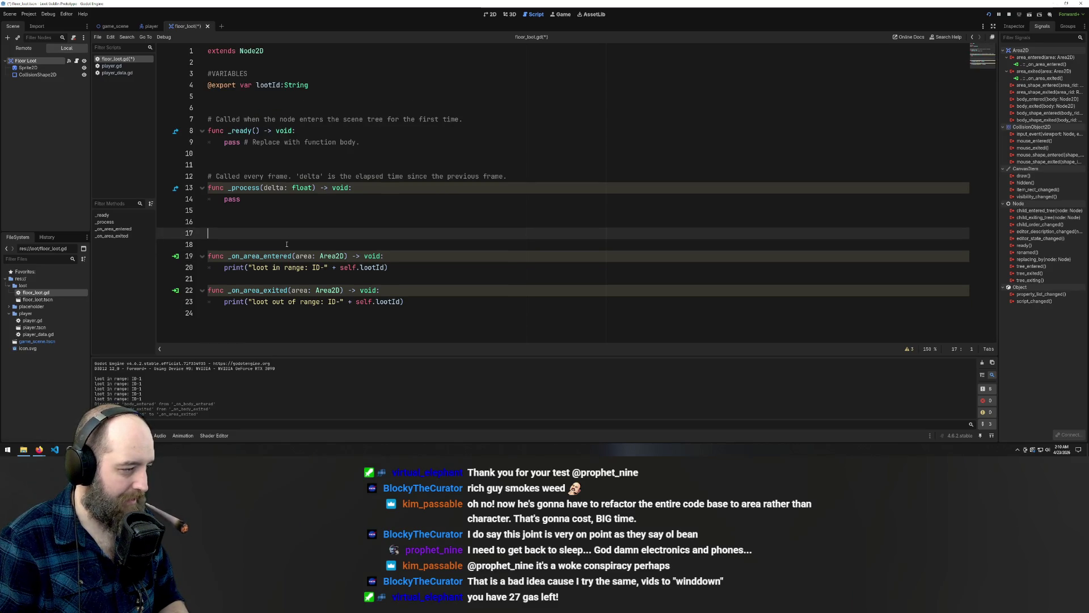
key("BackSpace")
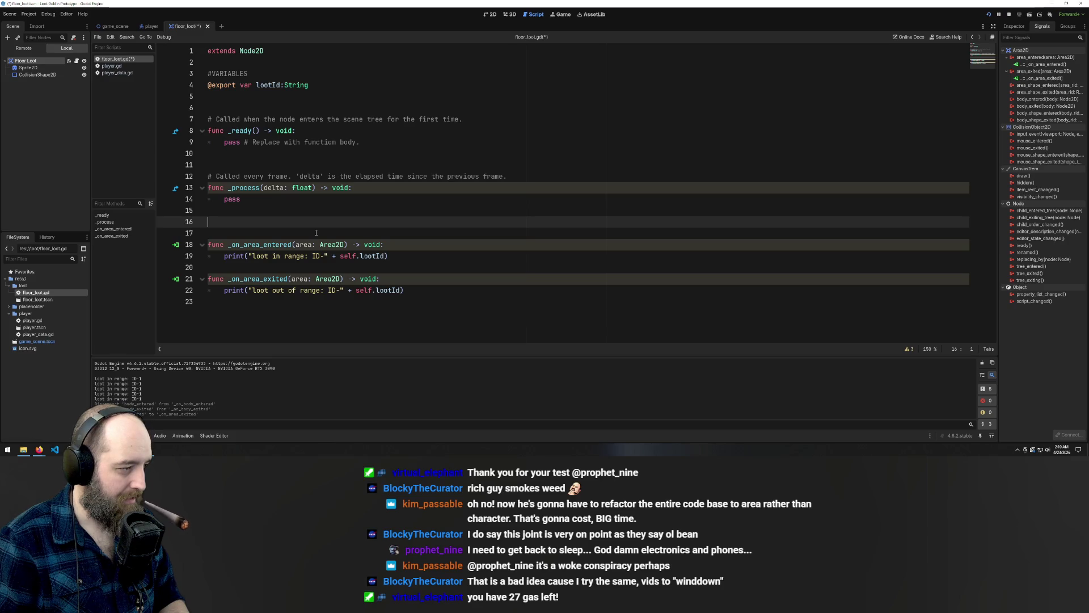
left_click(280, 266)
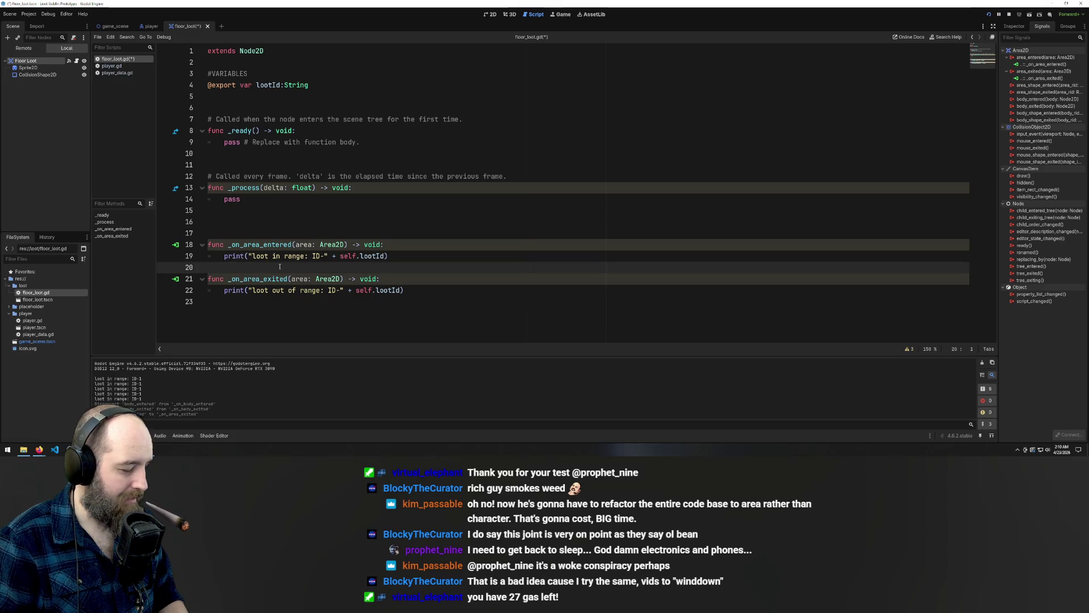
left_click(287, 231)
key("ctrl+s")
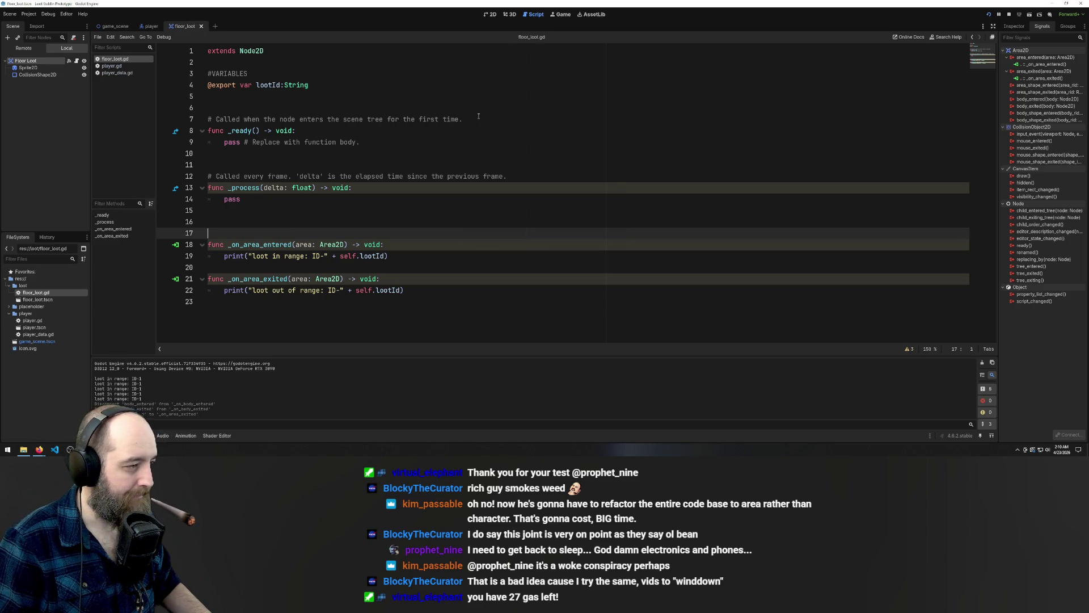
mouse_move(301, 193)
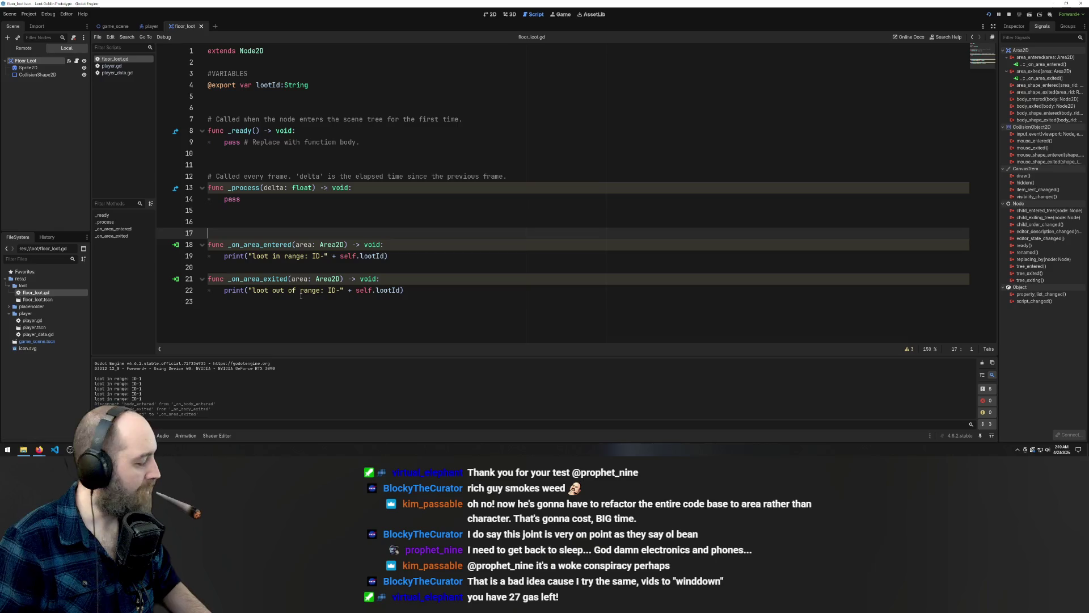
left_click(499, 278)
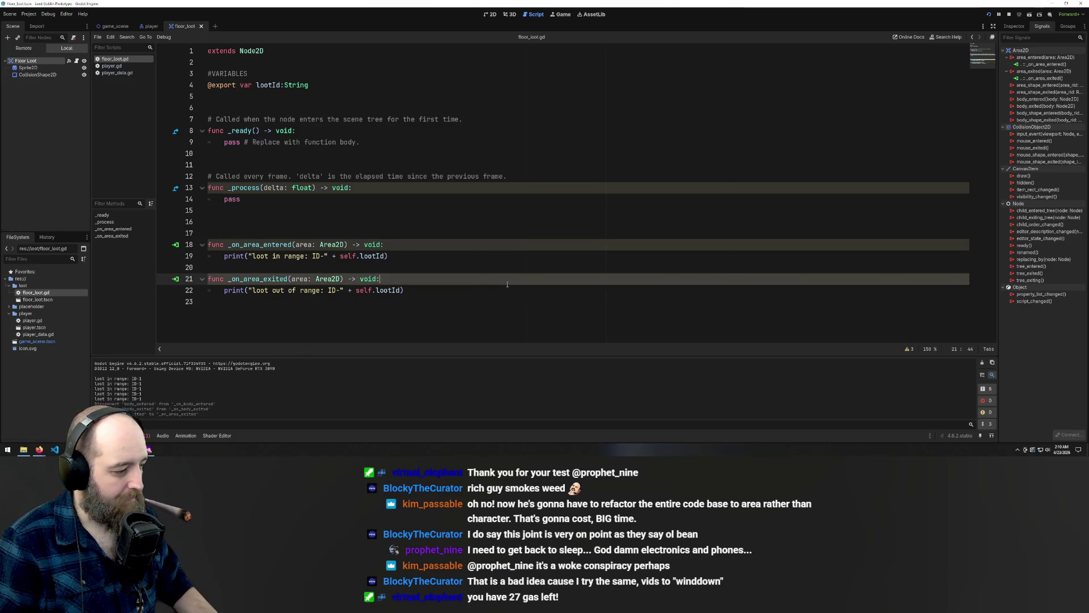
Run the game and move the player on and off the loot with the arrow keys
key("F5")
key("Left")
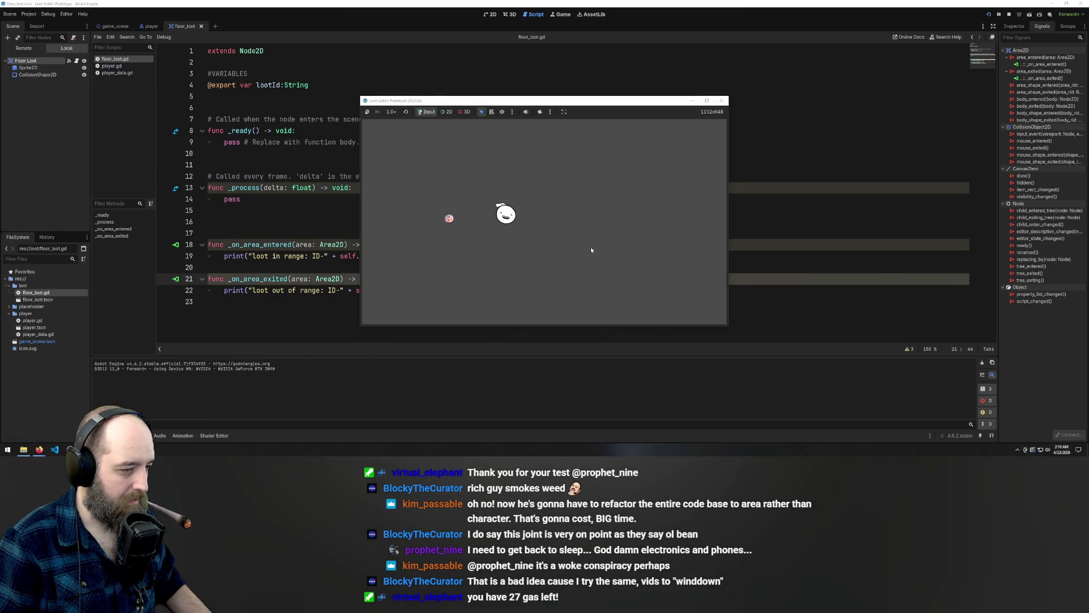
key("Right")
key("Left")
key("Right")
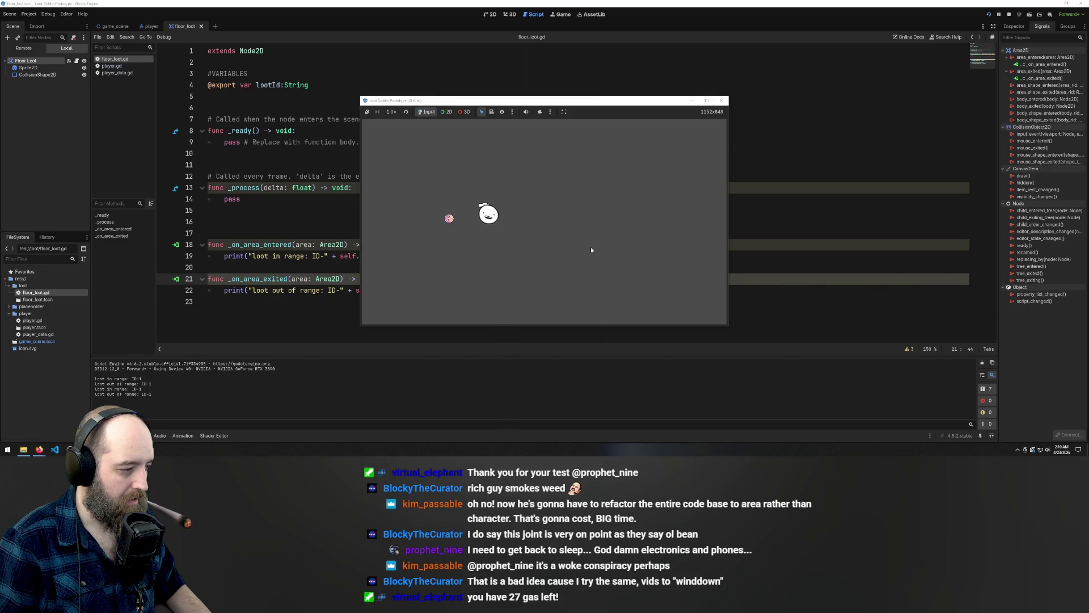
key("Left")
key("Right")
key("Left")
key("Left")
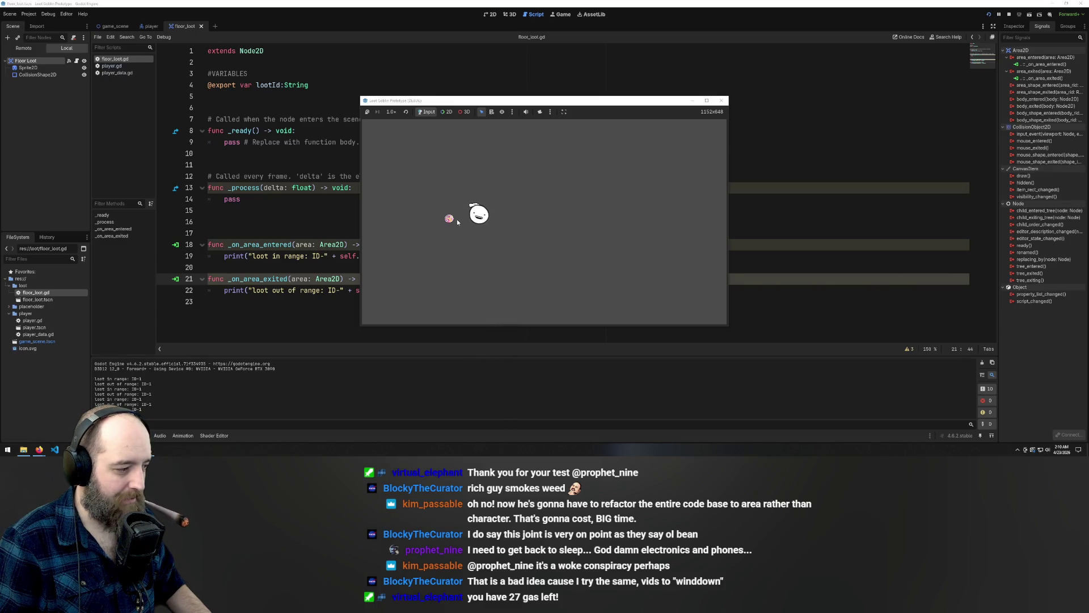
key("Right")
key("Left")
key("Right")
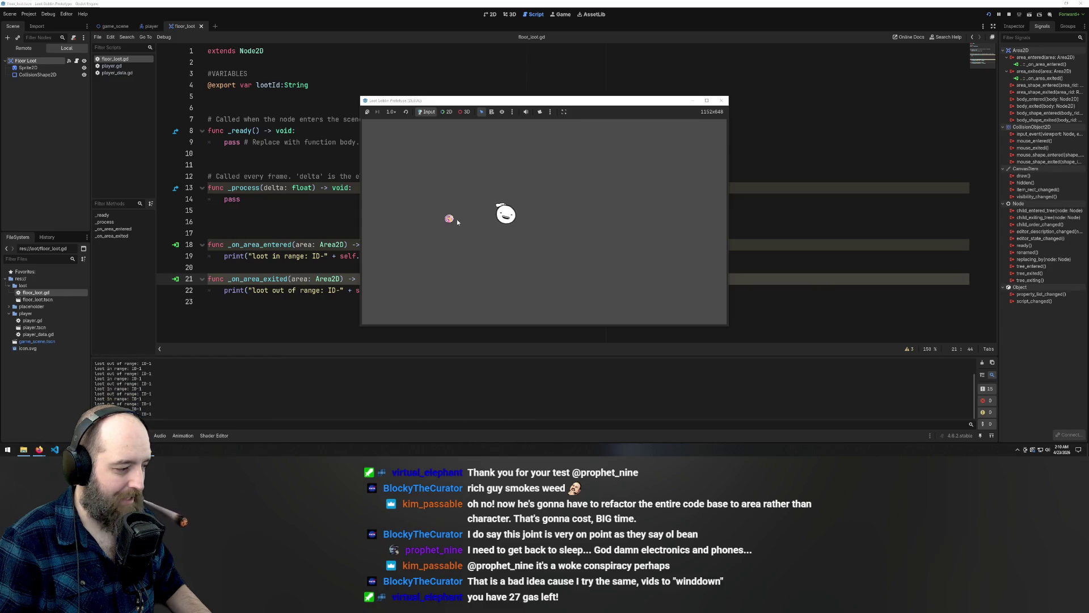
key("Left")
key("Right")
key("Left")
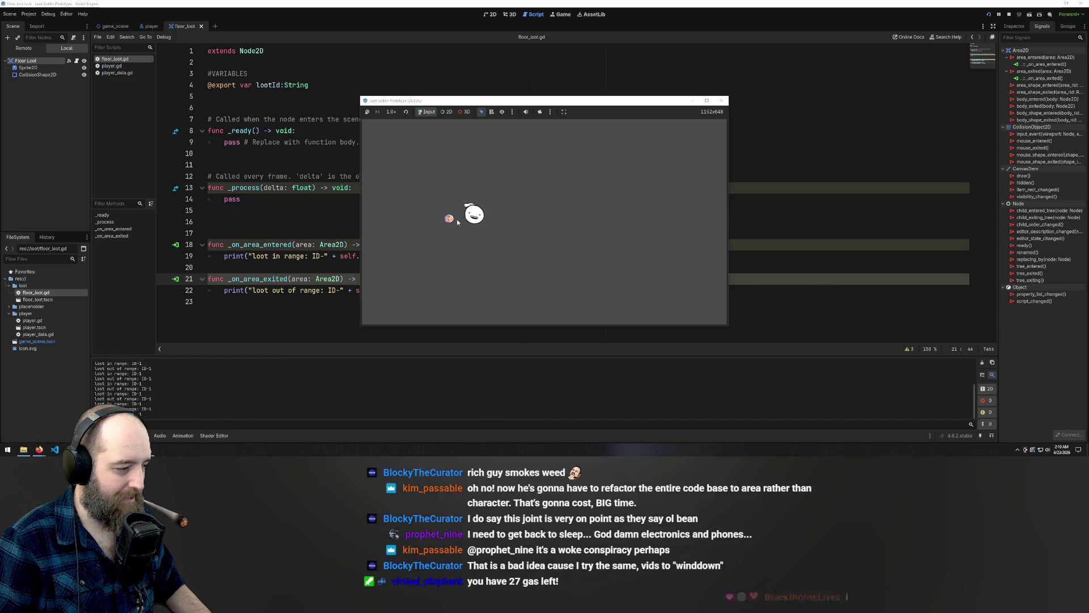
key("Right")
key("Up")
key("Left")
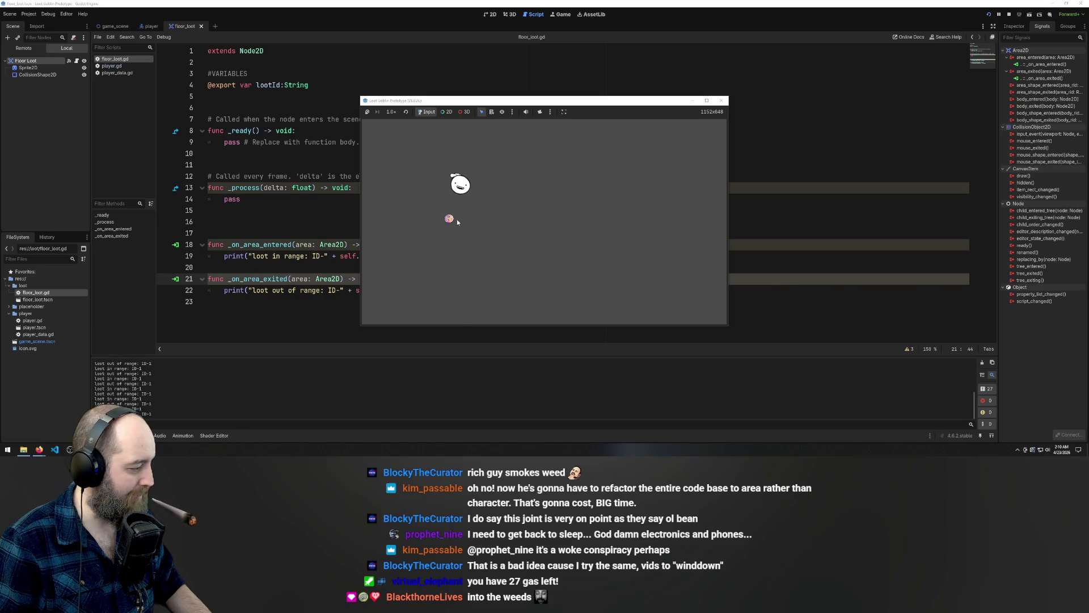
key("Down")
key("Right")
key("Down")
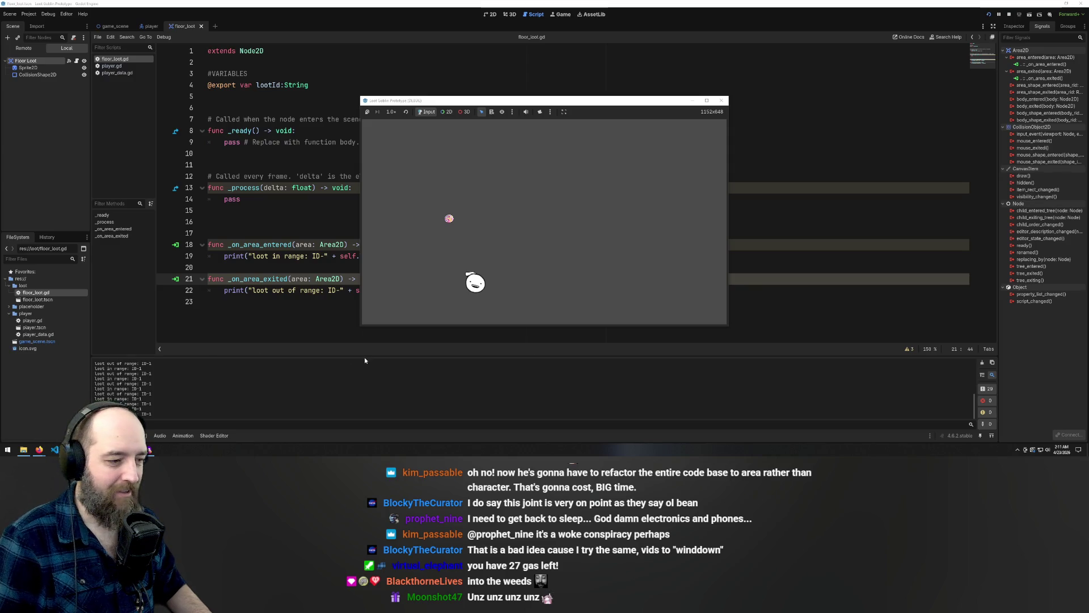
Keep moving the player around the loot with WASD, then stop the game with F8
key("w")
key("d")
key("a")
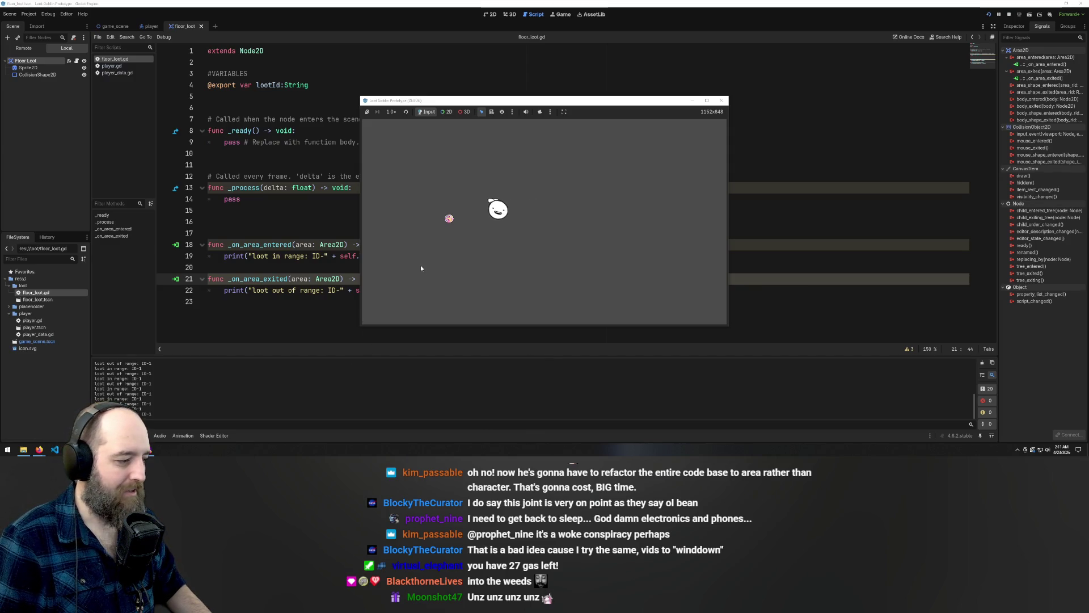
key("s")
key("d")
key("a")
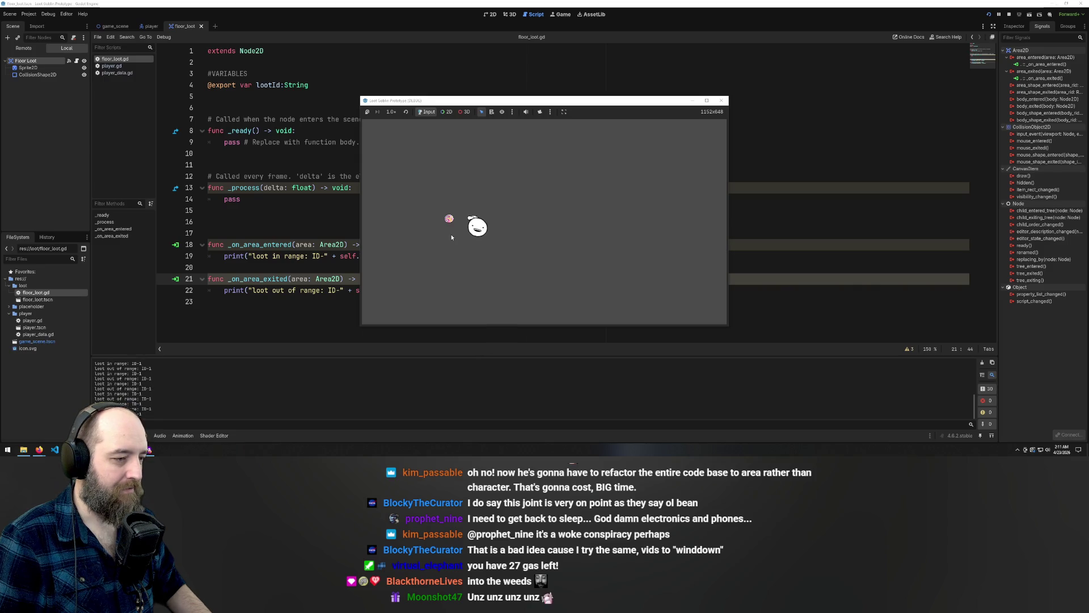
key("w")
key("d")
key("a")
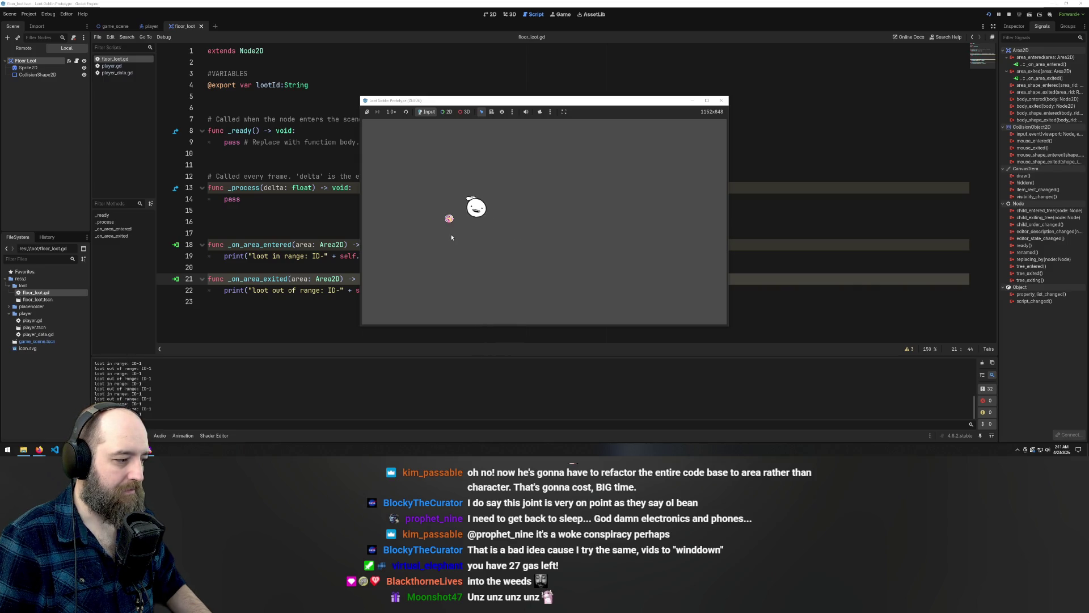
key("d")
key("s")
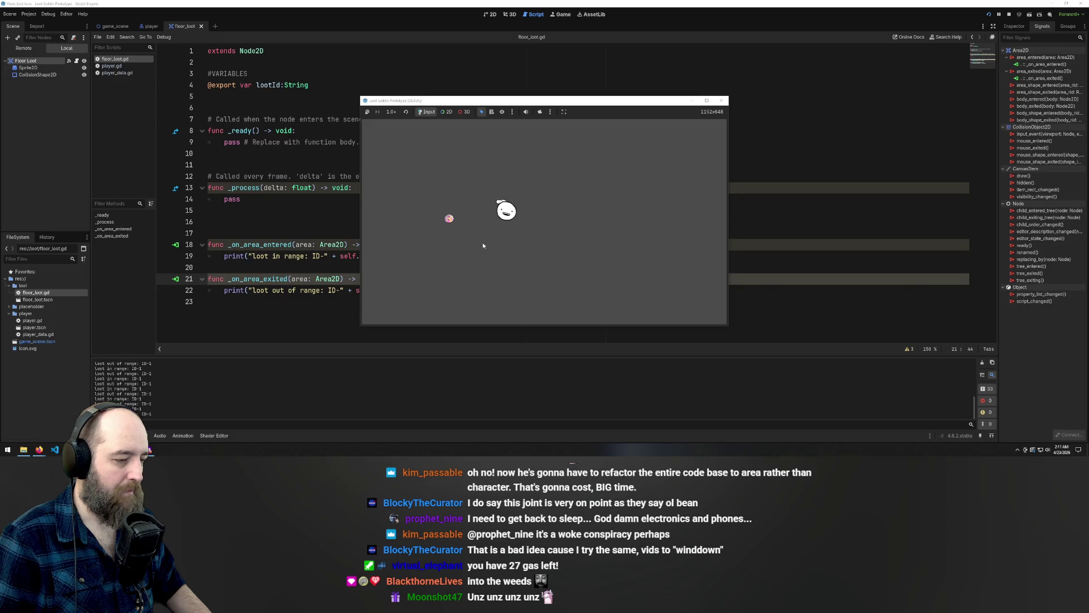
key("s")
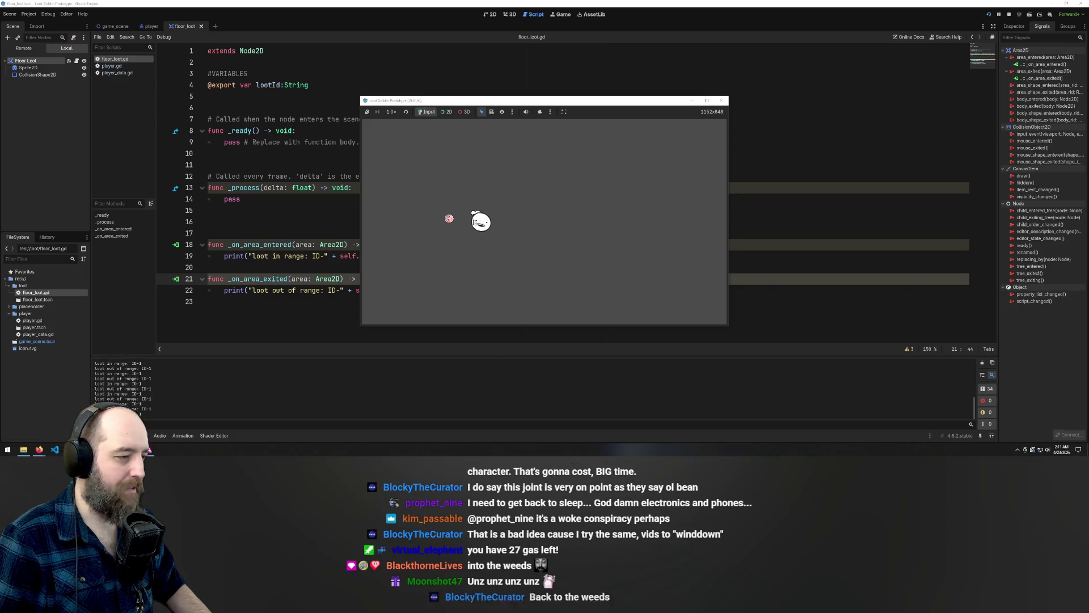
key("a")
key("F8")
left_click(437, 286)
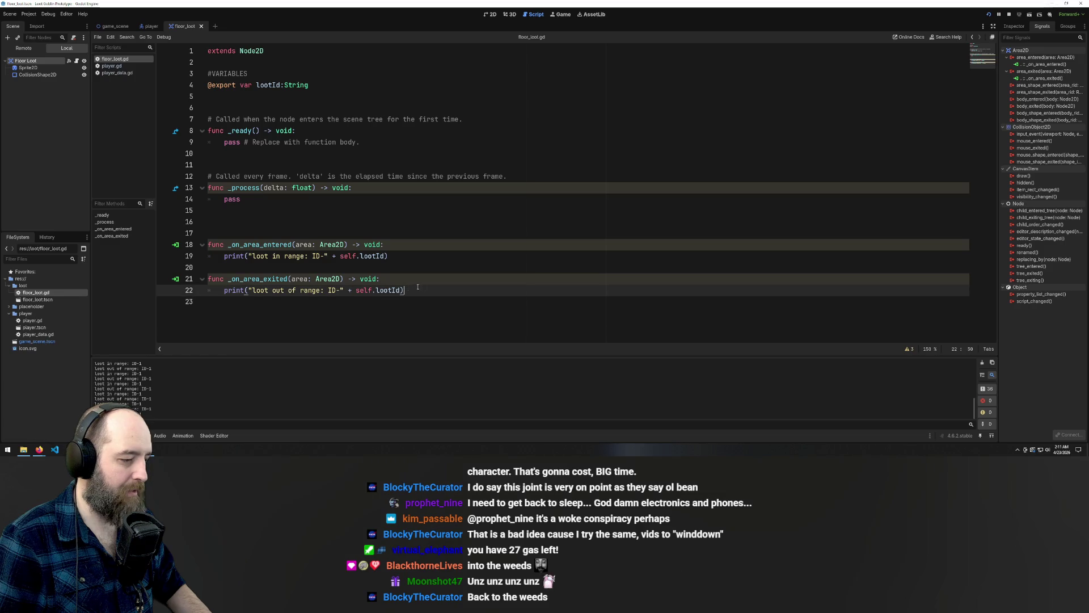
Add a print(area) line to the area-exited handler
key("Return")
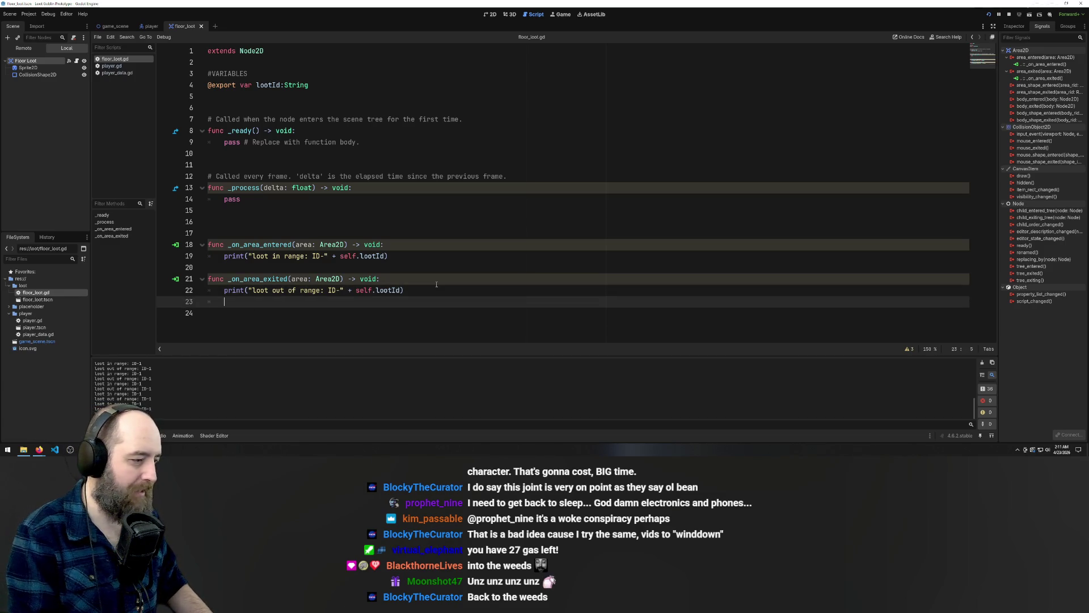
type("print(")
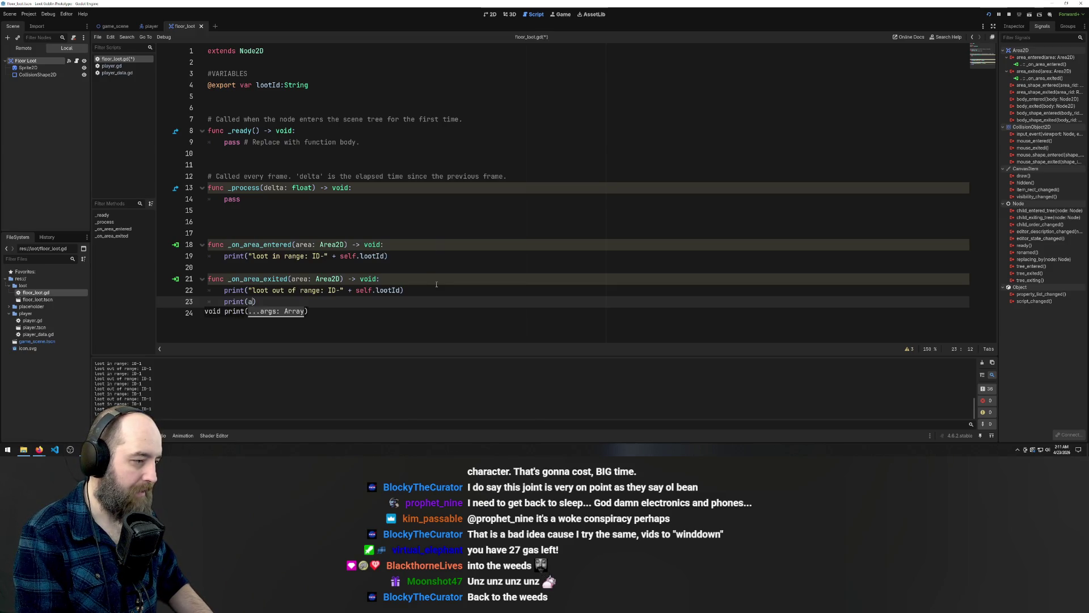
type("a")
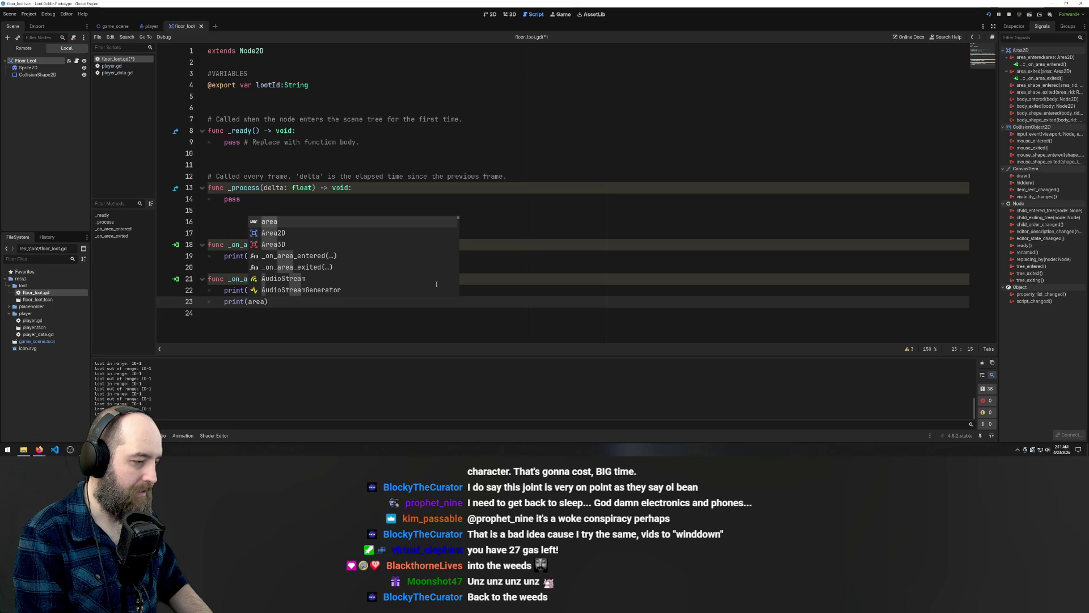
key("Escape")
key("Down")
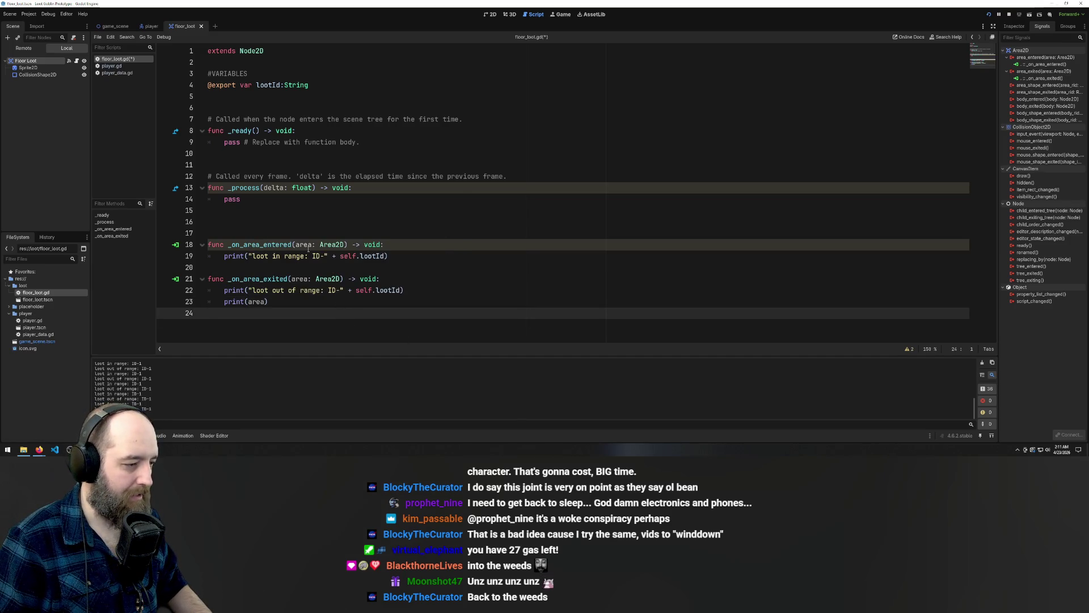
Rename both area handlers' parameter from area to pickupRange
double_click(303, 245)
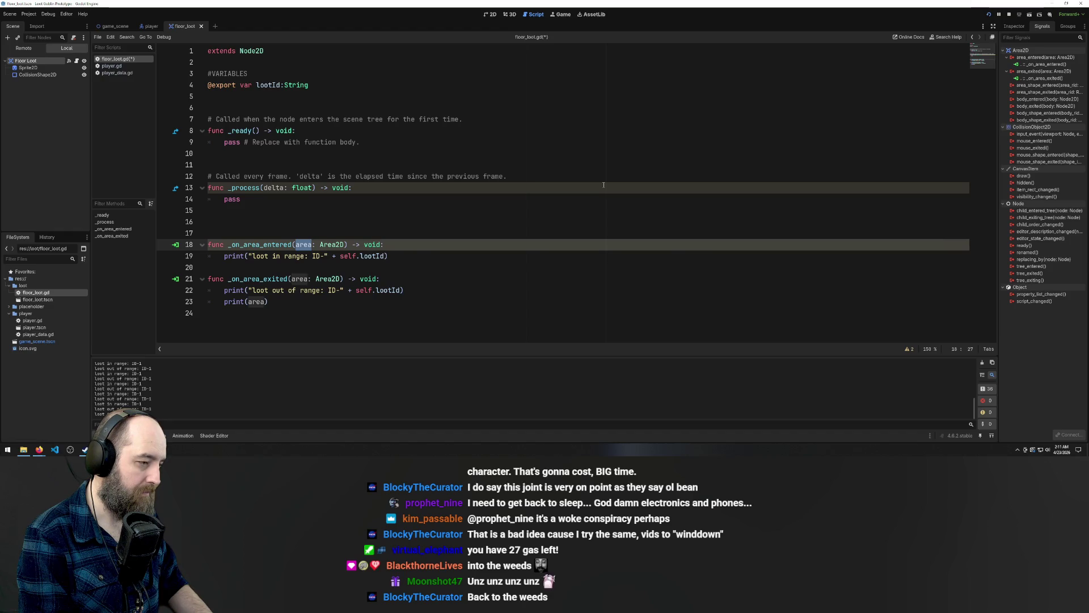
type("pl")
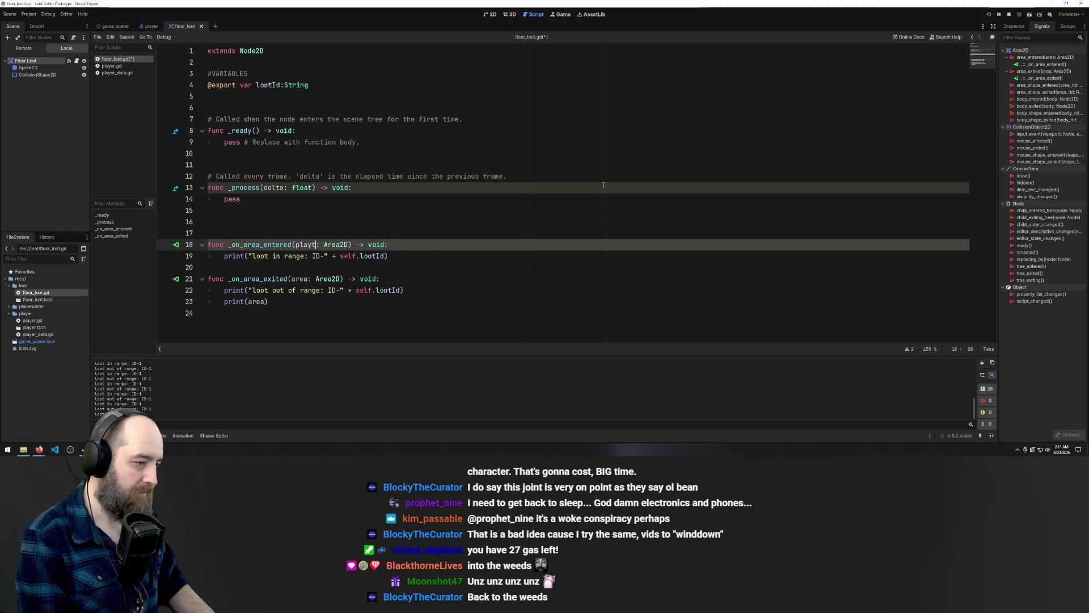
key("BackSpace")
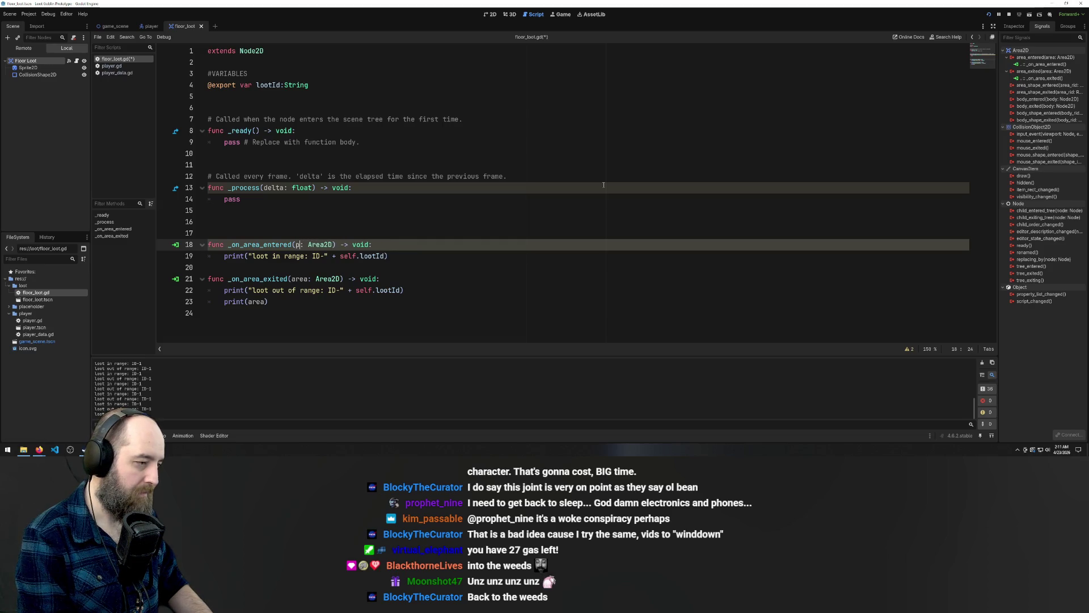
type("ickupRa")
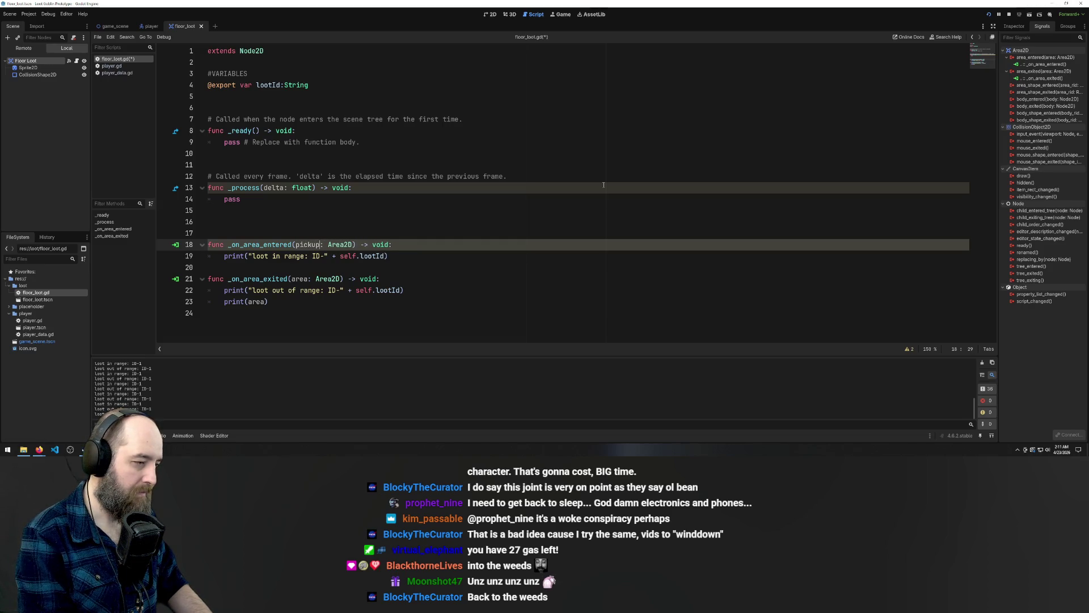
type("nge")
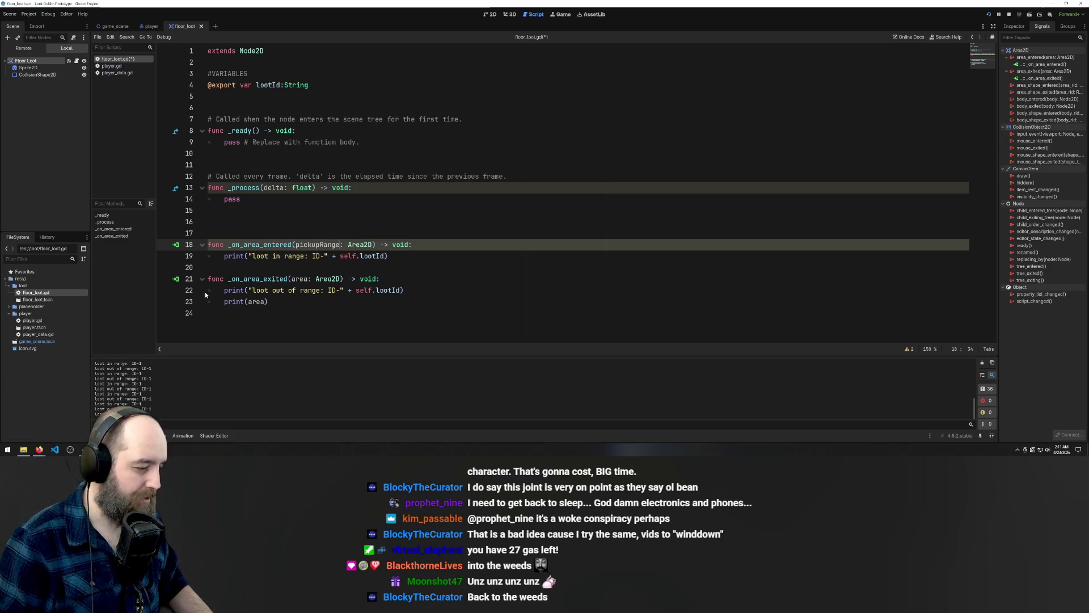
left_click(254, 302)
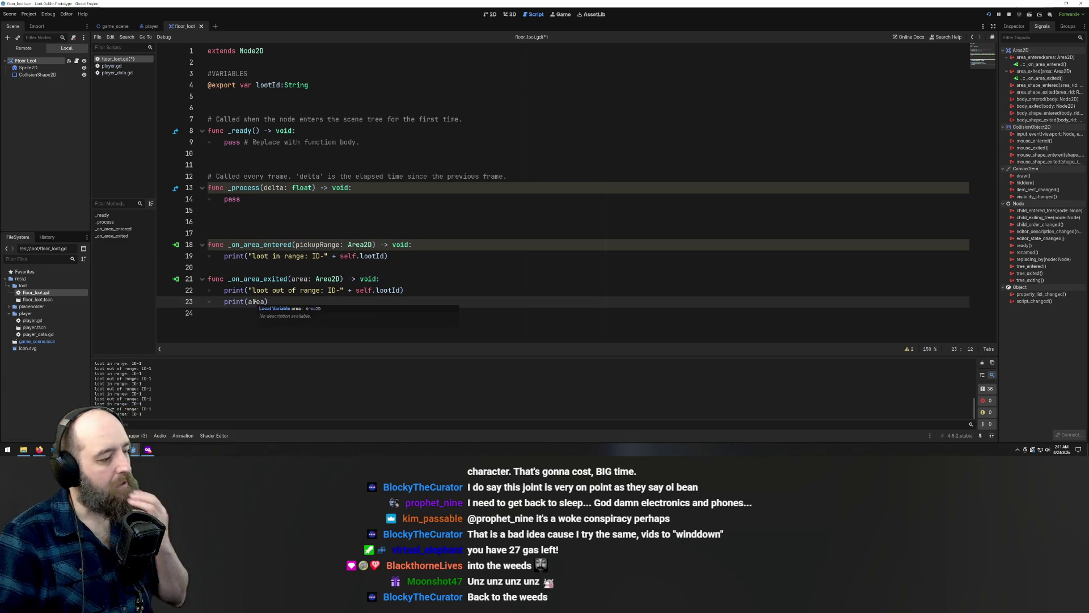
left_click(285, 256)
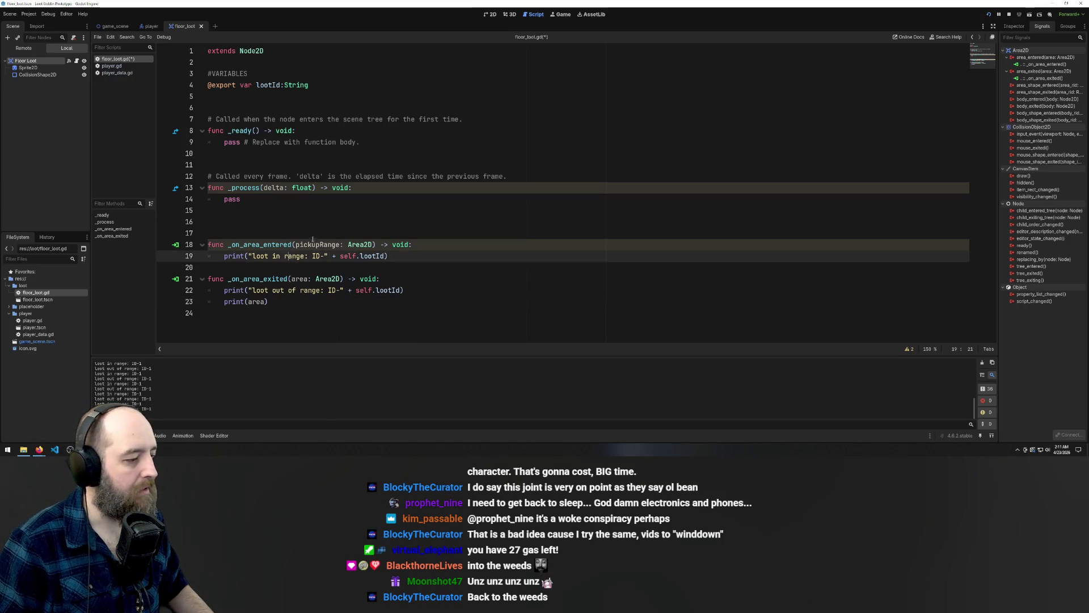
double_click(316, 245)
key("ctrl+c")
double_click(299, 279)
key("ctrl+v")
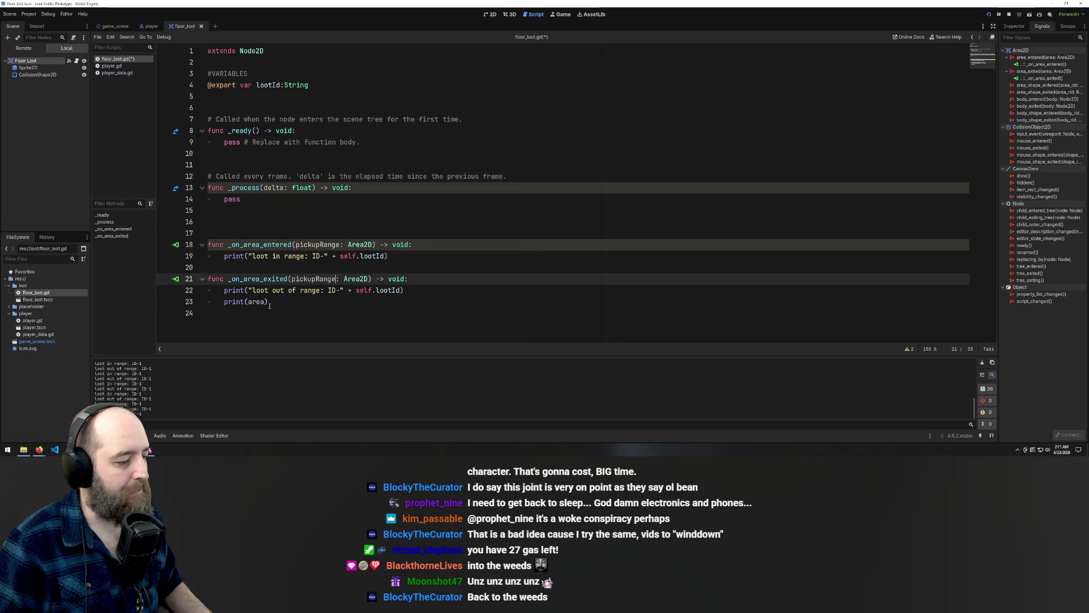
Change the exited handler's print call to print(pickupRange)
left_click(260, 302)
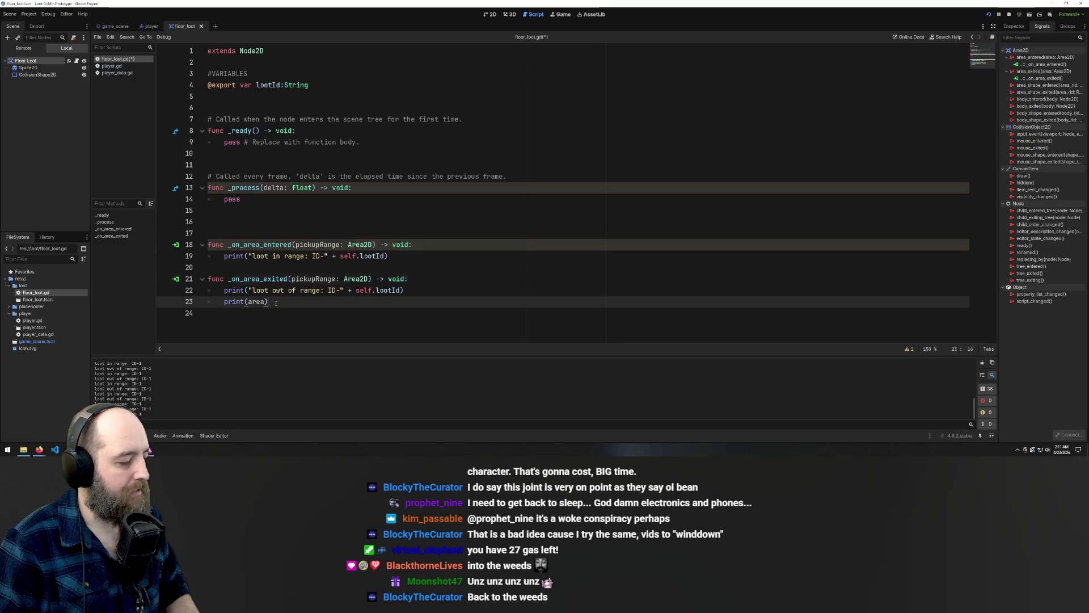
double_click(313, 279)
double_click(256, 302)
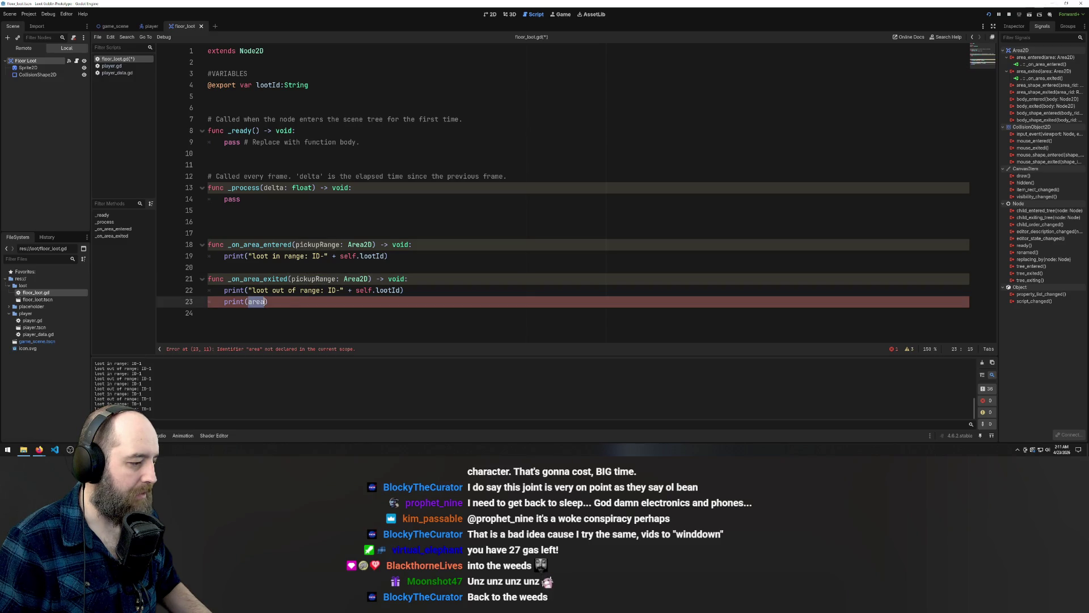
key("ctrl+v")
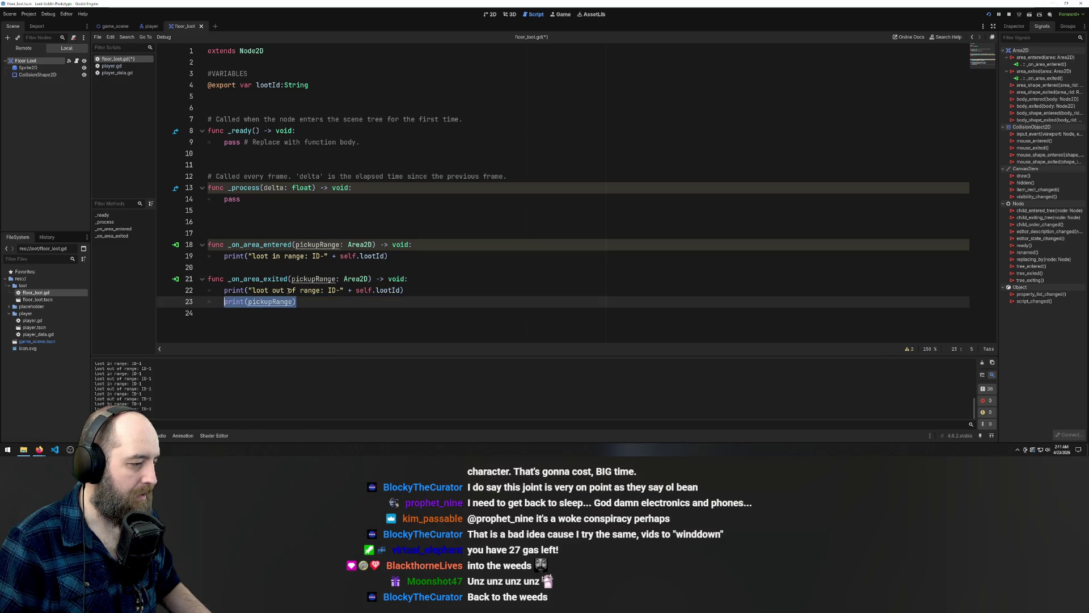
Add print(pickupRange) to the entered handler, save floor_loot.gd, and run the game
left_click(301, 255)
left_click(303, 267)
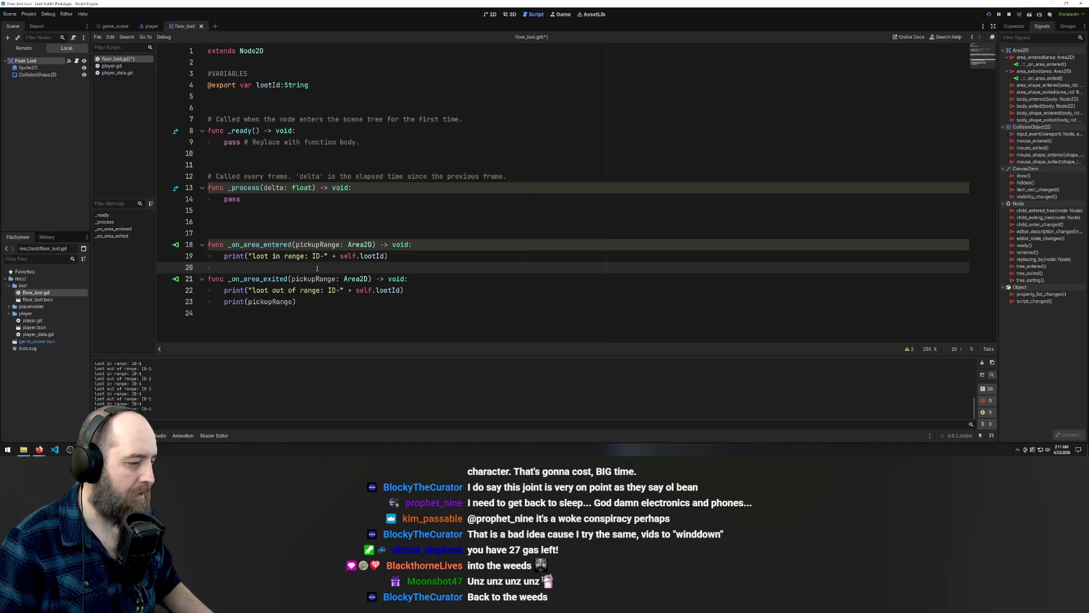
type("print(pickupRange)")
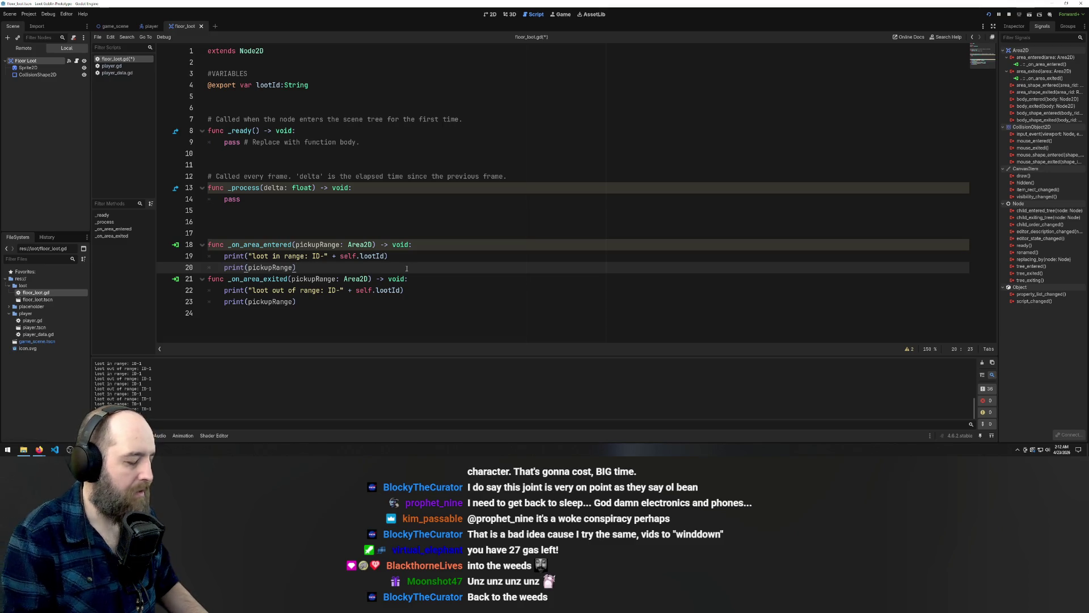
key("Return")
key("ctrl+s")
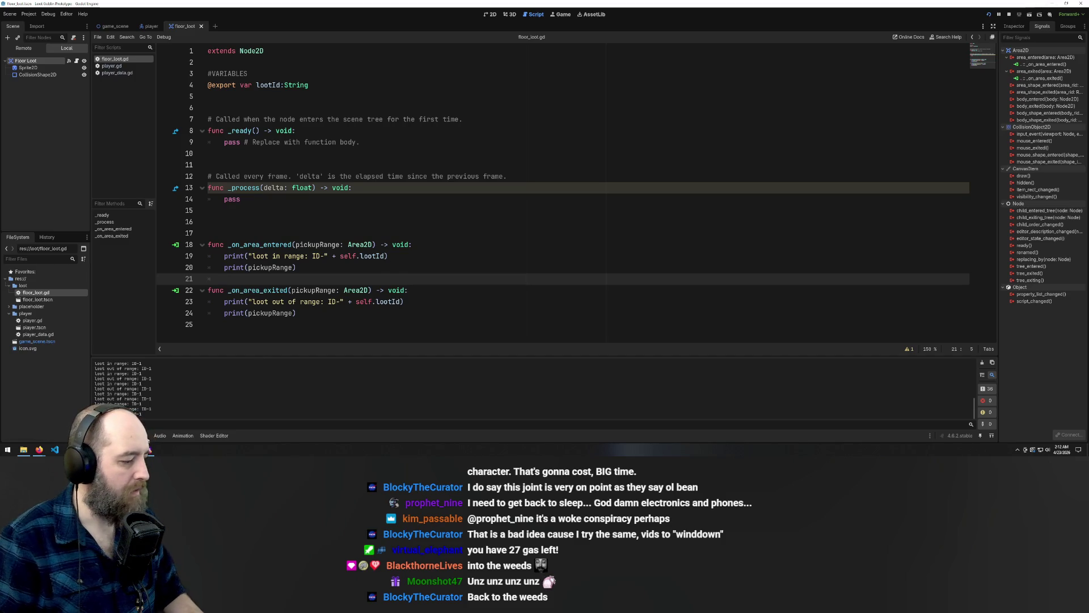
left_click(431, 290)
key("F5")
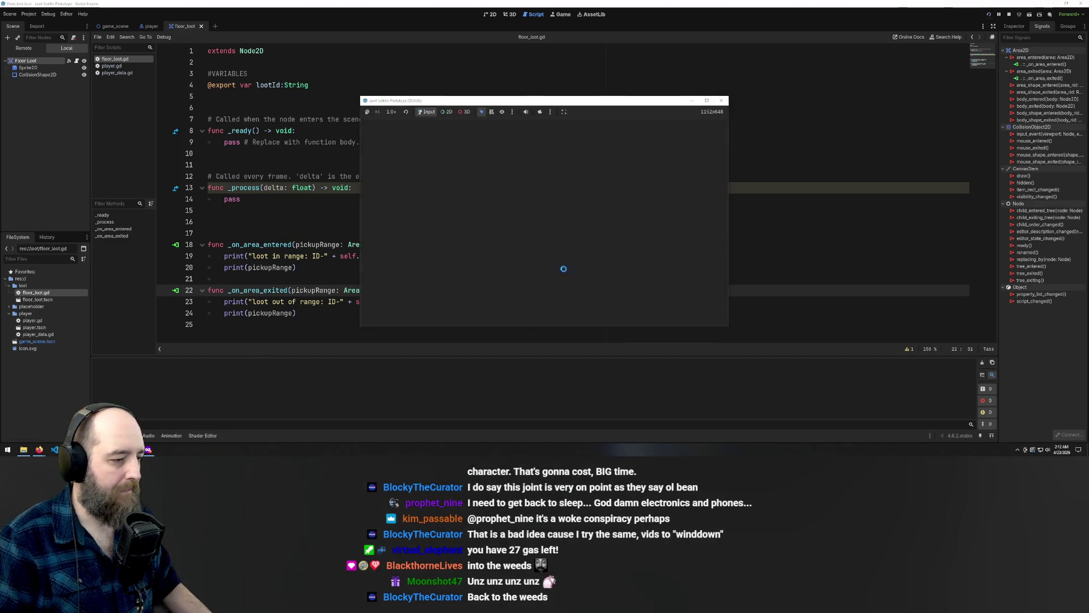
Move the character onto the loot with A, then switch to the player scene
key("a")
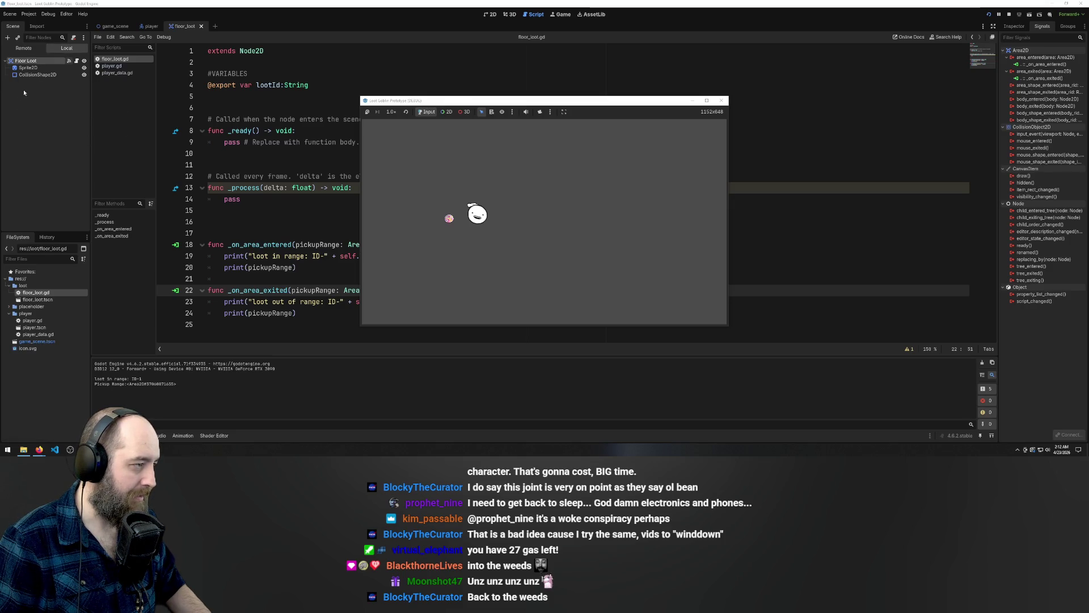
left_click(156, 27)
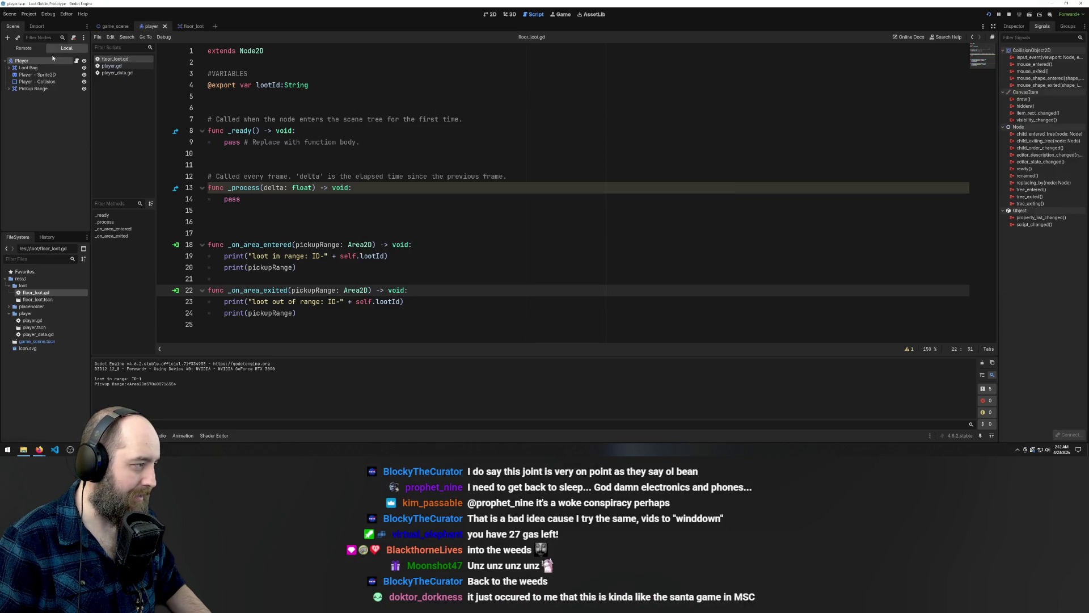
Select the Pickup Range node and view its Area2D properties in the Inspector
left_click(35, 89)
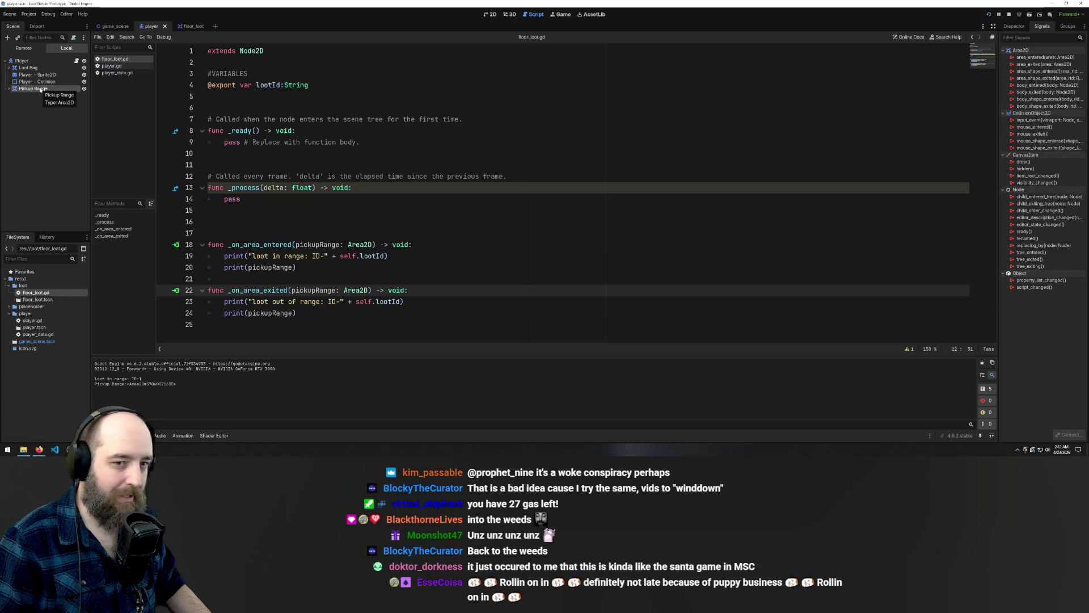
left_click(1008, 27)
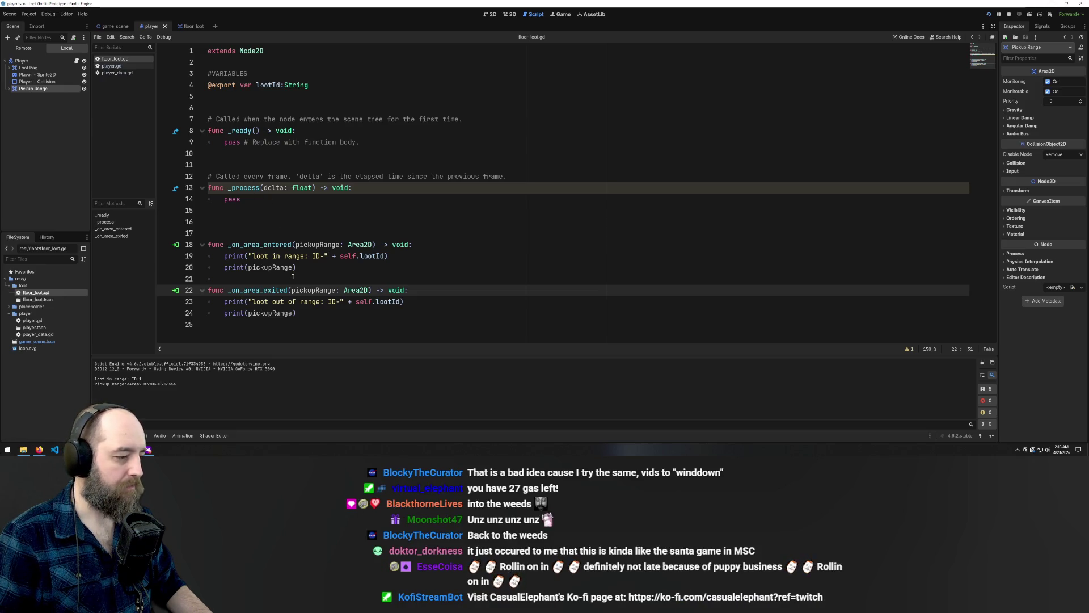
left_click(292, 267)
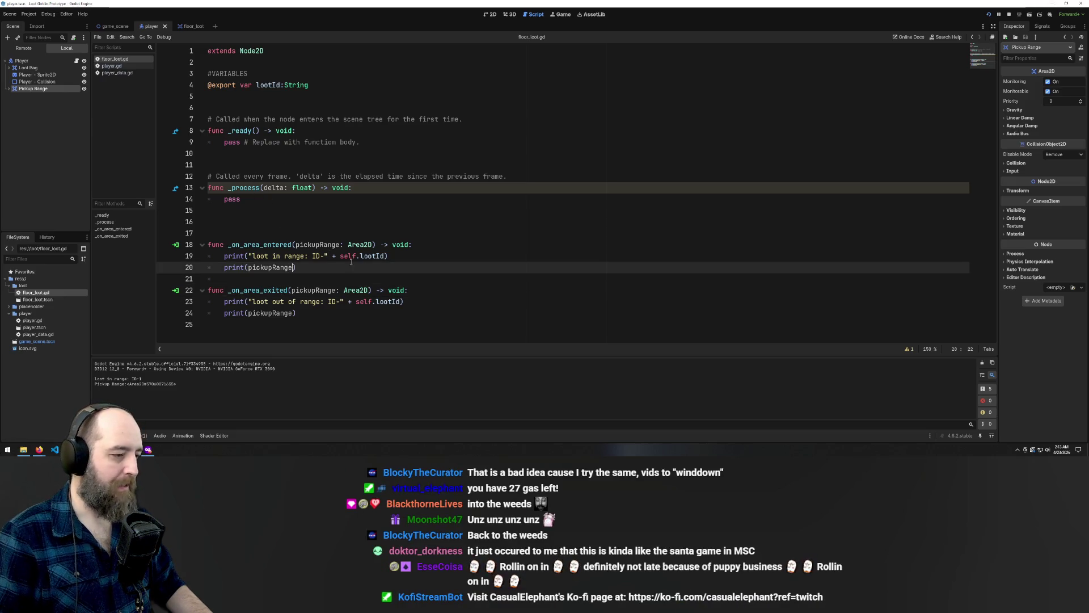
Undo the pickupRange edits to restore the handlers' original parameter names
type(".")
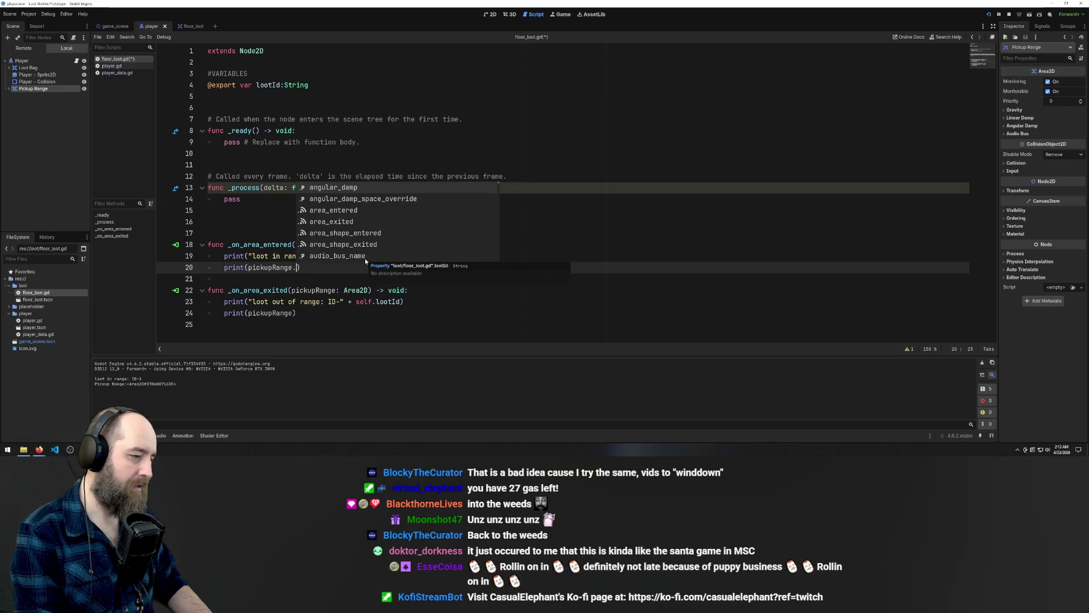
key("Escape")
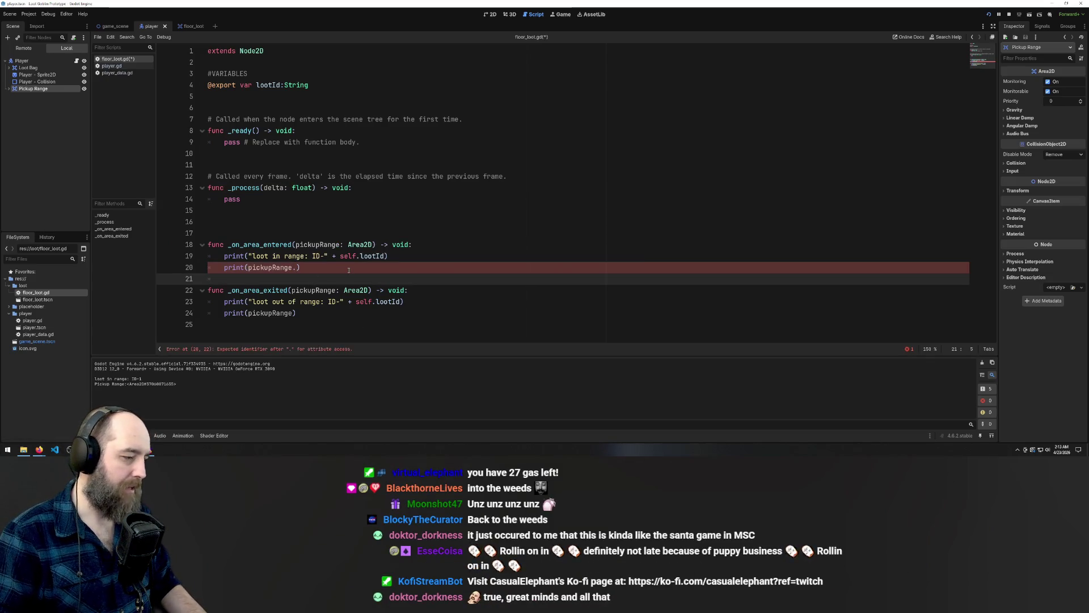
key("Delete")
key("shift+Home")
key("BackSpace")
key("ctrl+z")
key("ctrl+z")
key("ctrl+z")
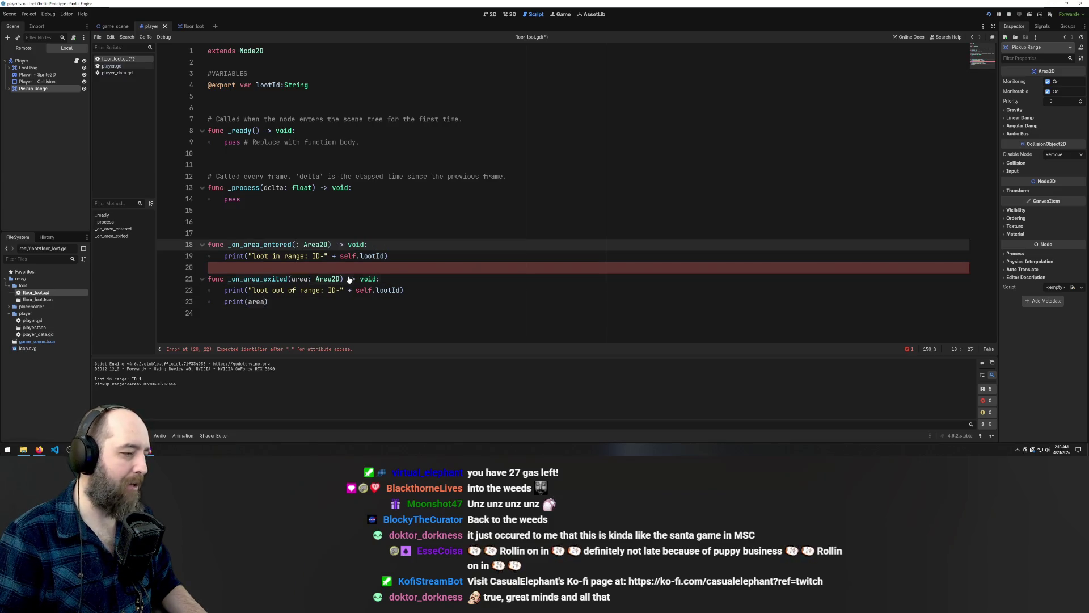
type("playt")
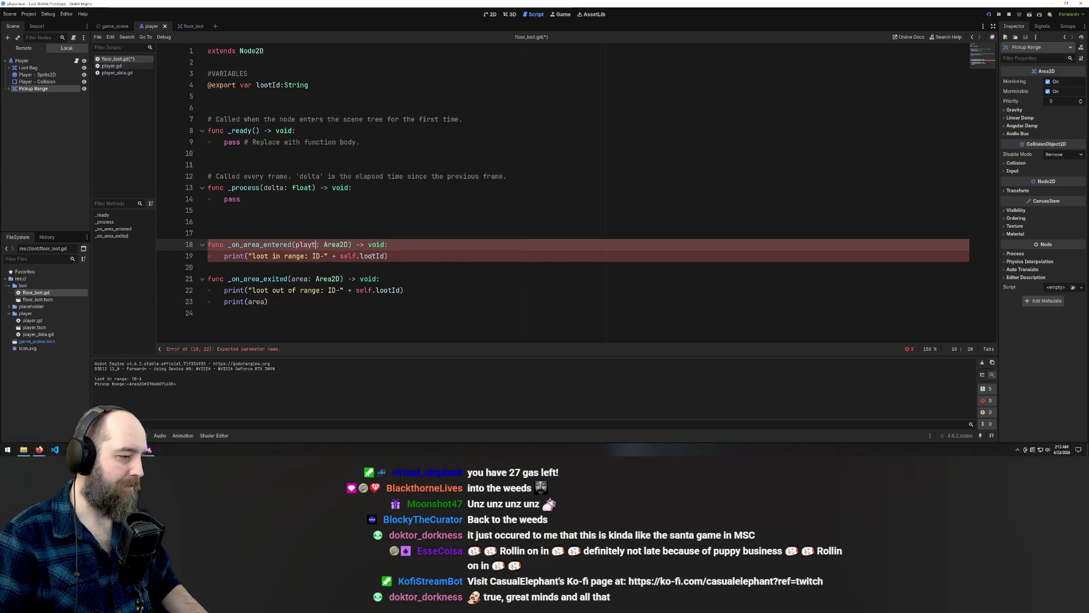
Add print(area) below the loot-in-range print in the entered handler and save
left_click(275, 302)
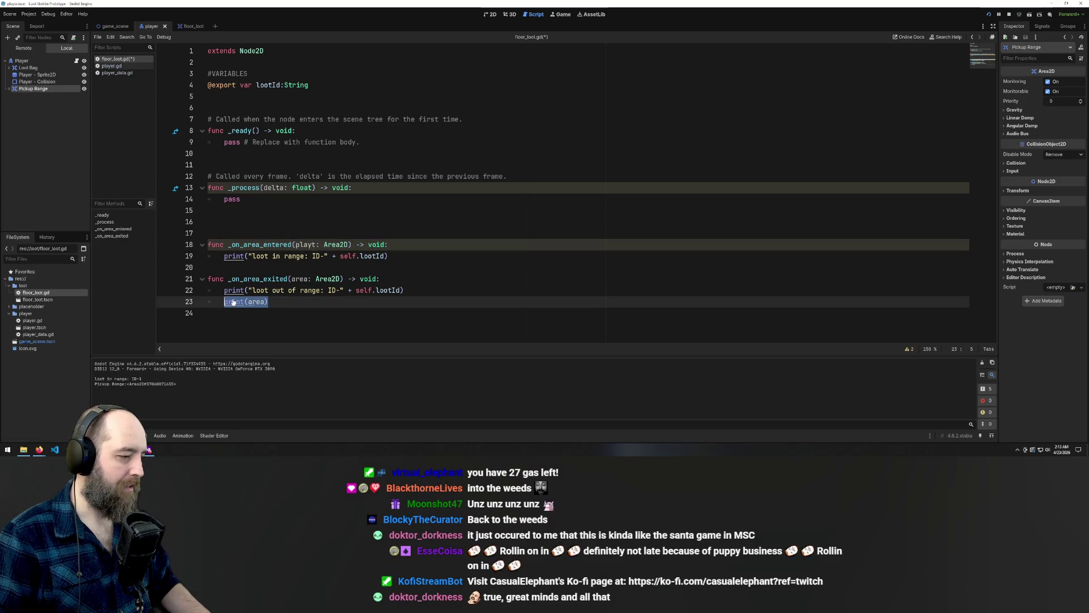
left_click(413, 257)
key("Return")
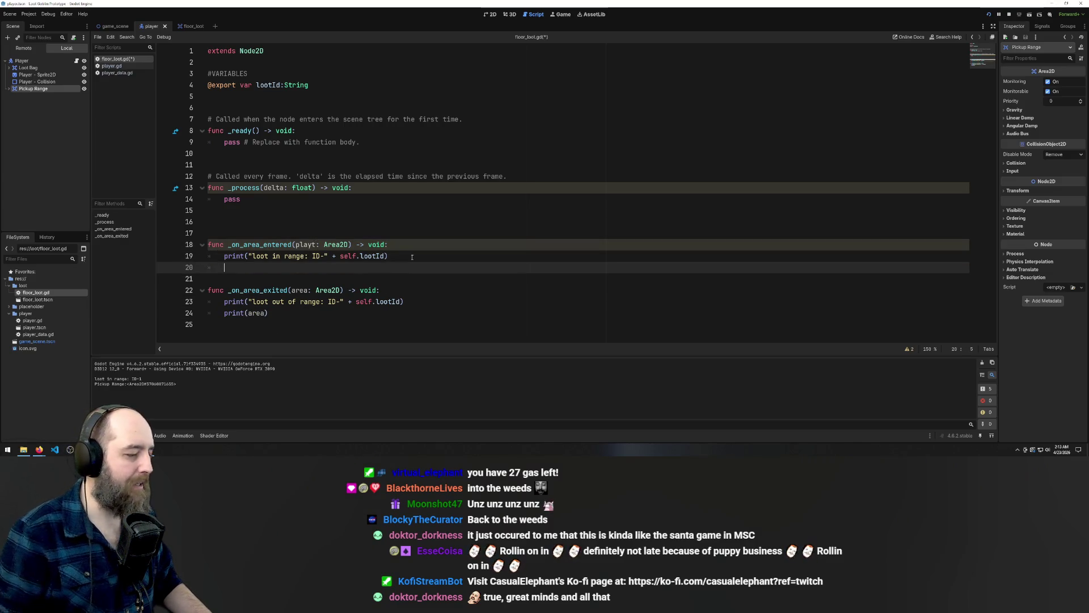
type("print(area)")
key("ctrl+s")
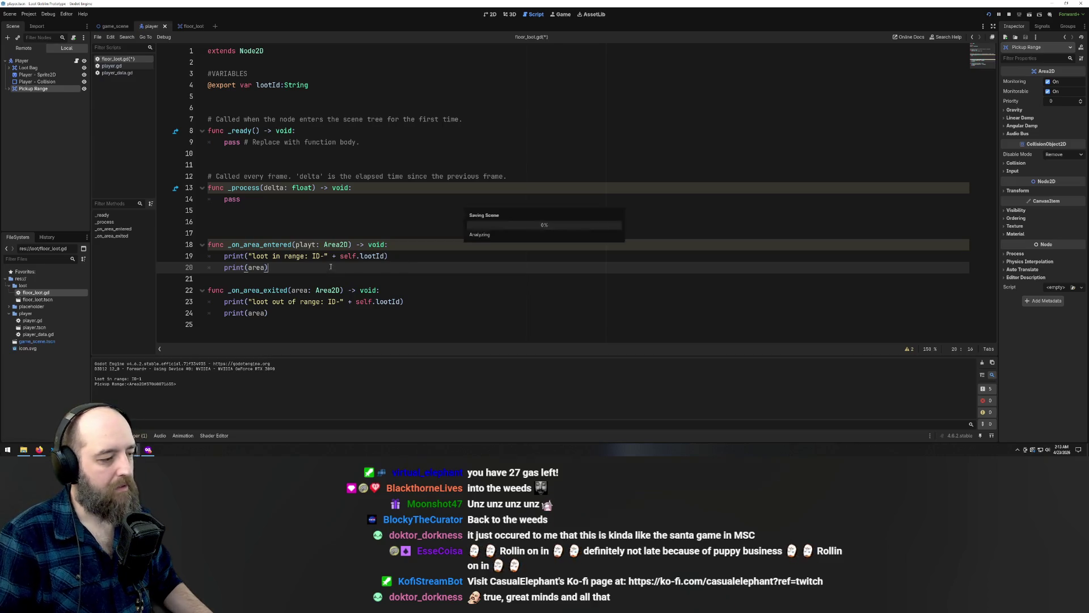
Rename the misspelled playt parameter to area and save floor_loot.gd
left_click(232, 313)
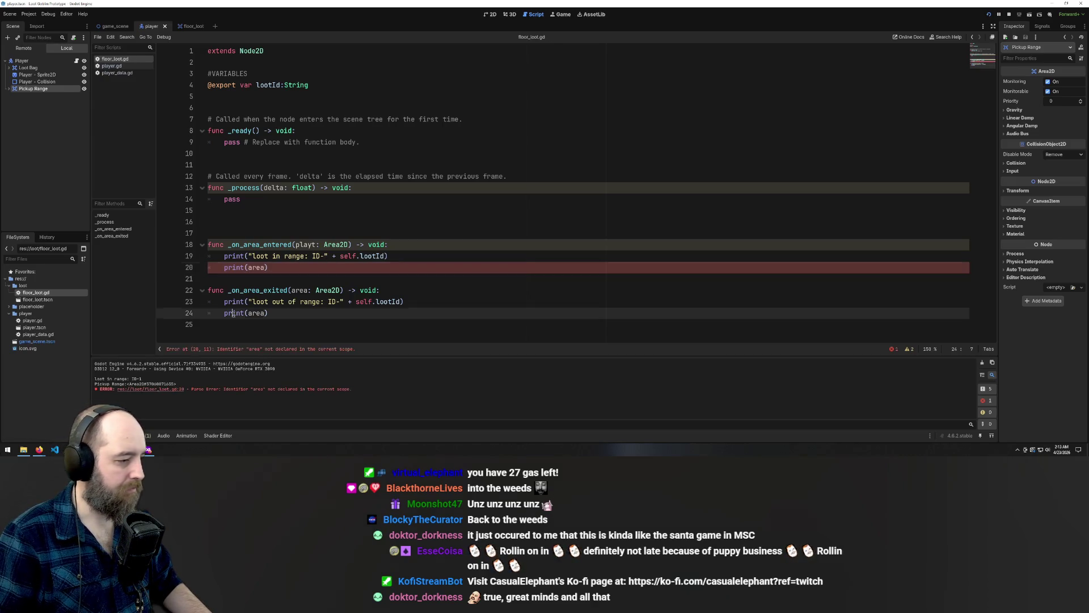
double_click(305, 244)
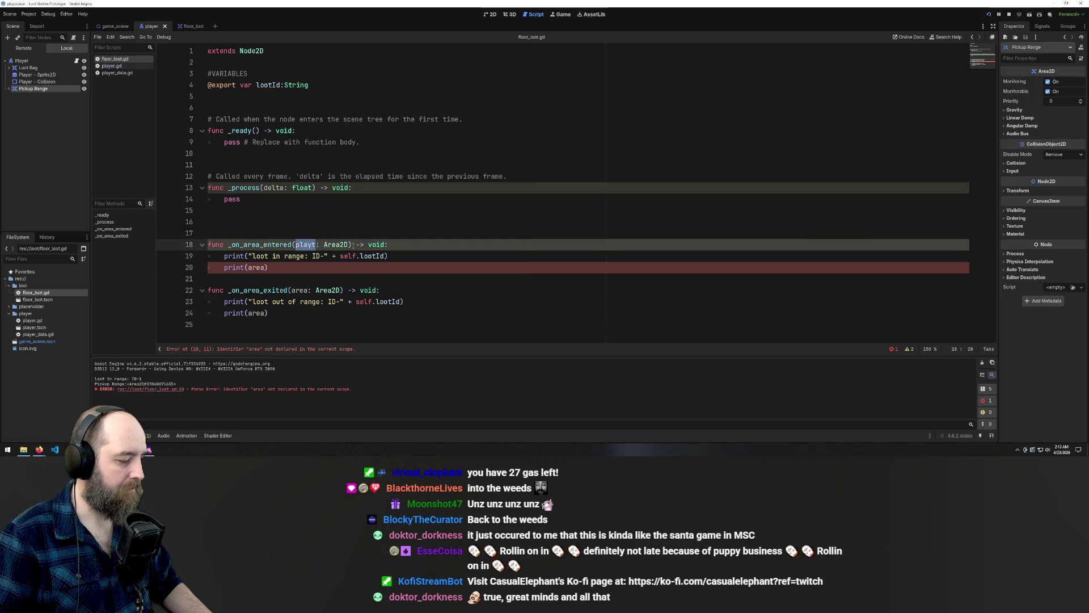
type("area")
key("ctrl+s")
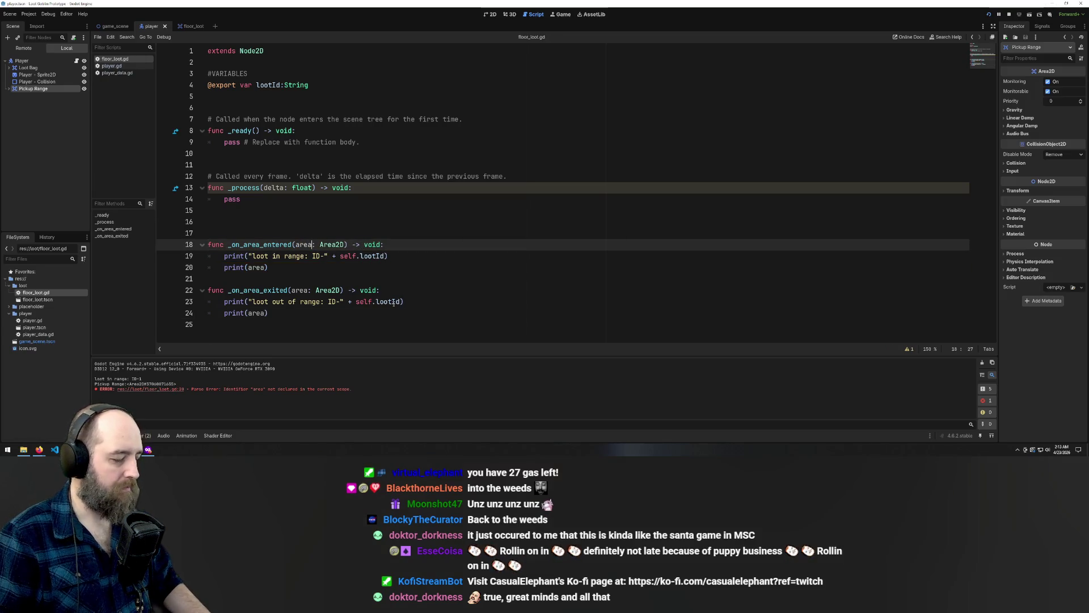
left_click(328, 267)
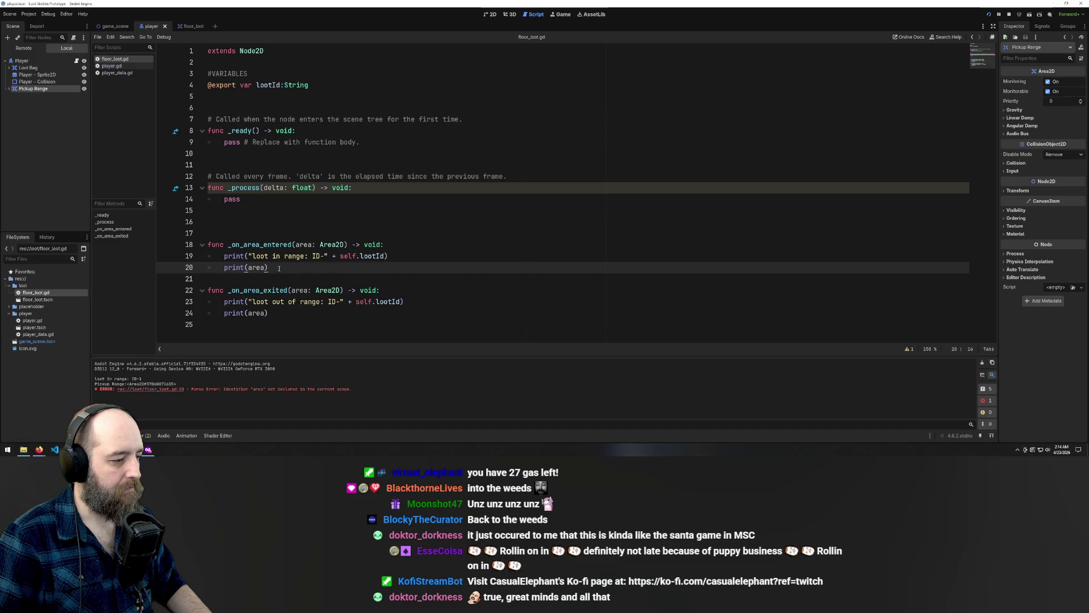
left_click_drag(291, 266, 224, 268)
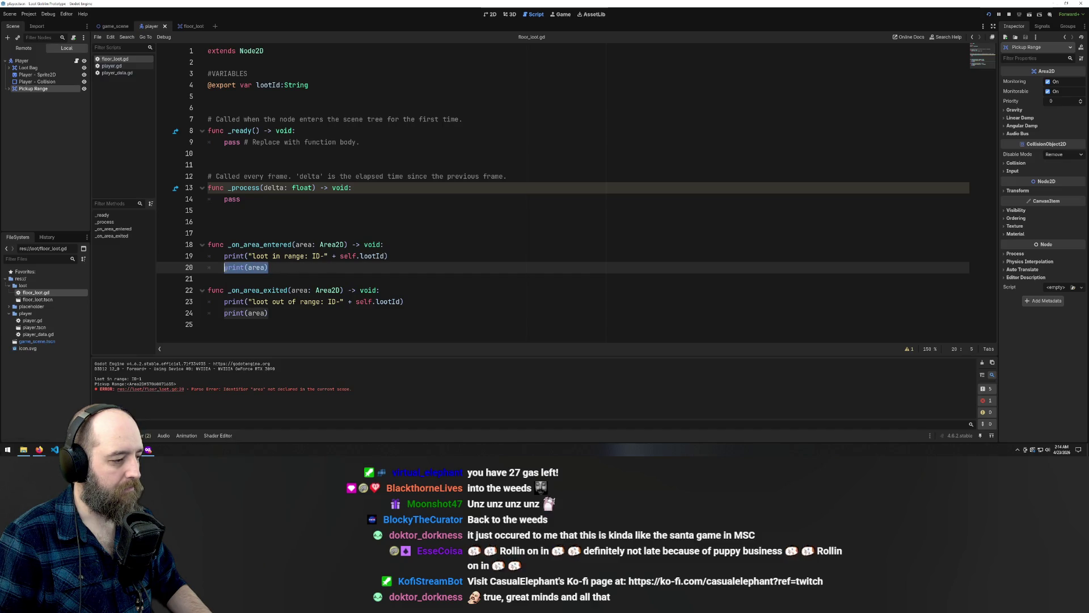
Inspect the area variable in line 20's print(area) call of floor_loot.gd
left_click(279, 290)
left_click(279, 266)
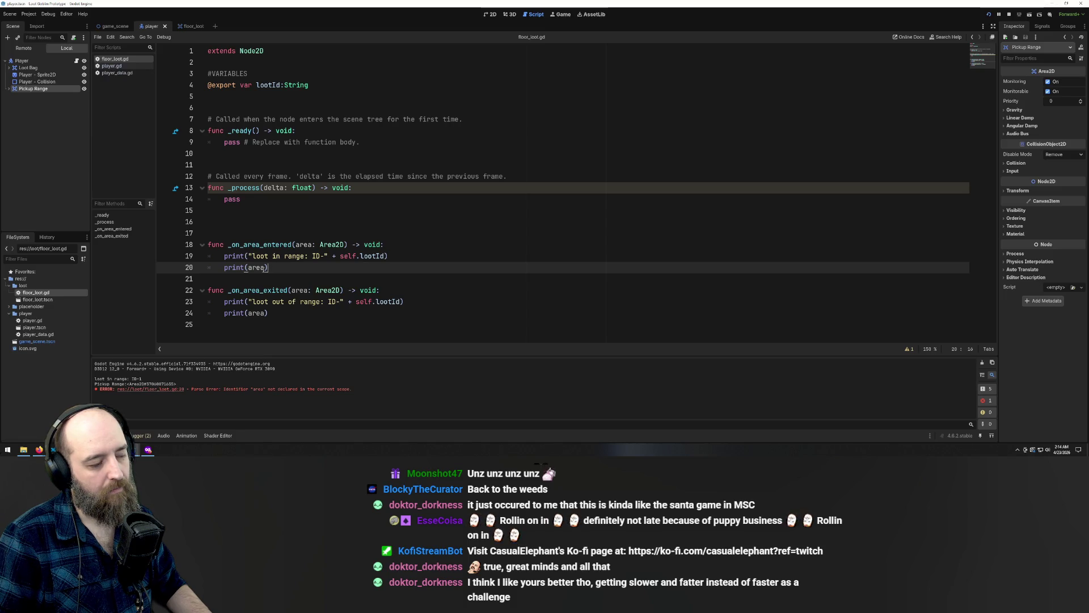
double_click(257, 267)
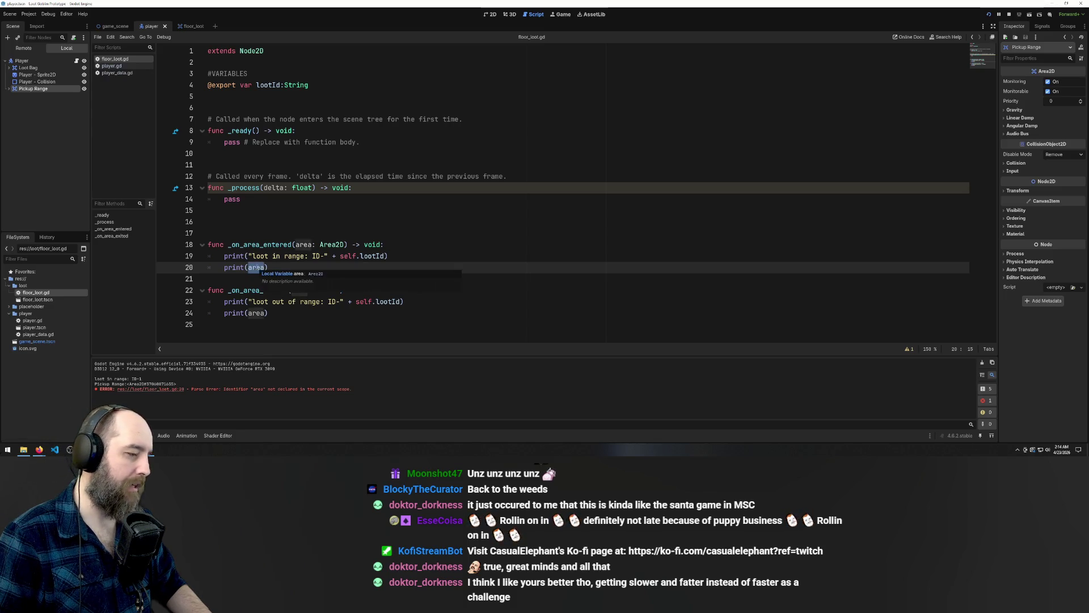
left_click(245, 268)
double_click(261, 267)
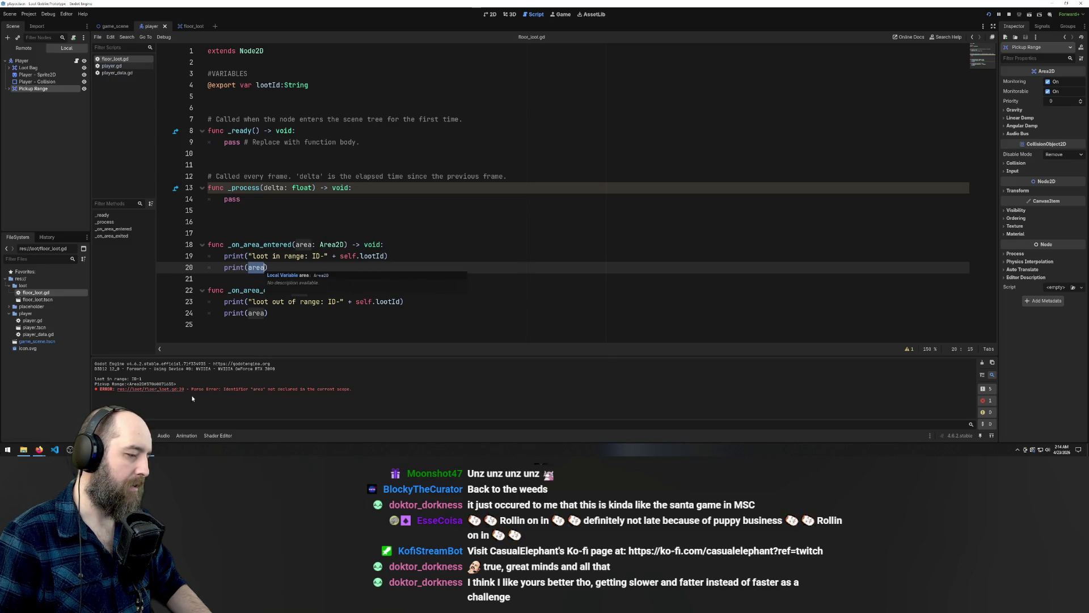
left_click(278, 264)
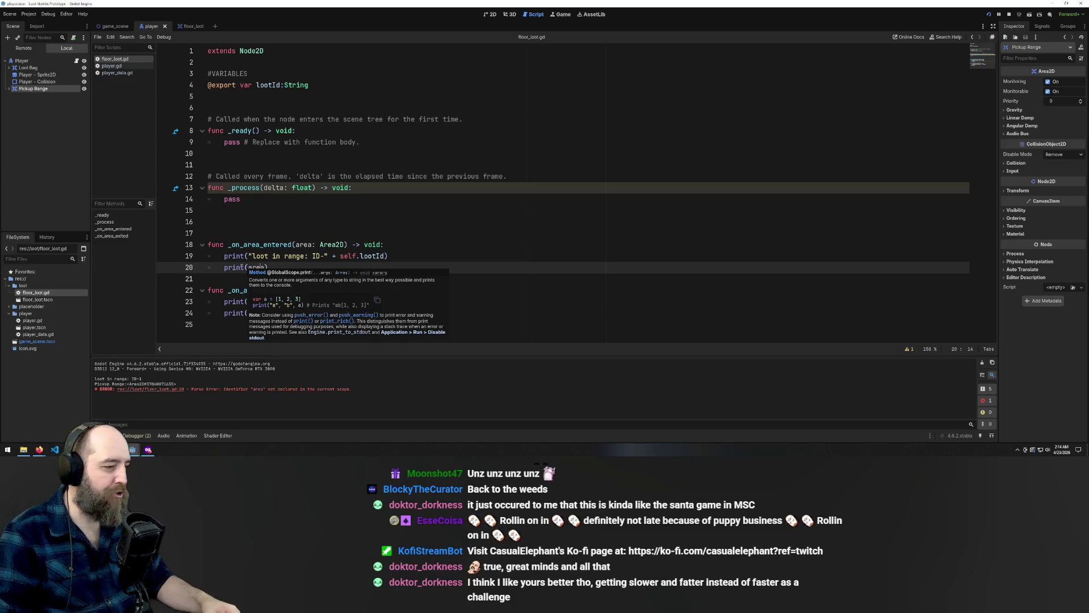
Change line 20's print to print_rich and remove the stray bracket
type("_rich")
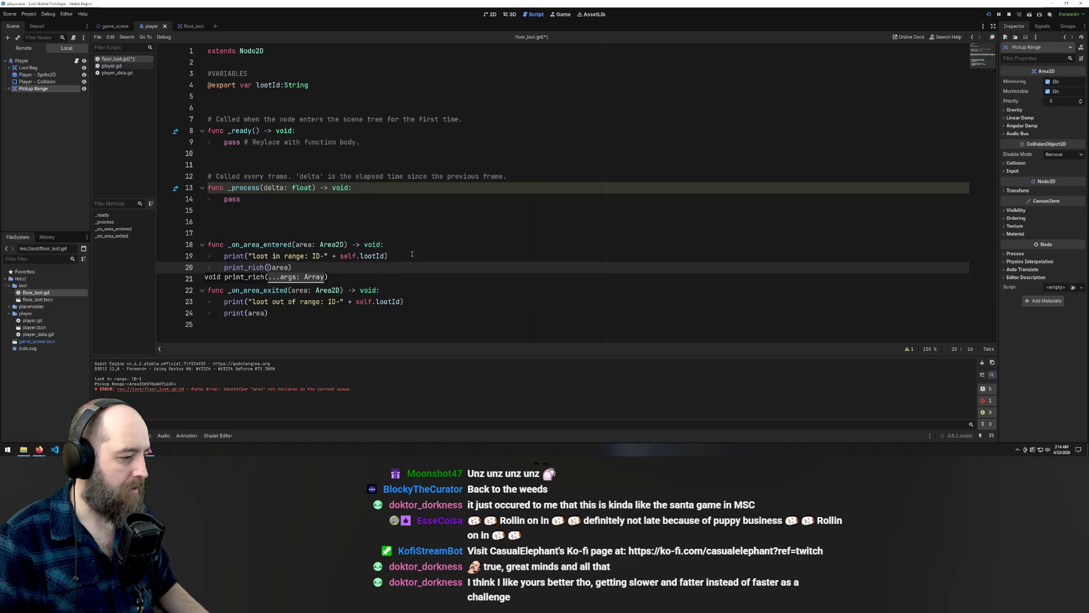
key("Return")
key("Up")
key("Down")
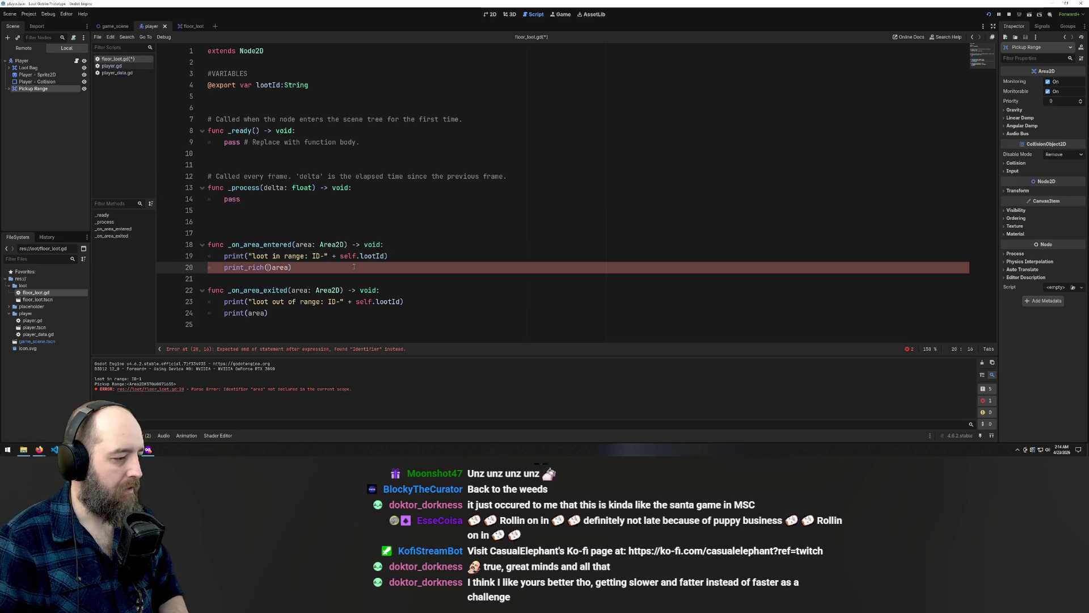
key("Delete")
Test-run the game walking into the loot, then revert line 20 to print(area)
key("F5")
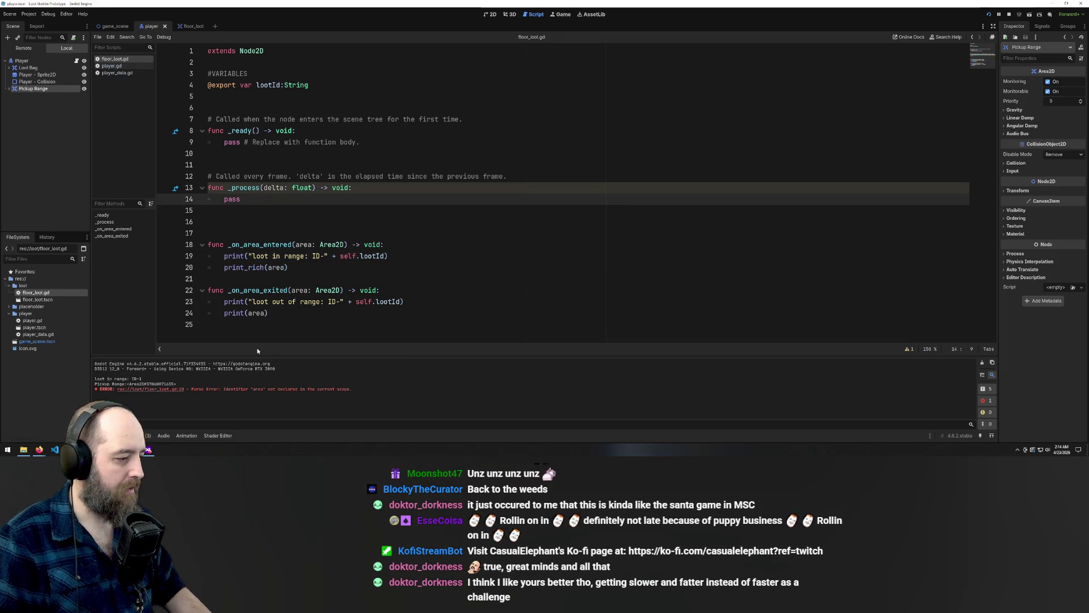
key("Left")
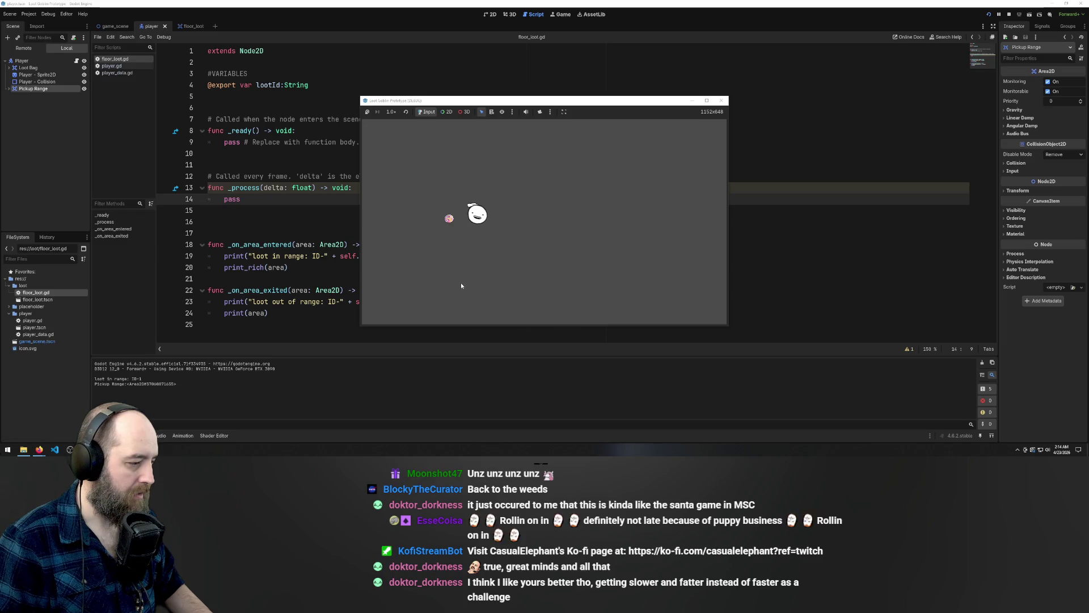
key("F8")
key("ctrl+z")
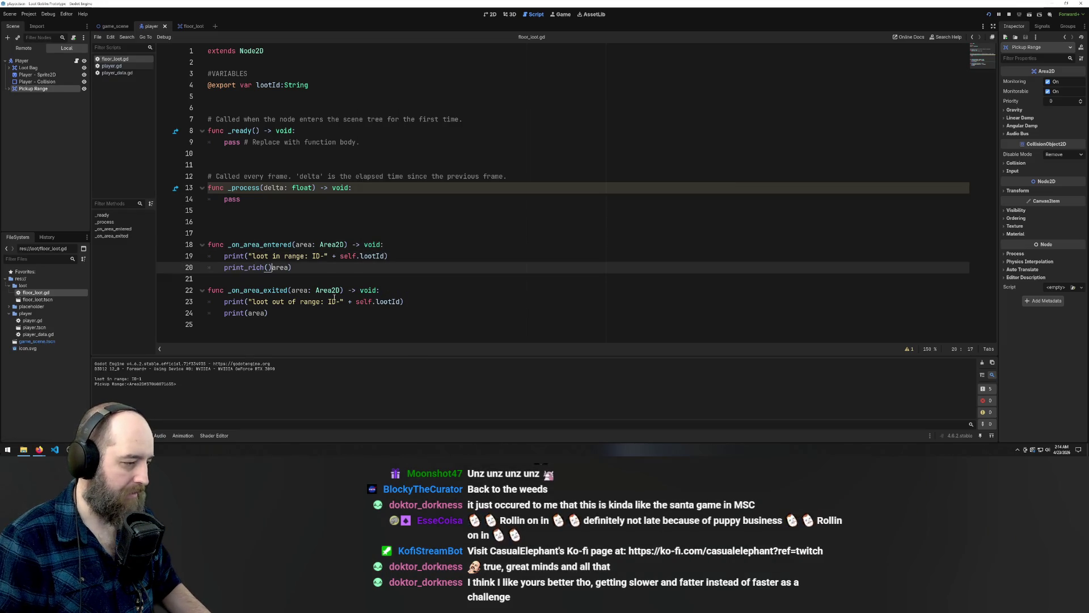
key("ctrl+z")
key("ctrl+z")
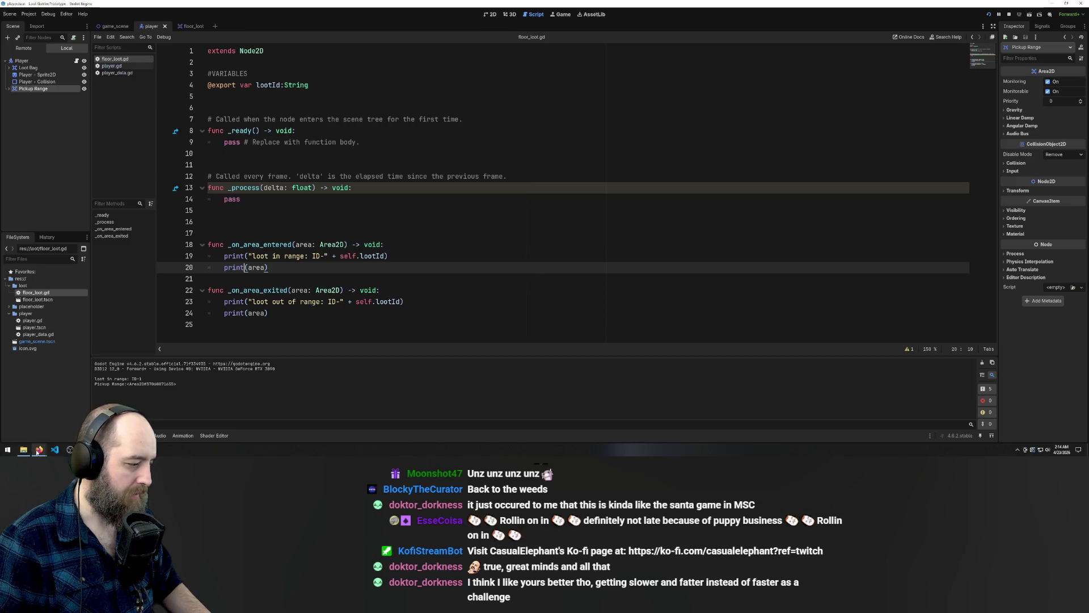
Bring the Godot docs browser forward and start a search, then return to the editor
mouse_move(39, 450)
left_click(69, 422)
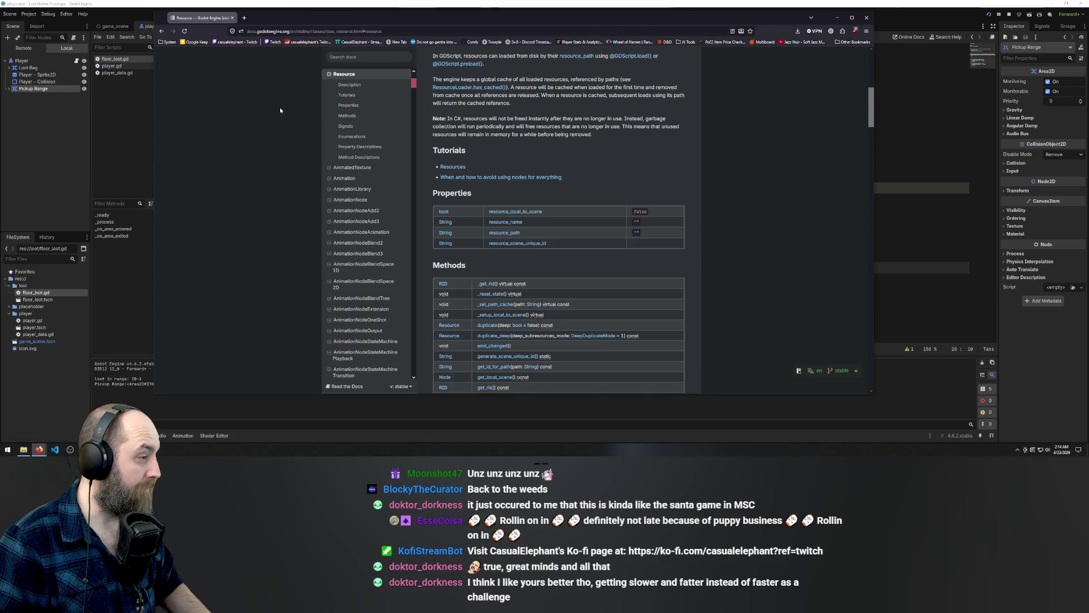
scroll(280, 107, "up", 1)
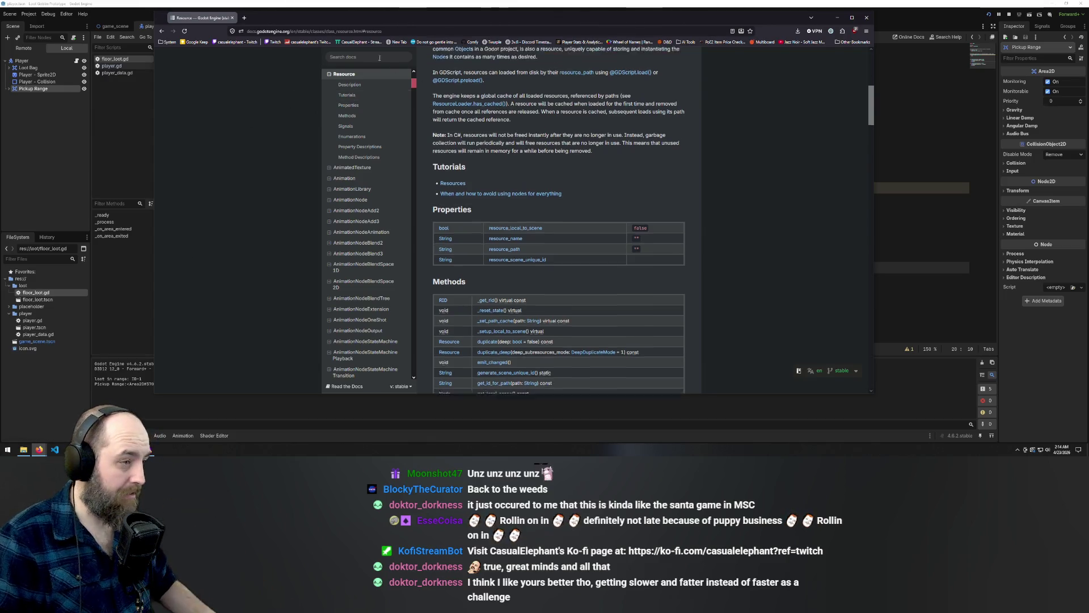
left_click(380, 57)
type("p")
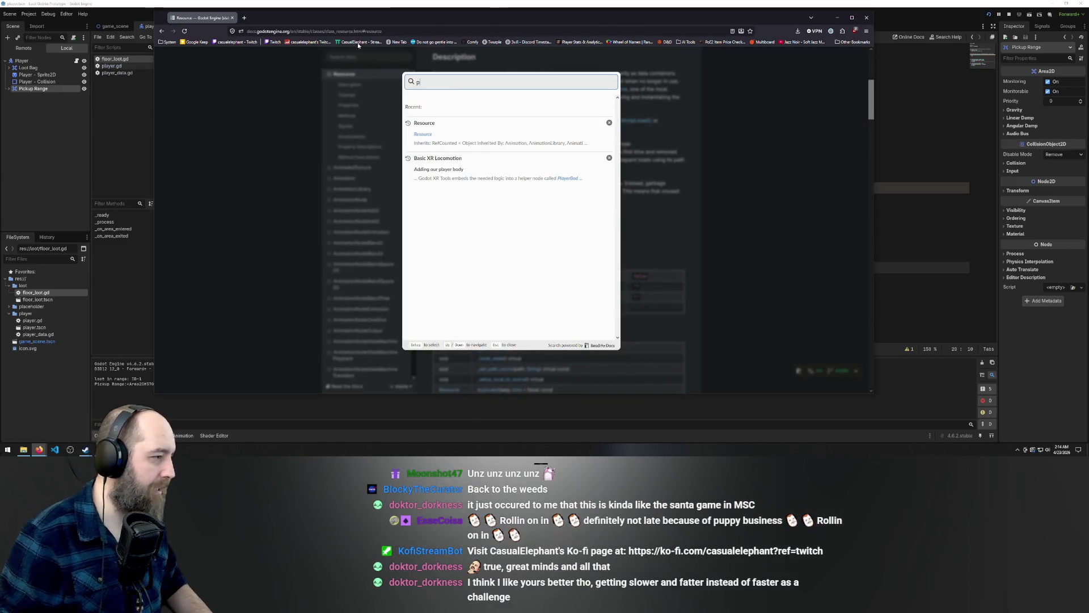
left_click(17, 89)
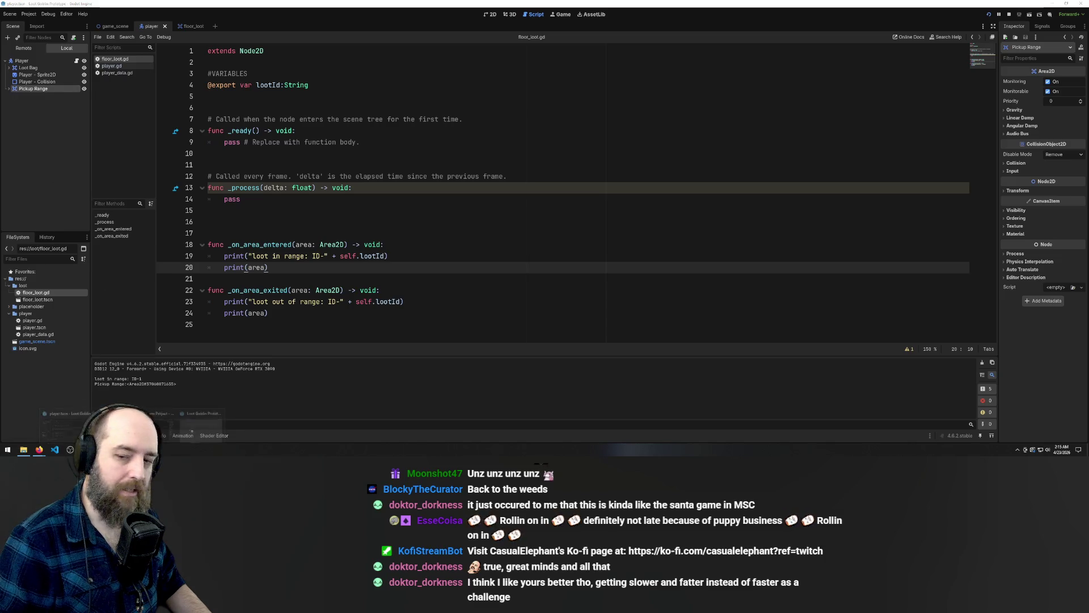
Search the Godot docs for 'area2d' and open the Area2D class reference
mouse_move(84, 450)
mouse_move(153, 450)
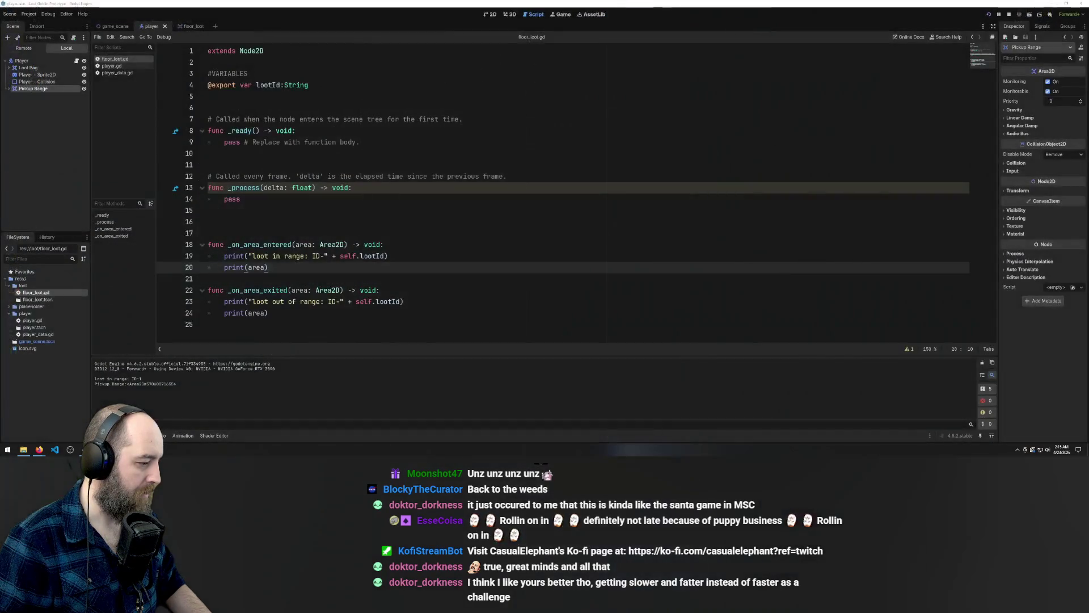
mouse_move(39, 449)
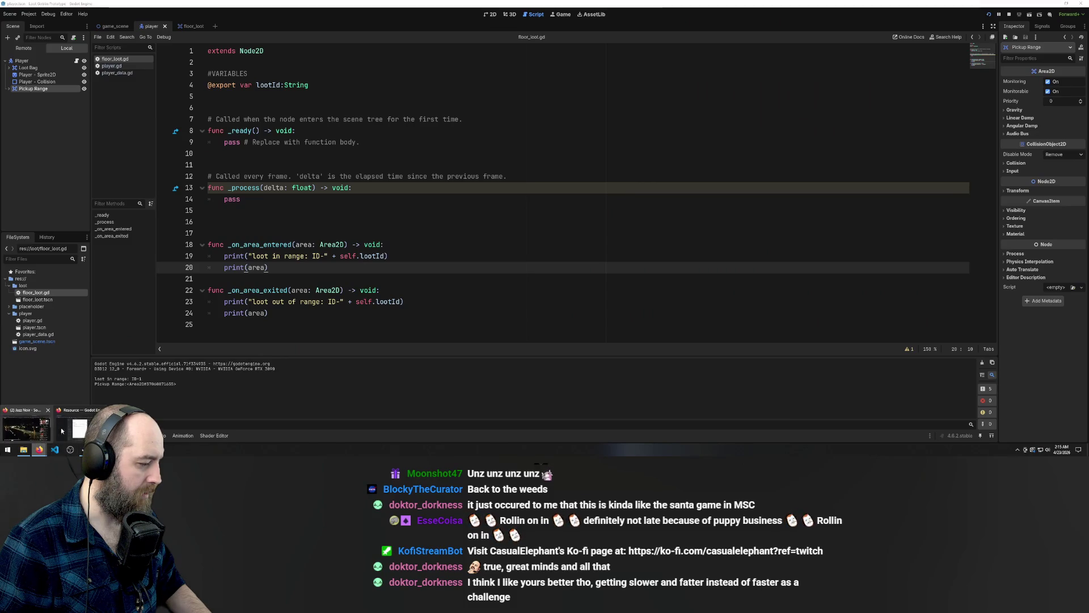
left_click(69, 429)
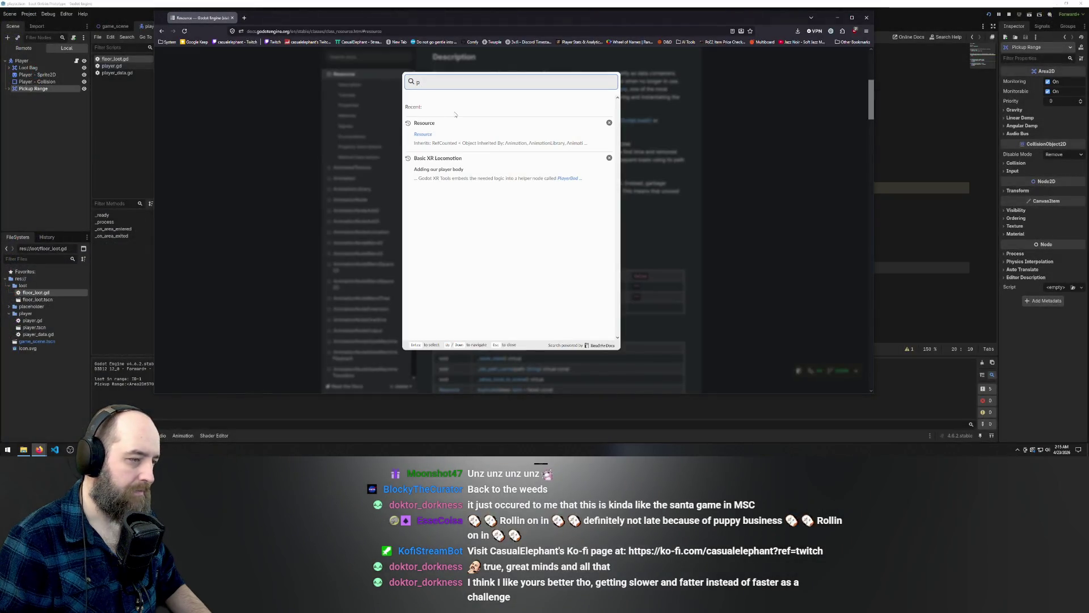
key("BackSpace")
type("area2d")
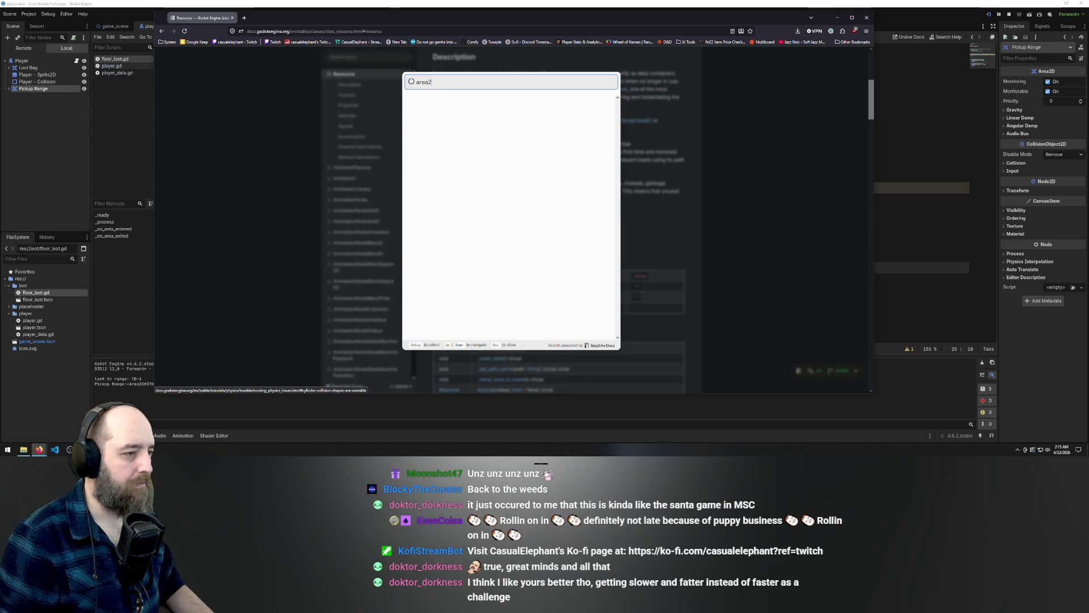
left_click(427, 114)
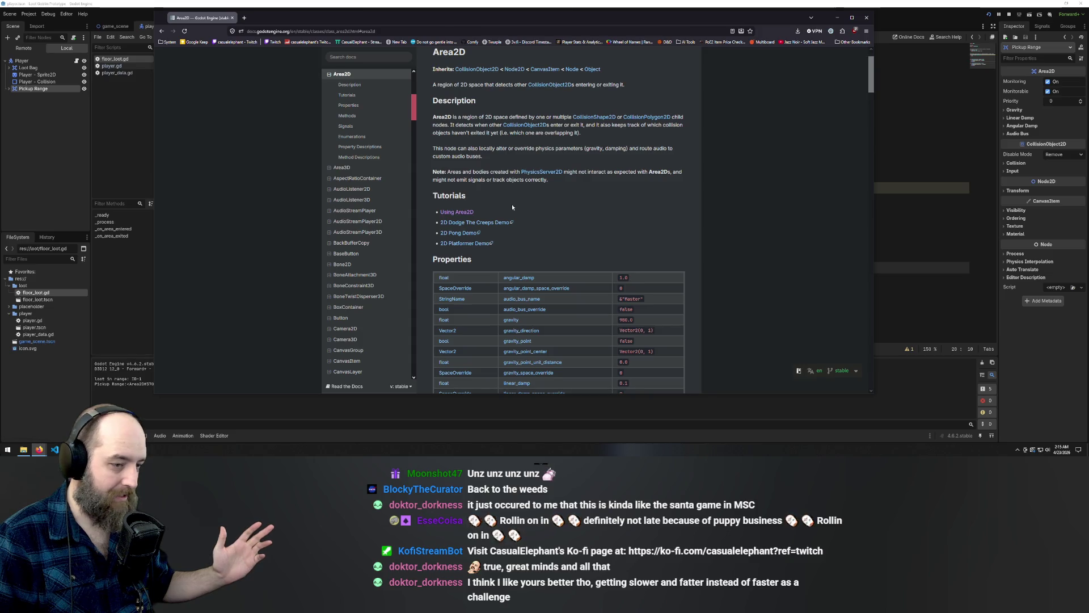
Read through the Area2D Properties and Signals, then close the browser
scroll(512, 207, "down", 3)
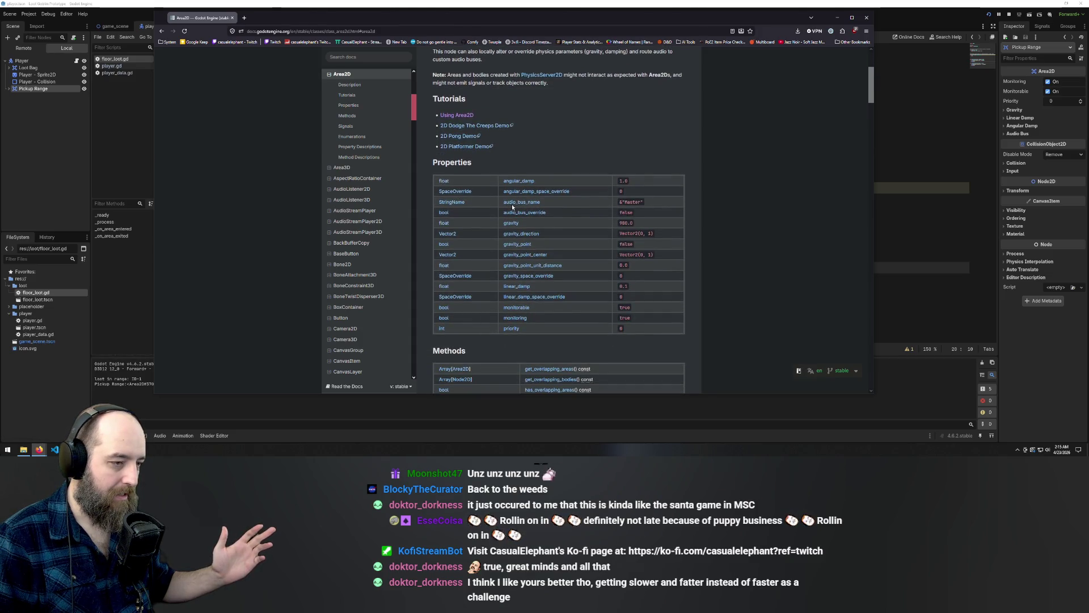
scroll(512, 207, "up", 3)
scroll(513, 205, "down", 3)
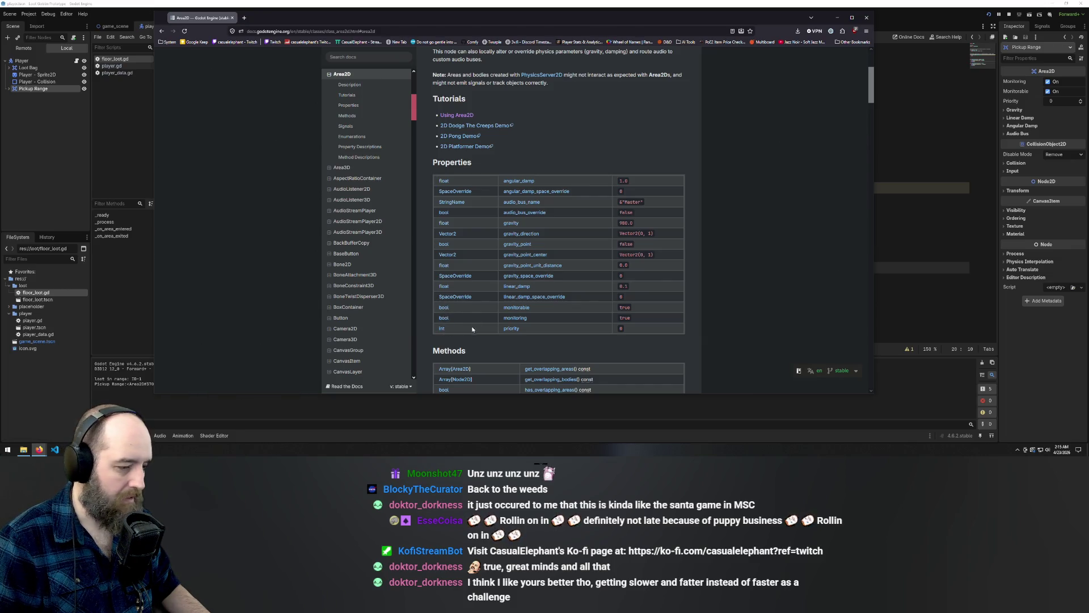
scroll(501, 272, "down", 4)
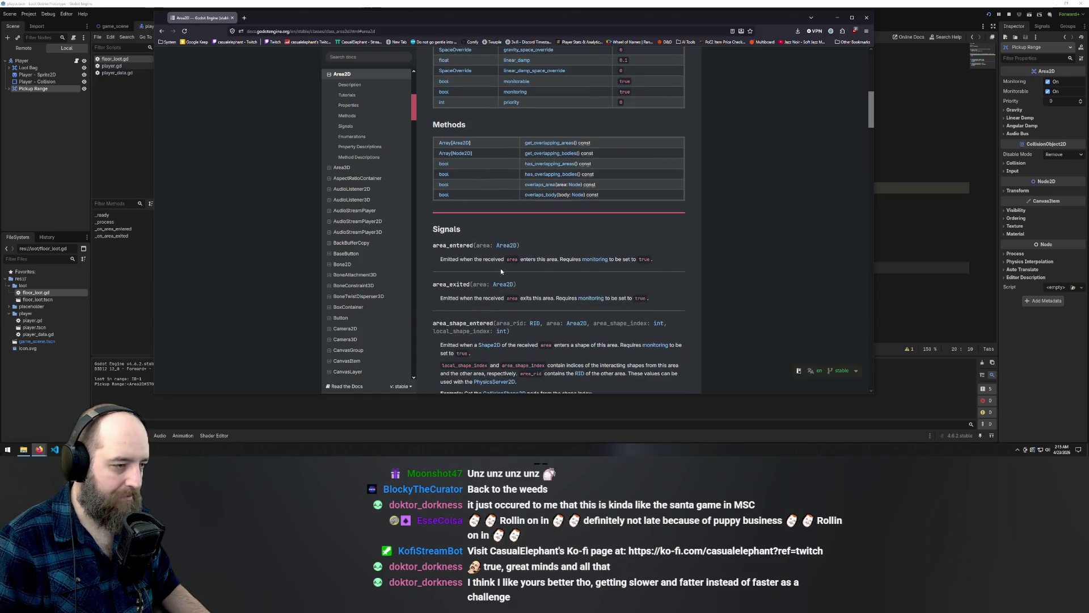
scroll(502, 271, "up", 3)
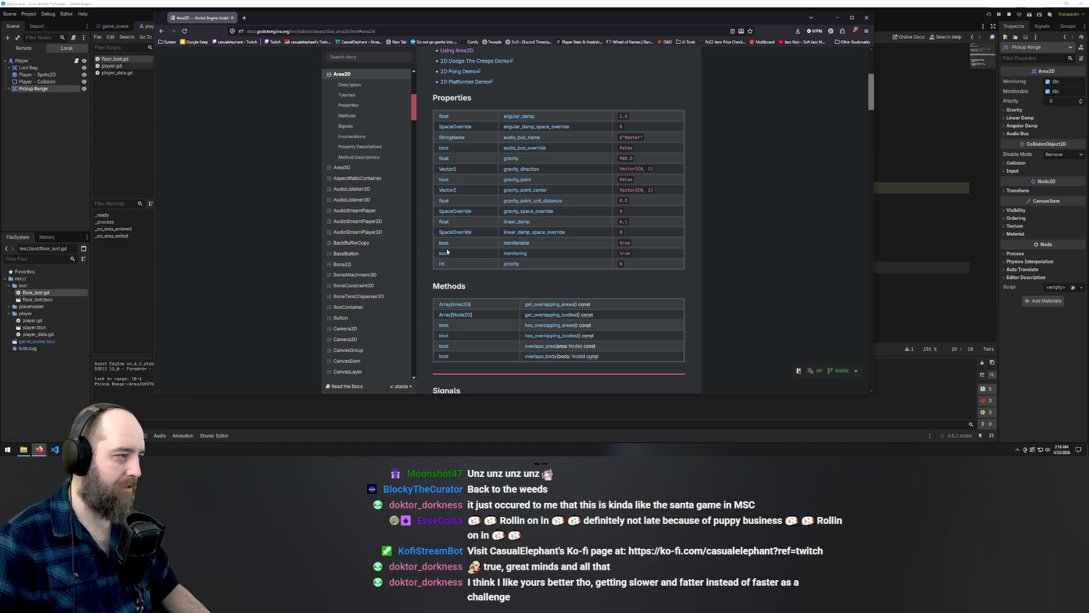
left_click(860, 19)
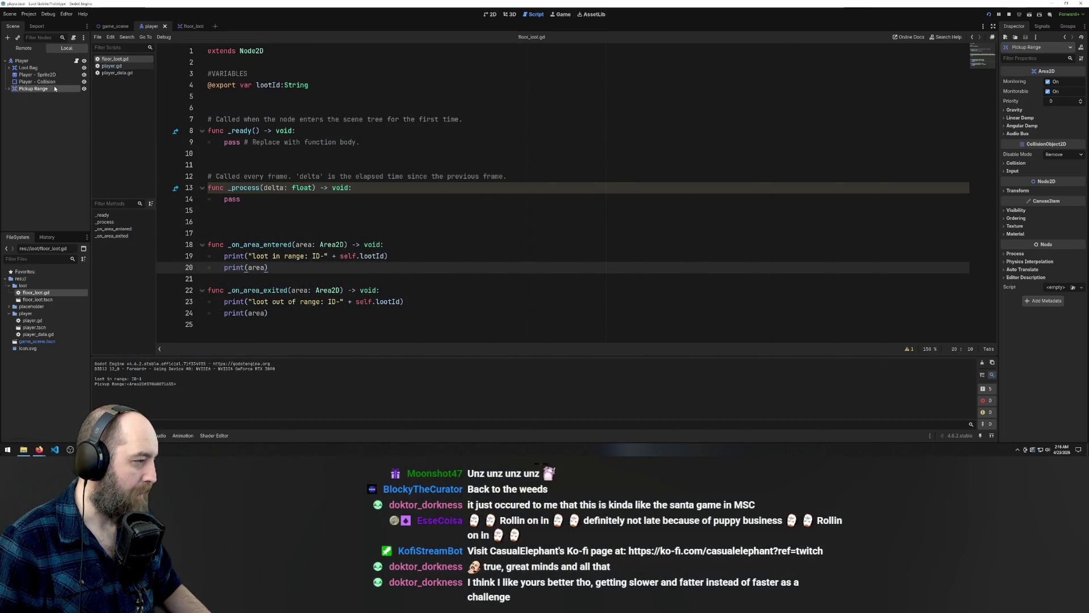
Open player.gd and select its code from line 3 to line 13
double_click(21, 89)
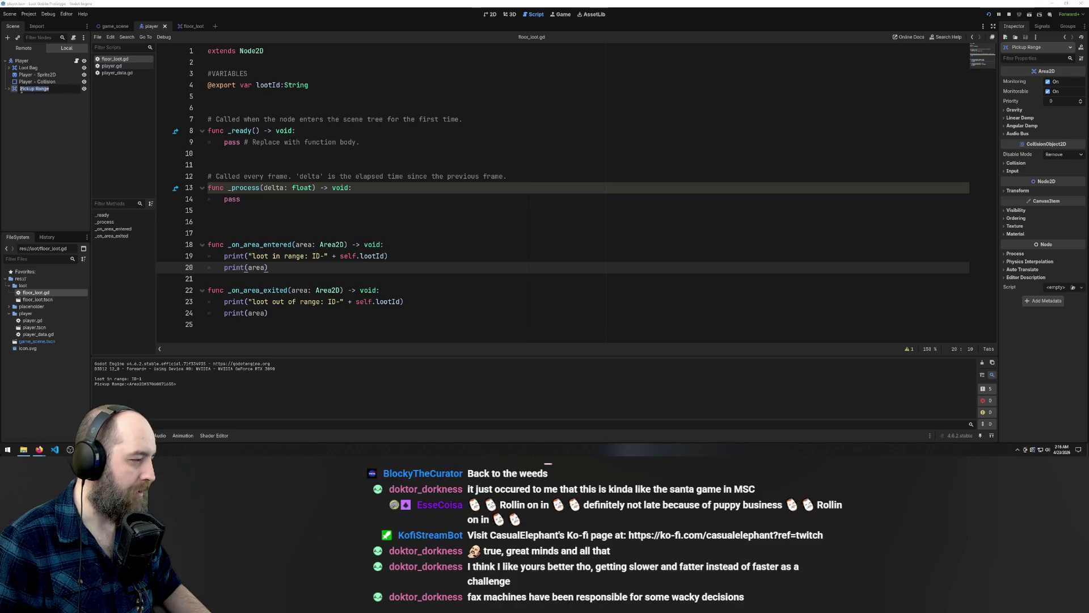
key("Escape")
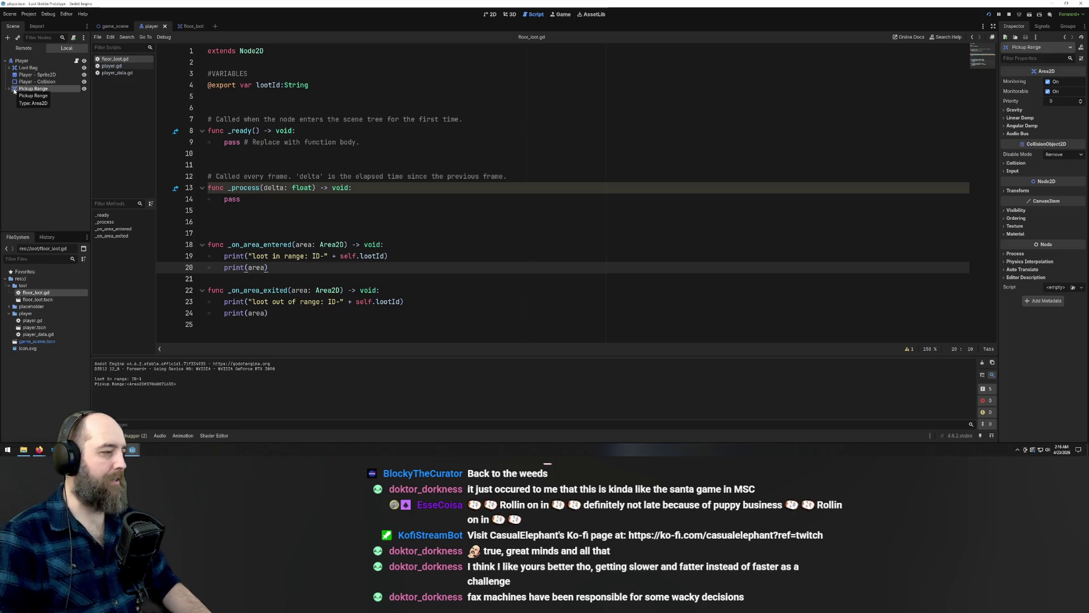
right_click(14, 91)
key("Escape")
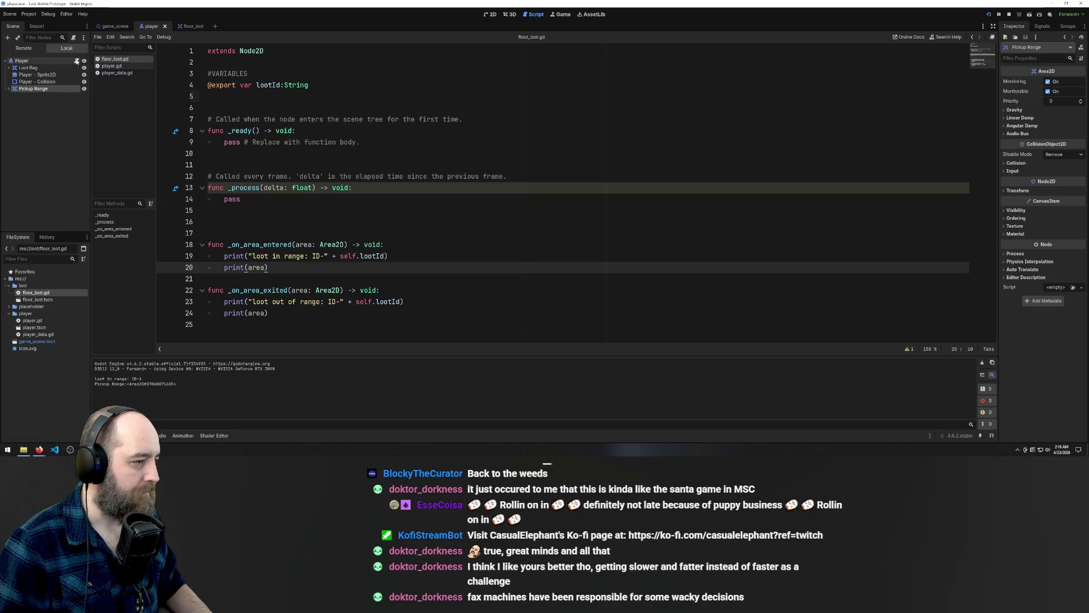
left_click(111, 66)
mouse_move(329, 189)
left_mouse_down()
mouse_move(255, 177)
mouse_move(210, 85)
mouse_move(113, 74)
left_mouse_up()
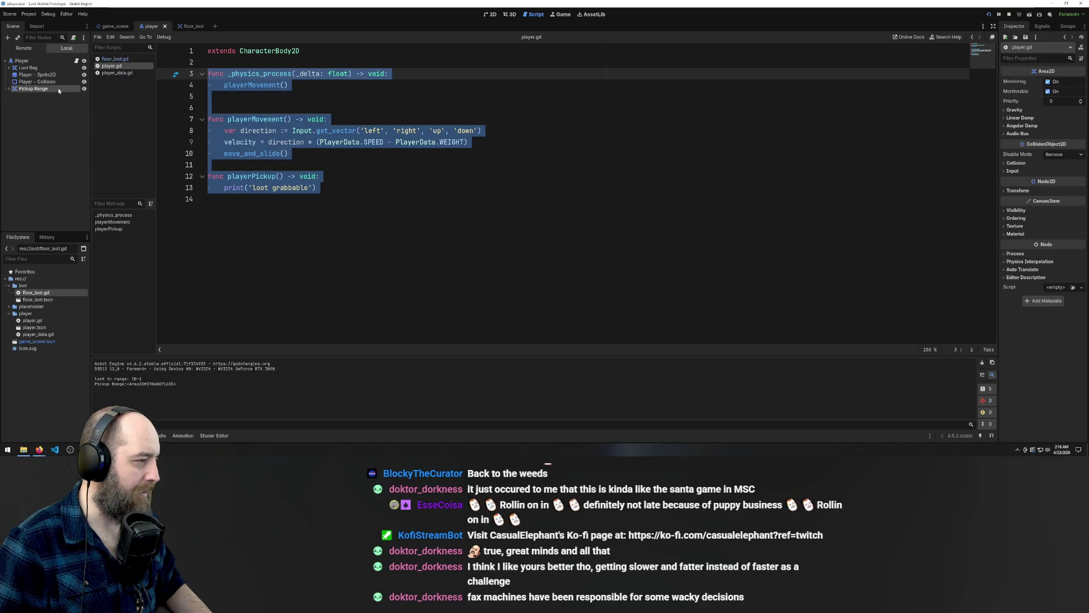
Attach a new pickup_range.gd to Pickup Range, strip it to 'extends Area2D', save, then show floor_loot.gd
left_click(73, 37)
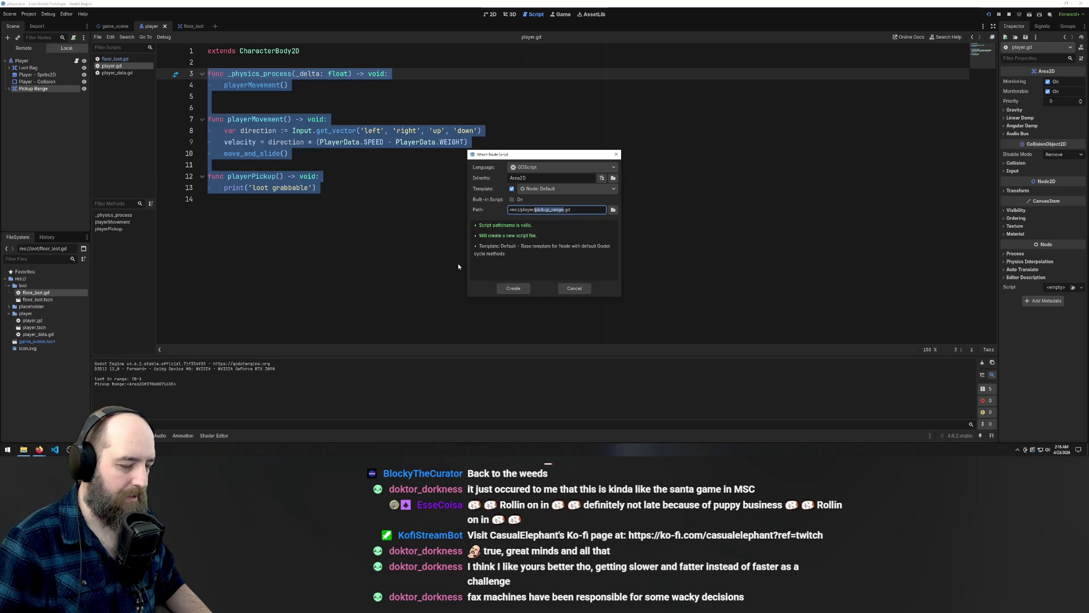
left_click(513, 288)
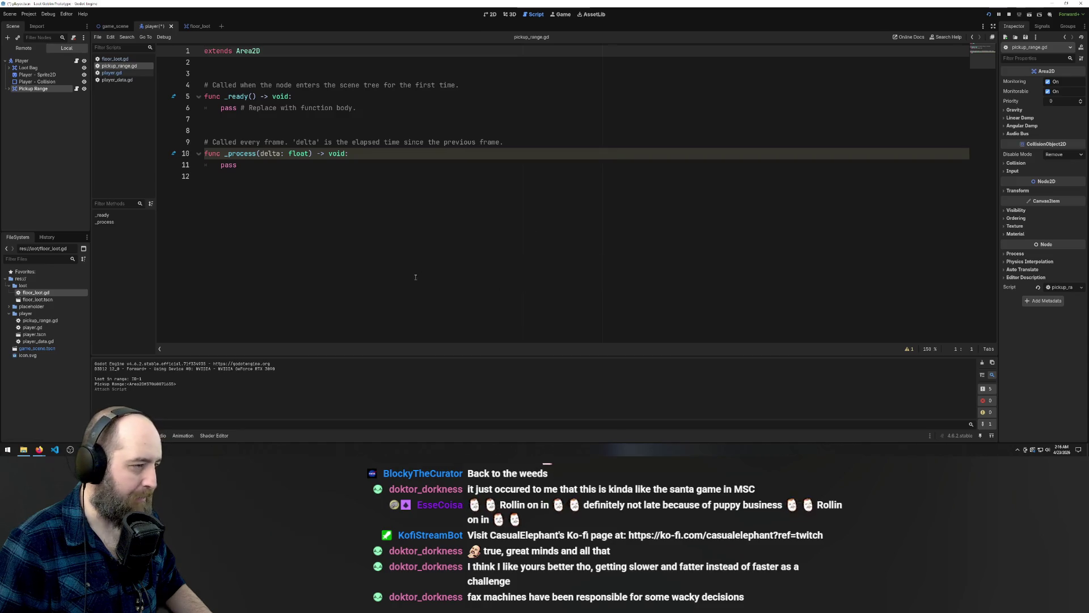
mouse_move(301, 178)
left_mouse_down()
mouse_move(205, 142)
mouse_move(208, 85)
left_mouse_up()
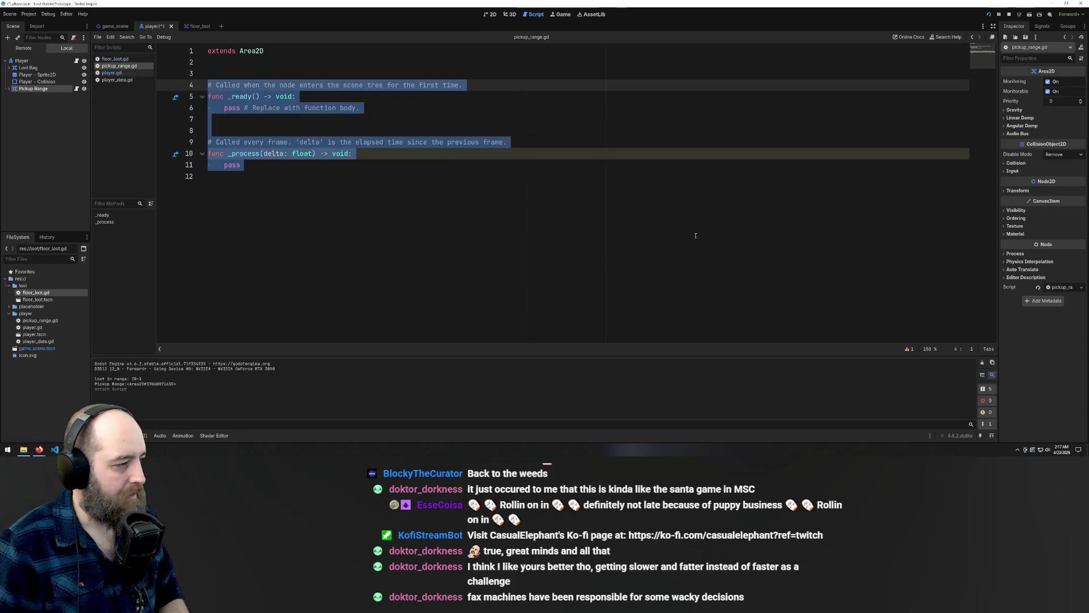
key("BackSpace")
key("BackSpace")
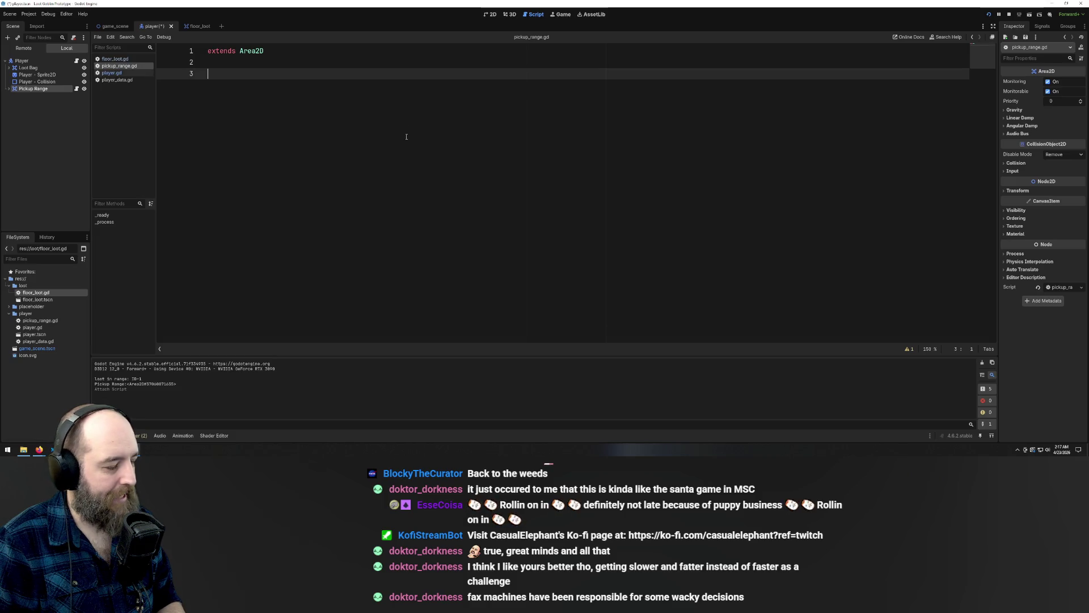
key("BackSpace")
key("ctrl+s")
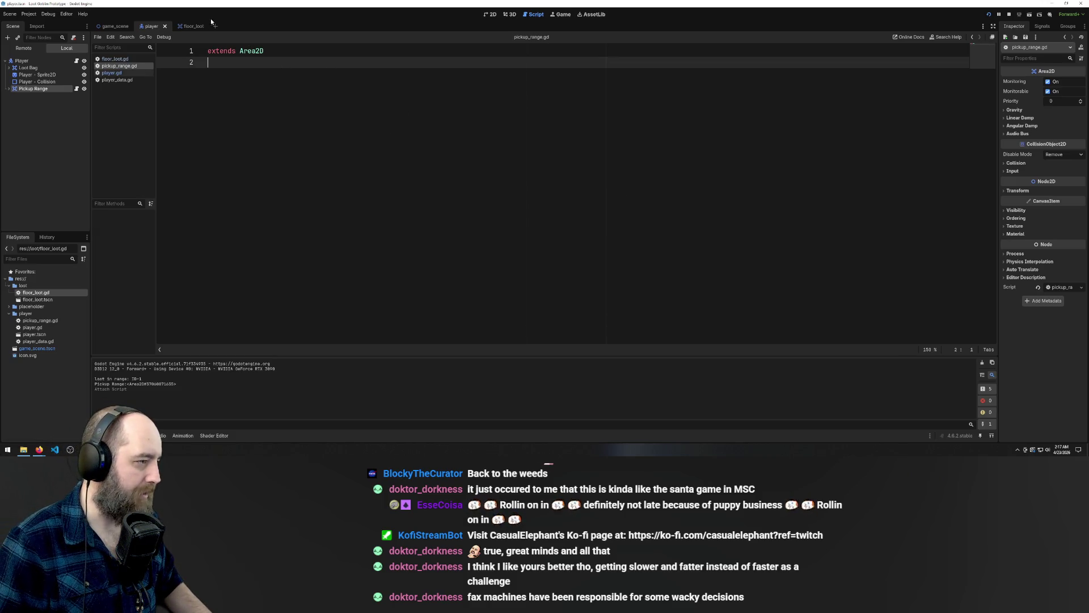
left_click(193, 26)
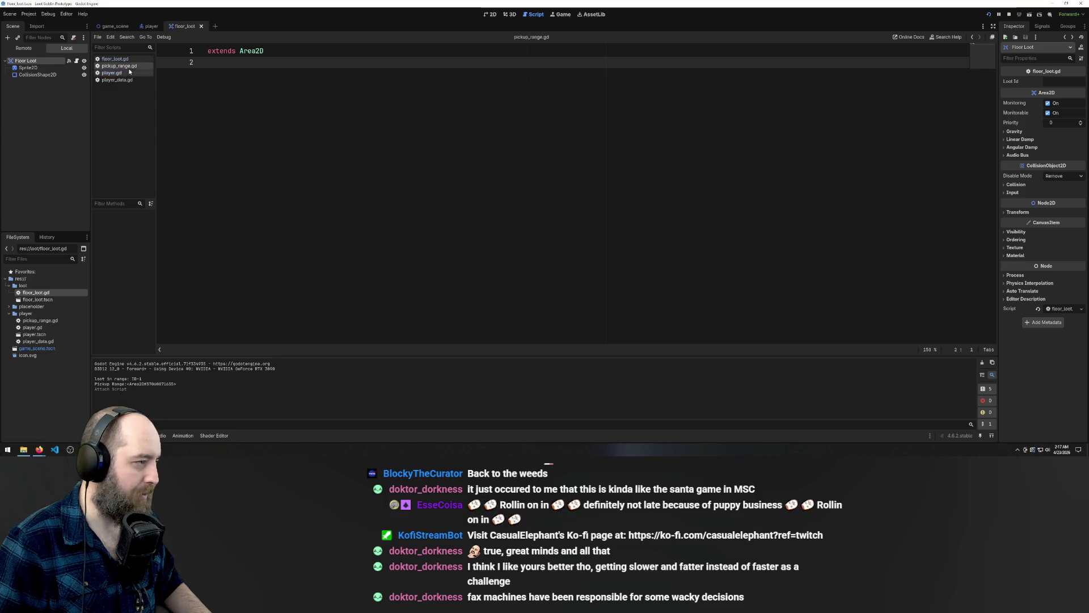
left_click(113, 59)
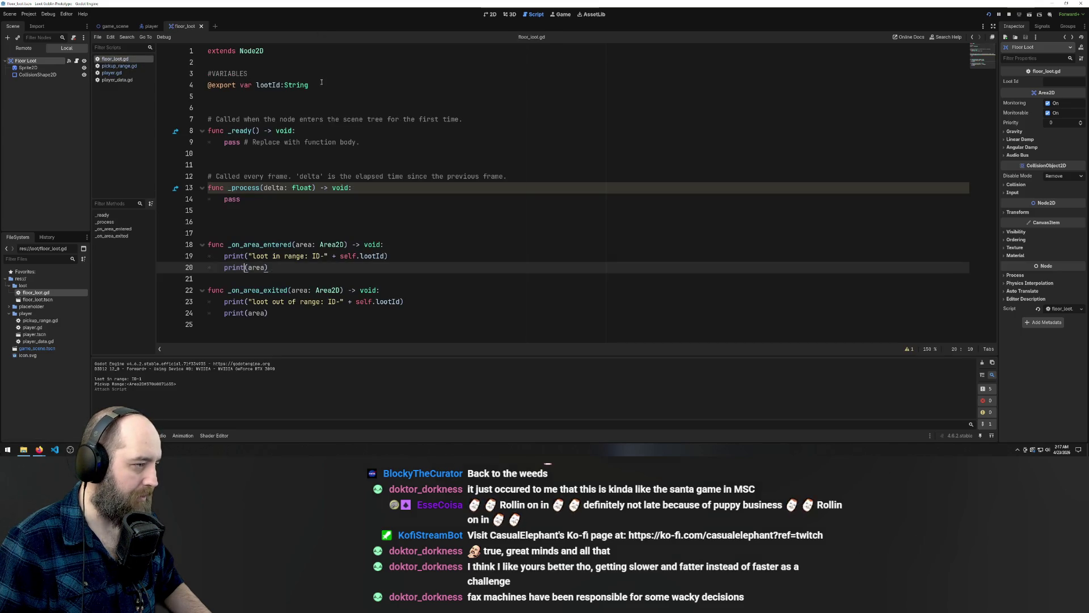
left_click_drag(308, 84, 203, 85)
left_click(151, 26)
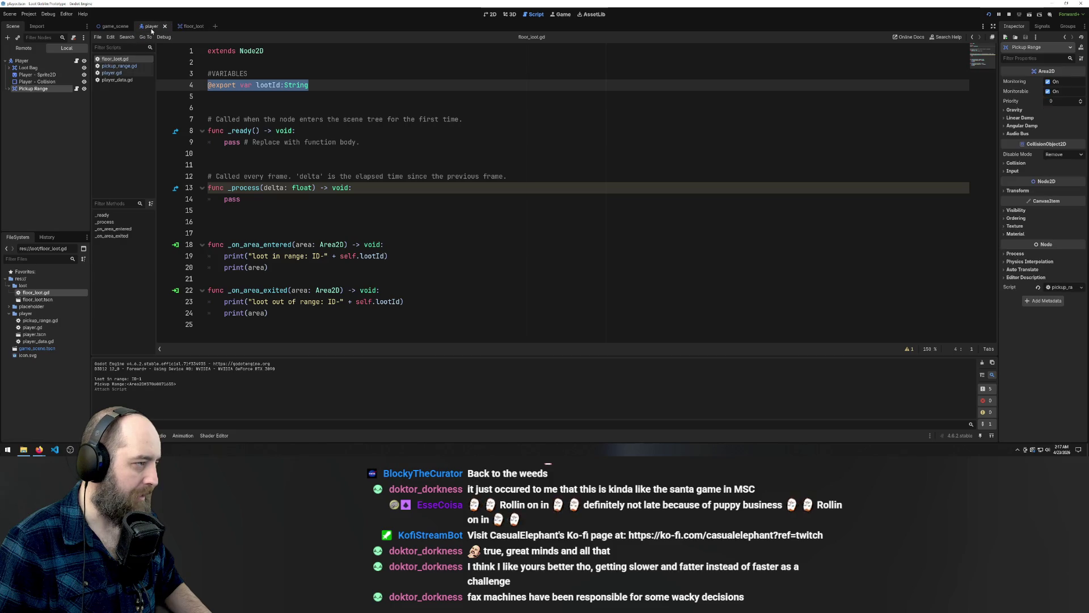
left_click(113, 26)
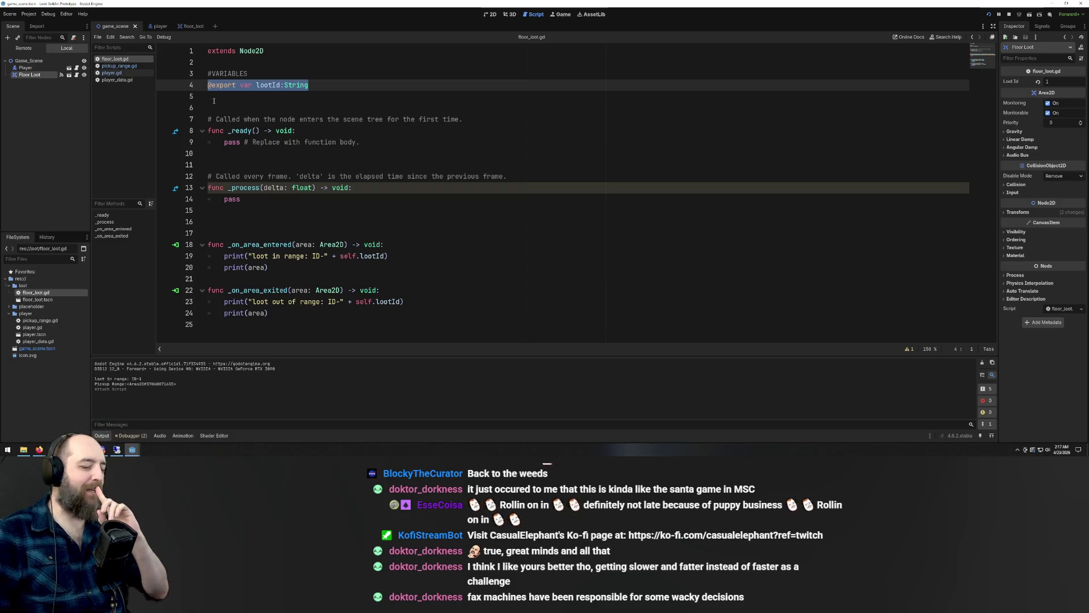
left_click(190, 26)
left_click(113, 66)
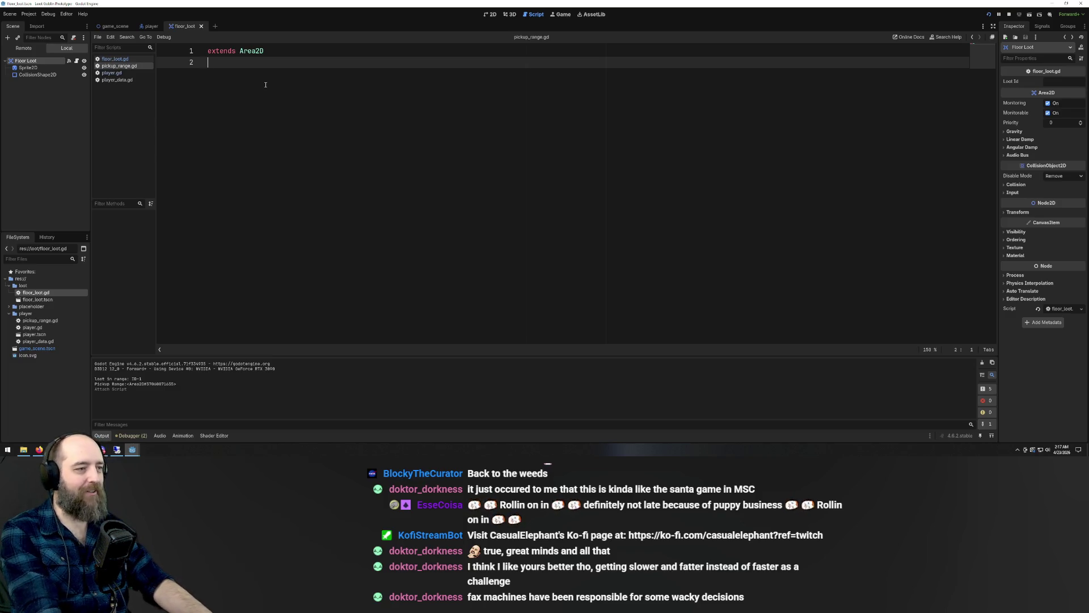
key("Return")
type("@export var lootId:String")
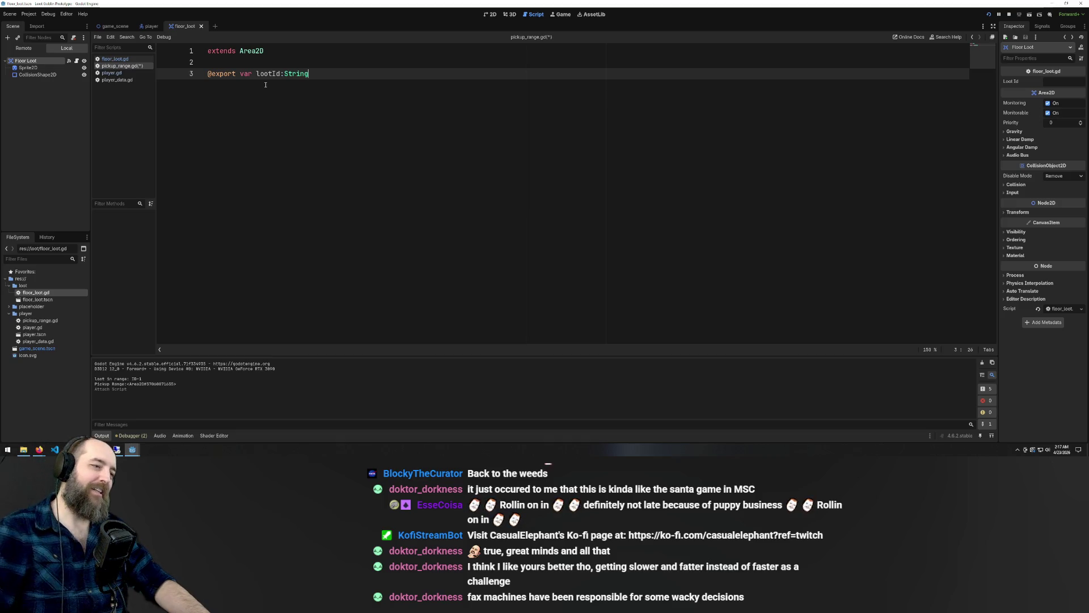
double_click(270, 73)
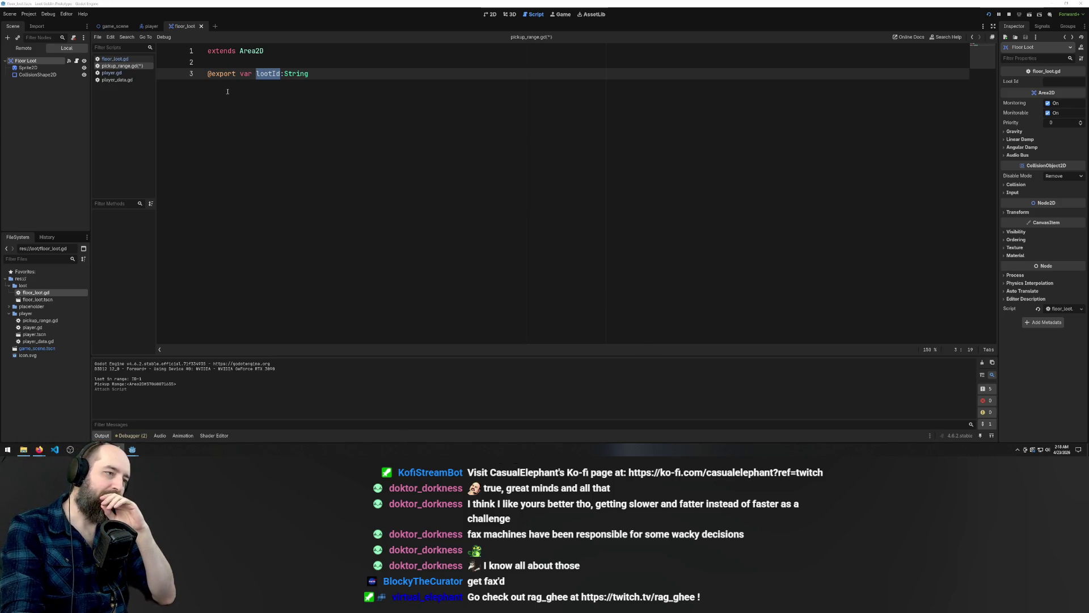
left_click(256, 87)
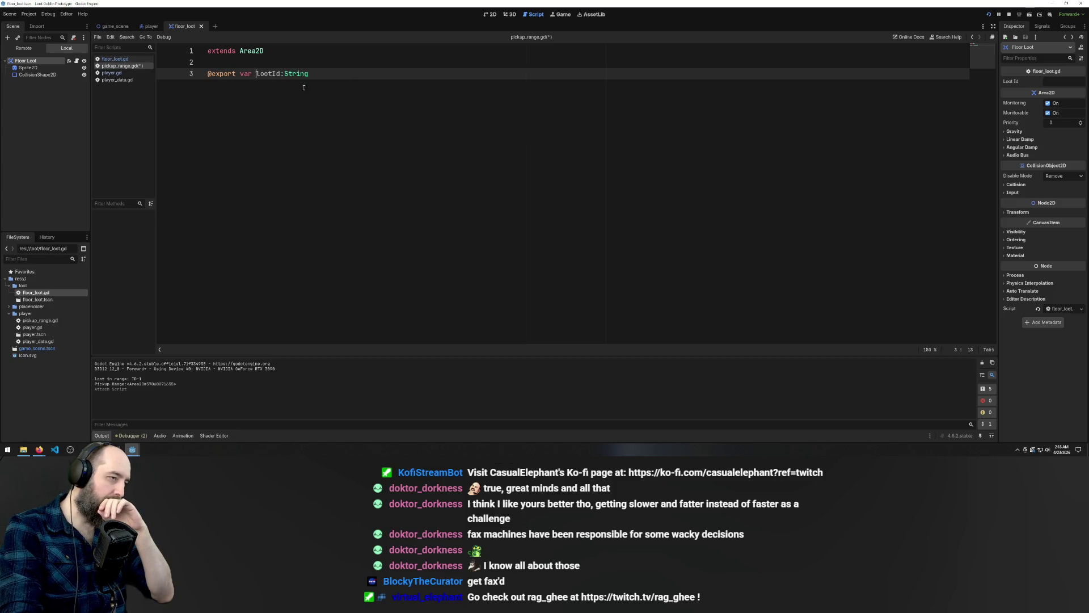
key("Delete")
type("l")
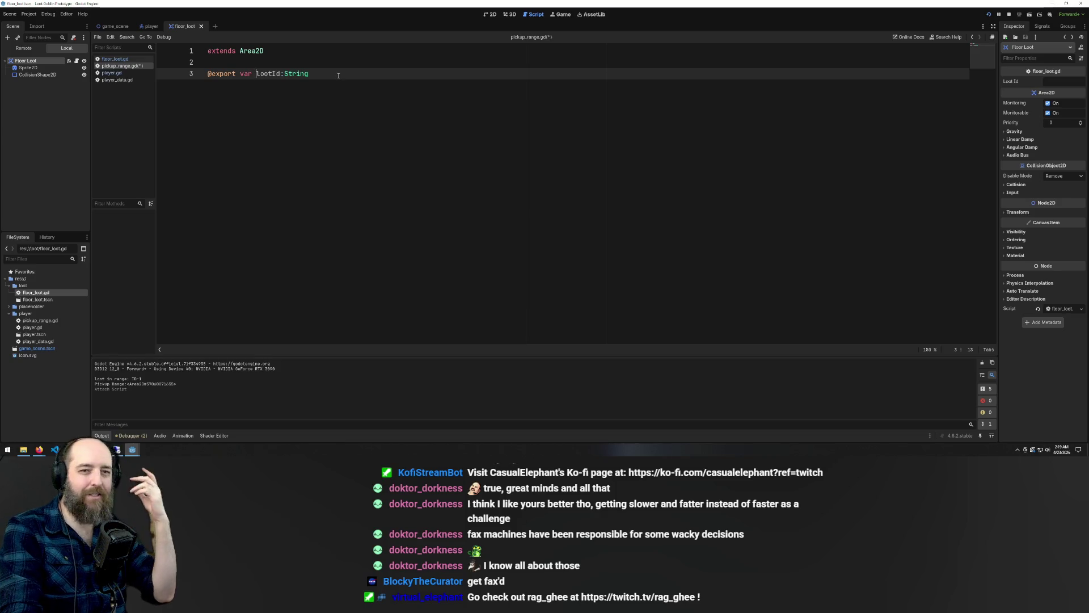
key("ctrl+z")
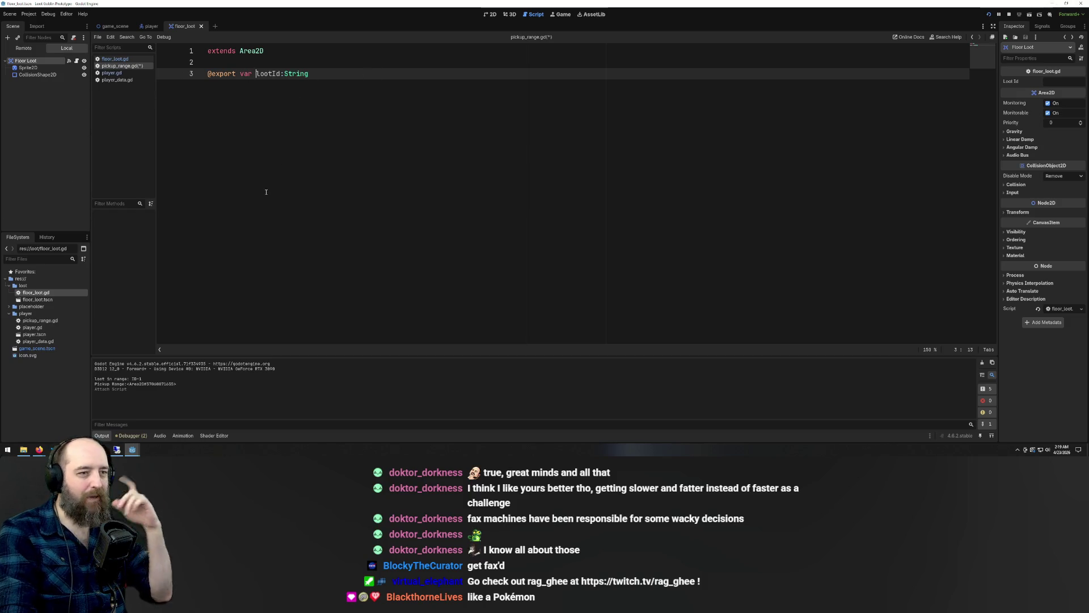
Check the Floor Loot node's context menu, then bring the Area2D docs browser forward
right_click(29, 61)
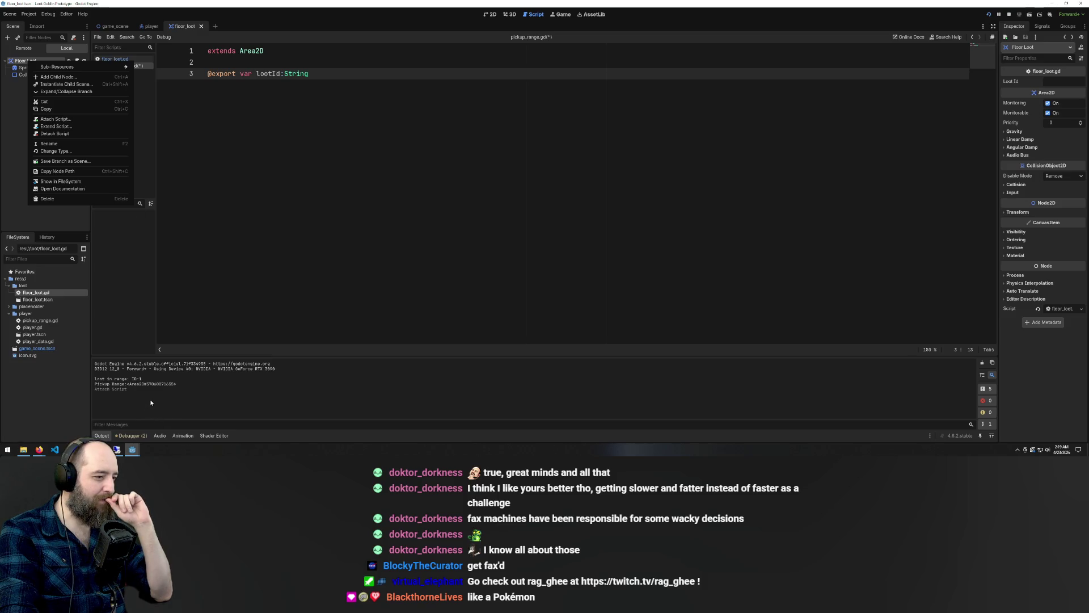
key("Escape")
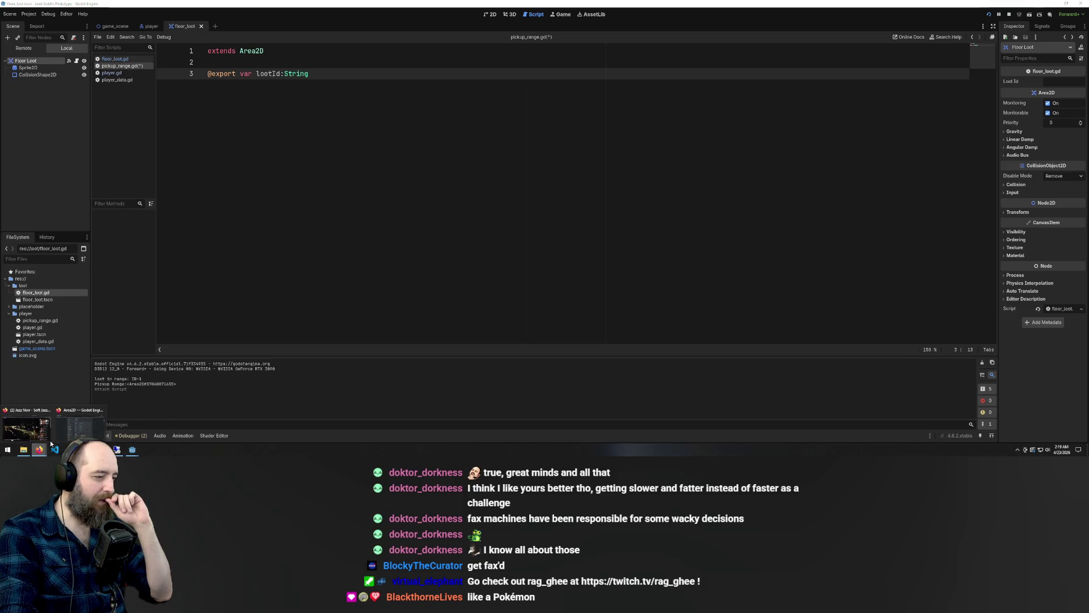
left_click(39, 449)
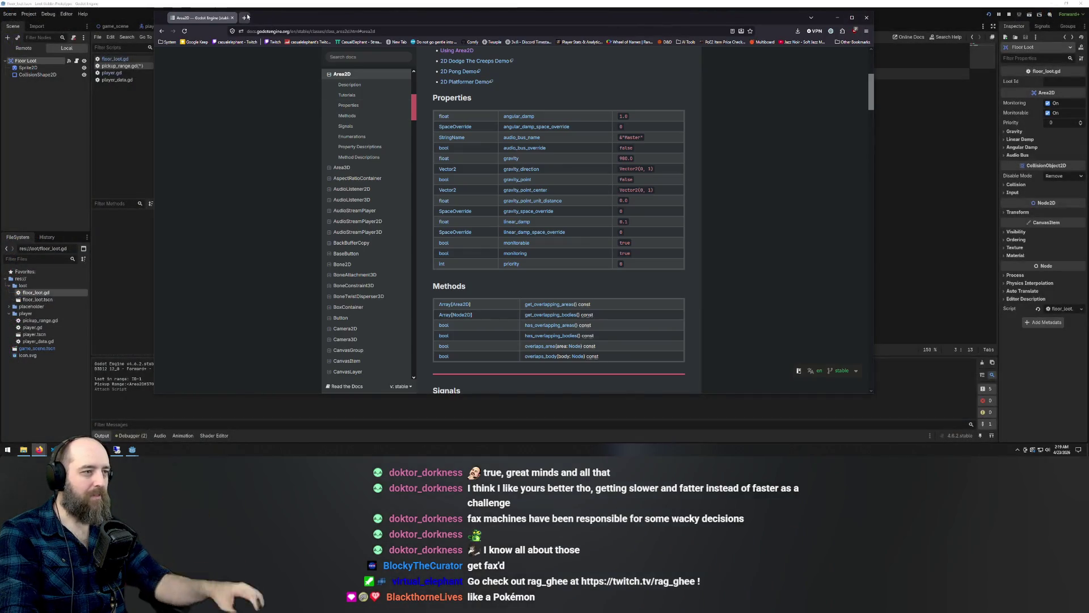
Google 'how do I log the whole object in godot' in a new tab, then return to Godot
left_click(244, 17)
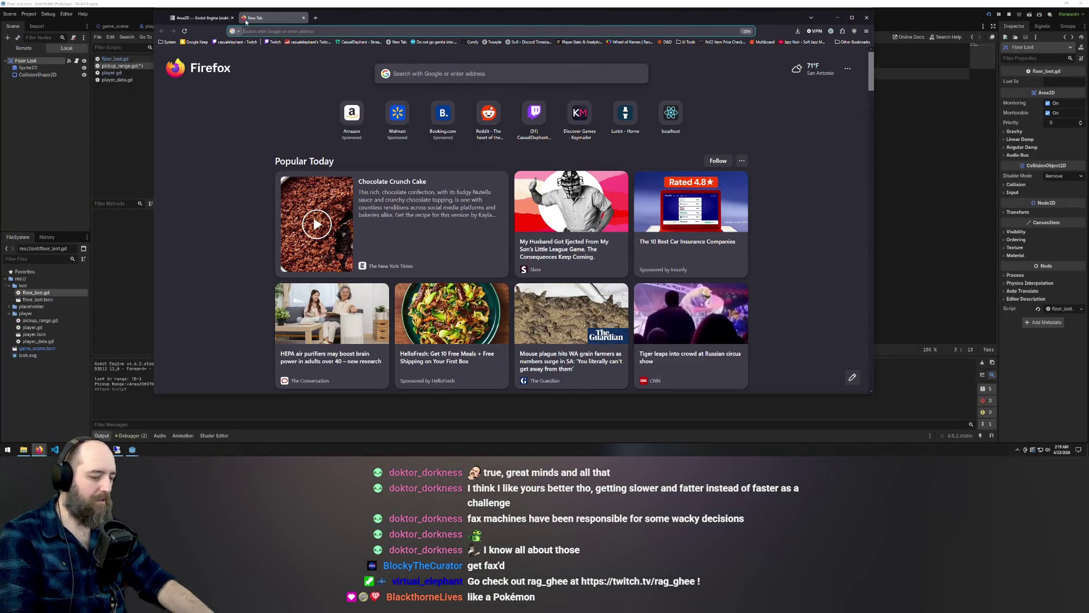
type("how do I log the whole o")
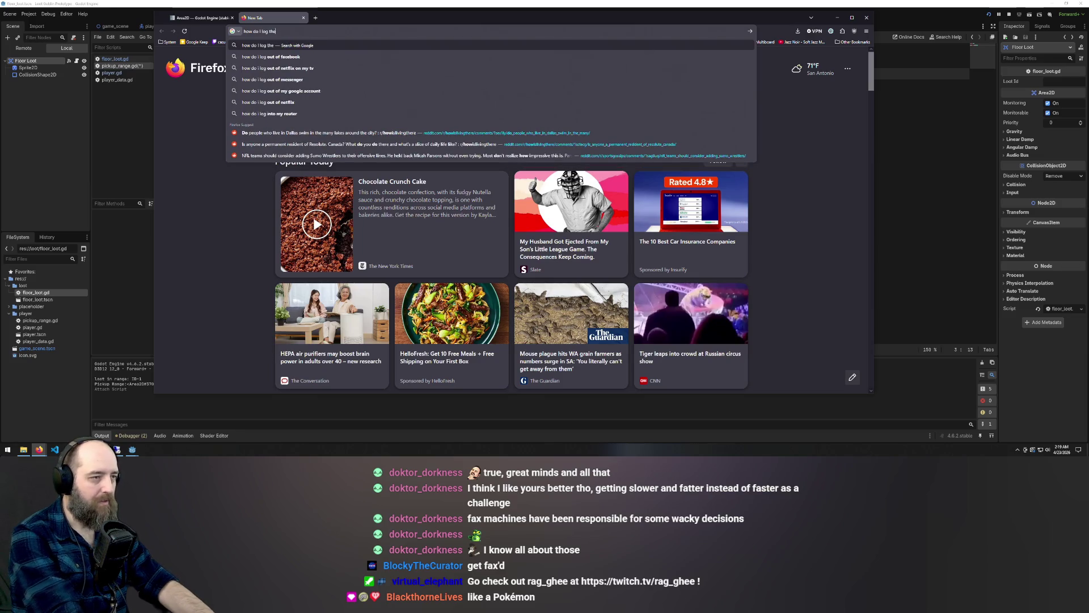
type("bject in godo")
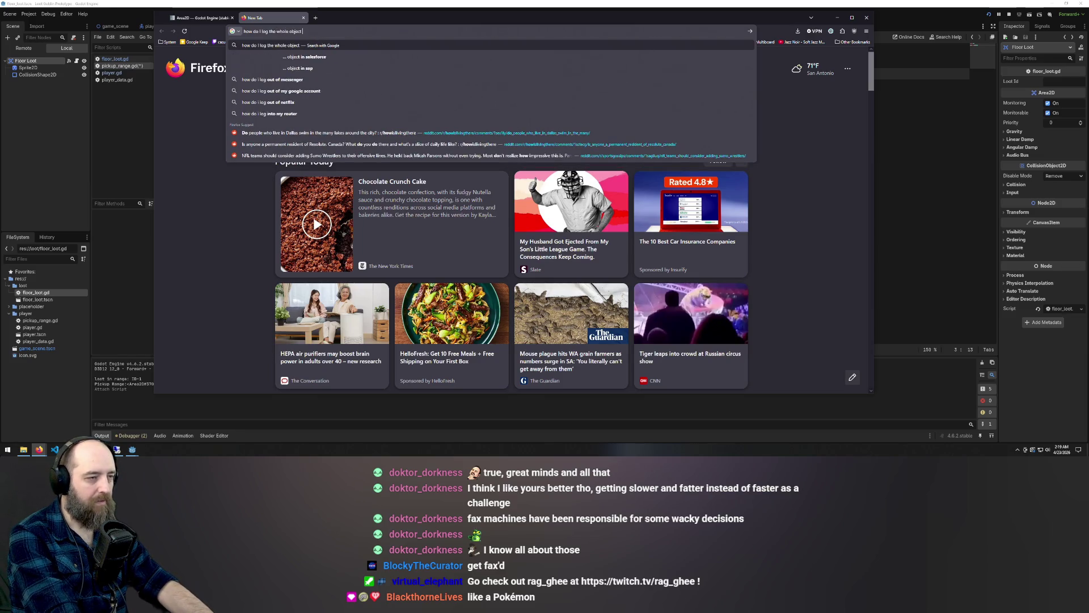
type("t")
key("Return")
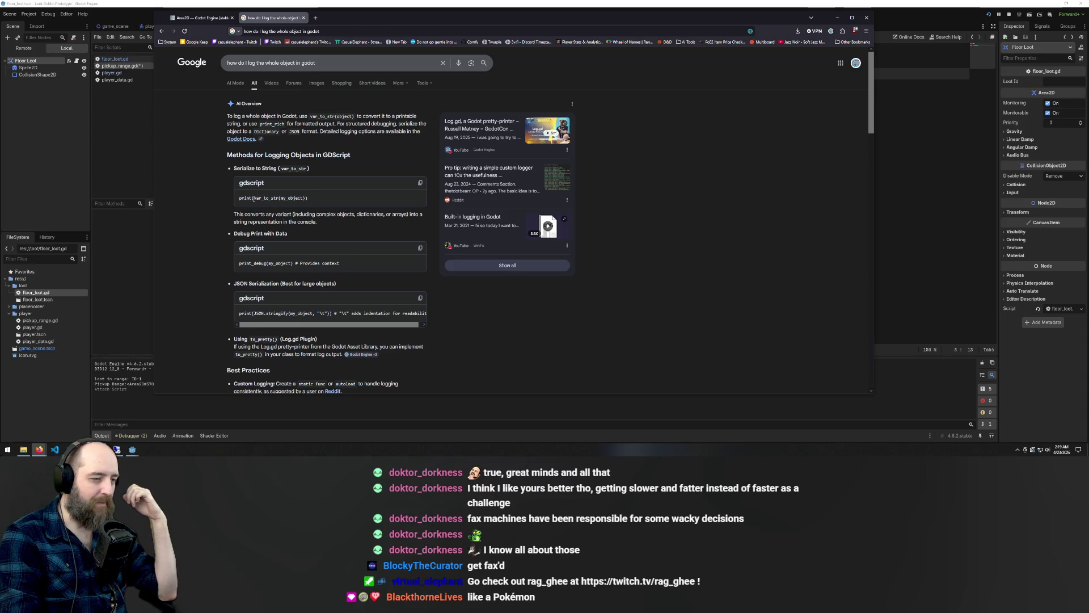
left_click(98, 213)
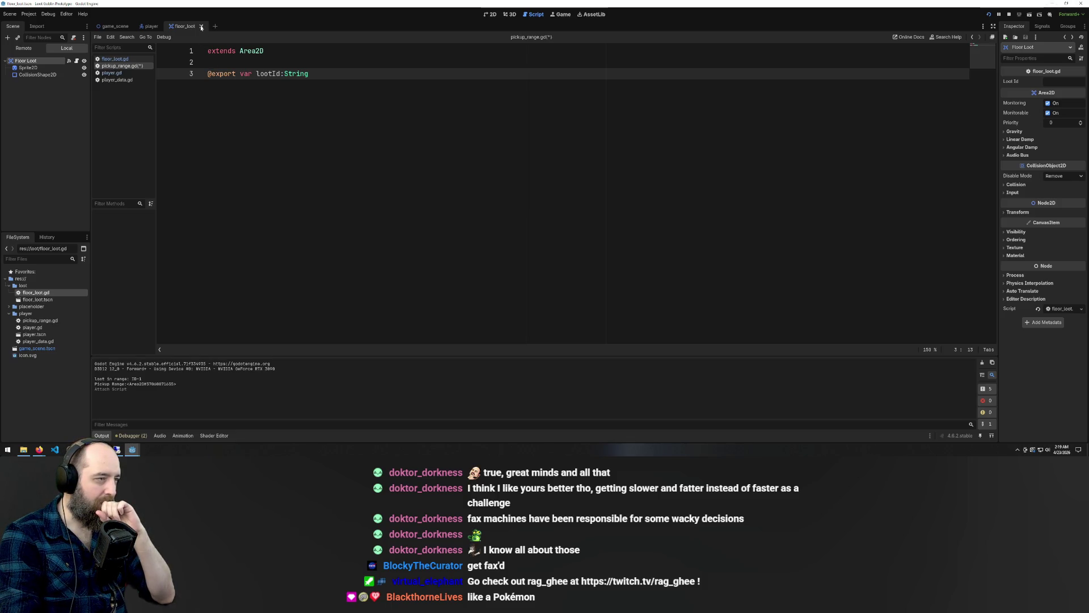
Review the game and player scenes and the floor_loot.gd, player.gd and player_data.gd scripts
left_click(114, 26)
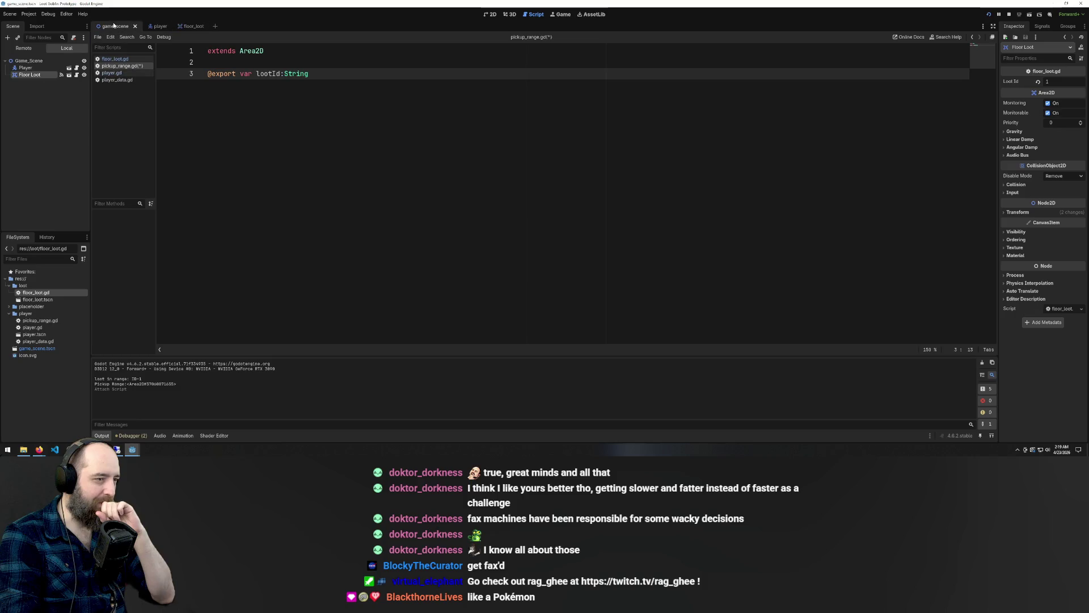
left_click(159, 27)
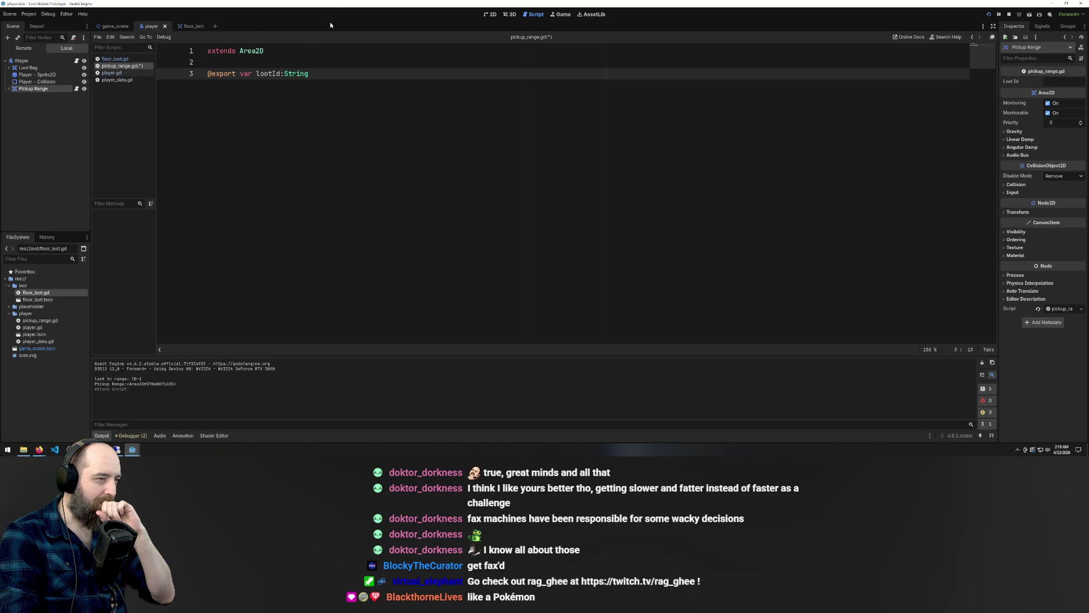
left_click(119, 60)
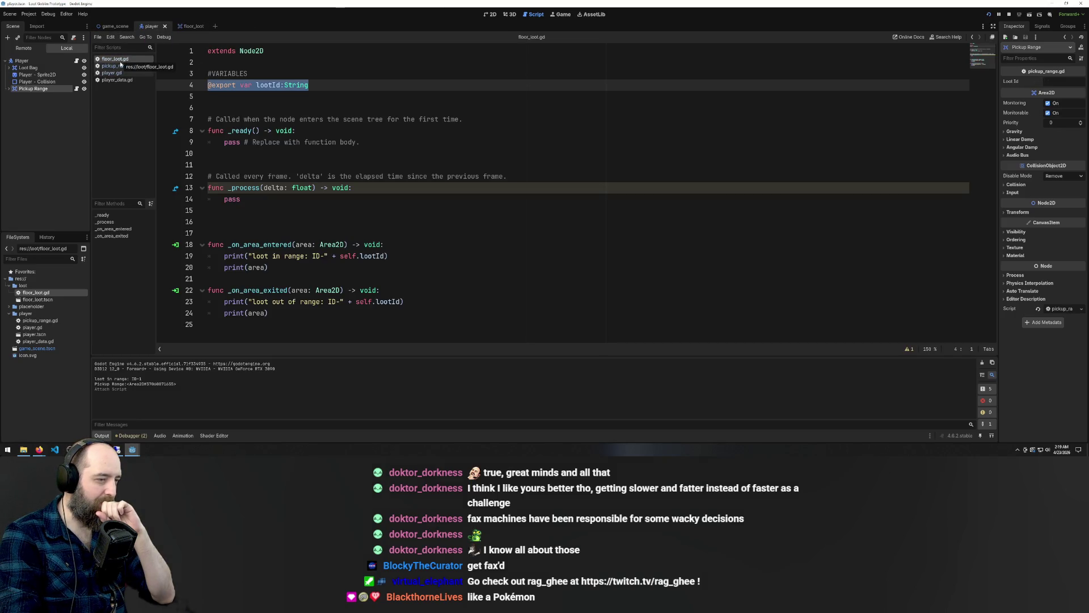
left_click(114, 73)
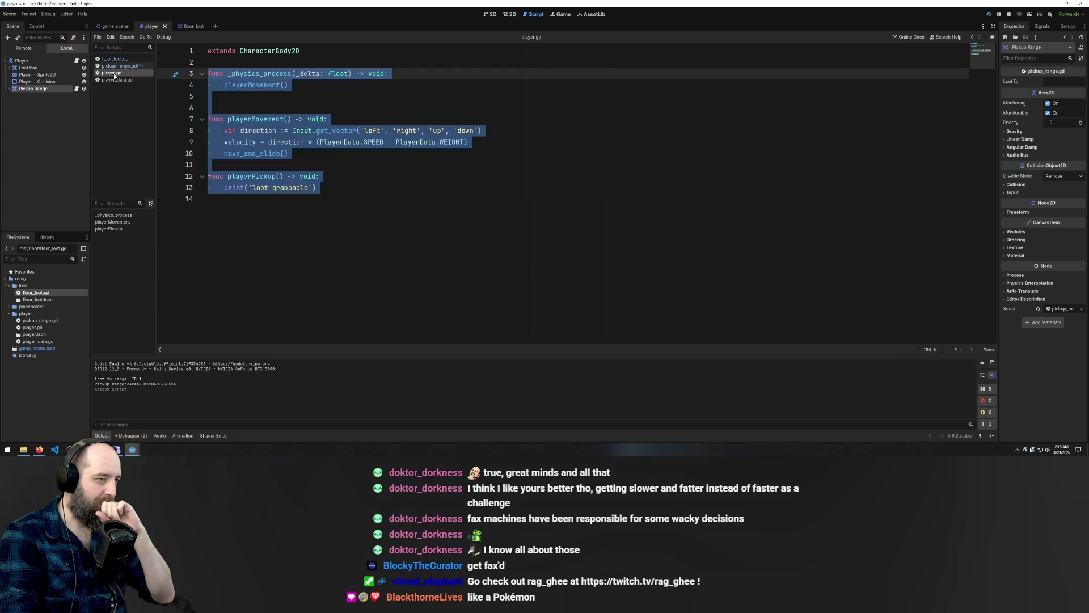
left_click(114, 79)
left_click(113, 73)
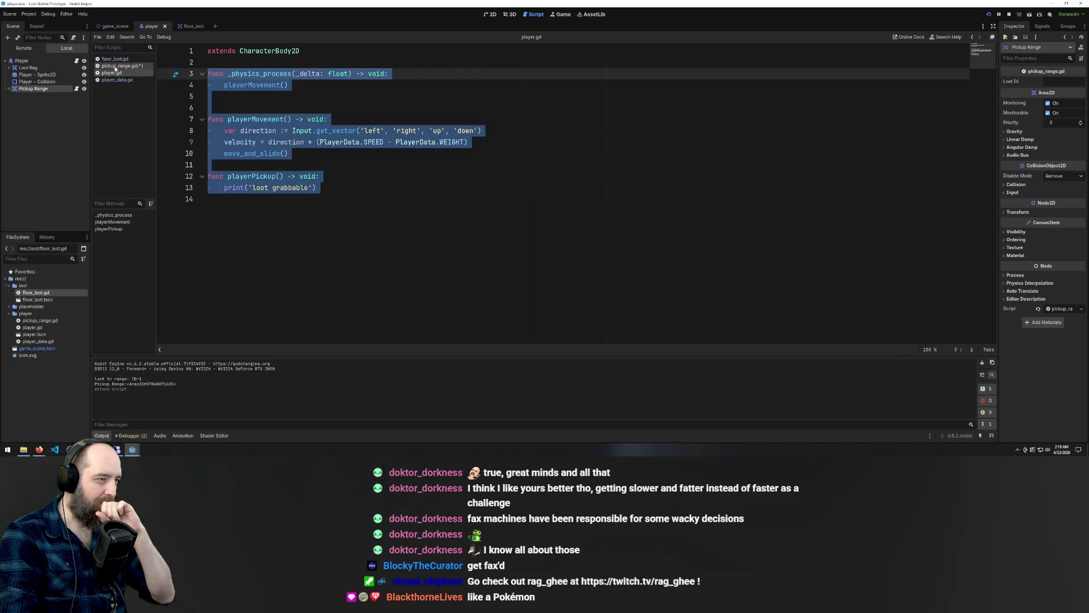
left_click(113, 59)
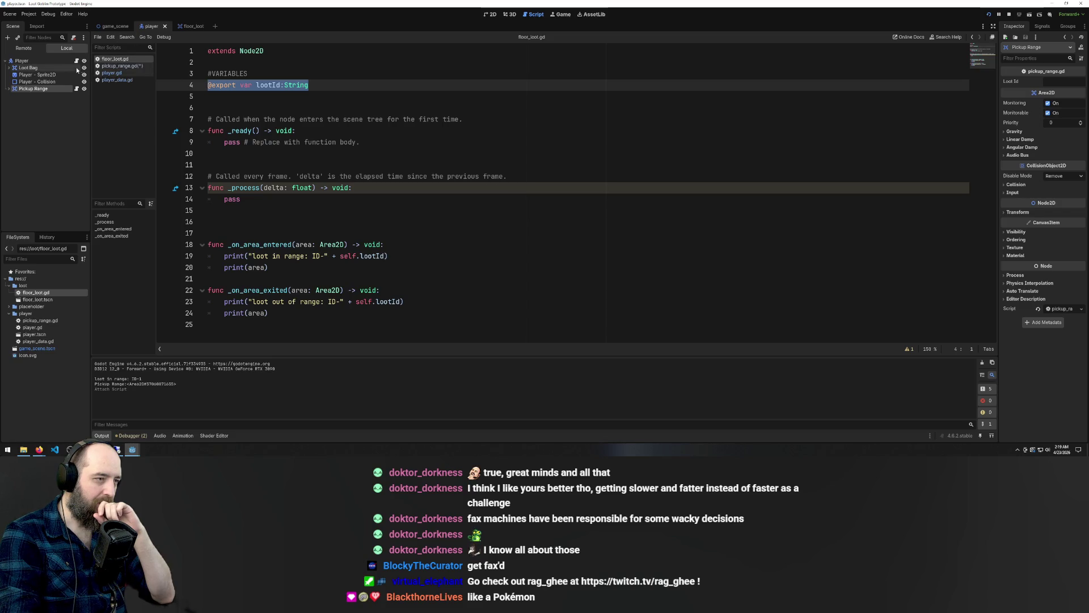
Return to the floor_loot scene, glance at pickup_range.gd, and place the caret on line 20's print(area)
left_click(192, 26)
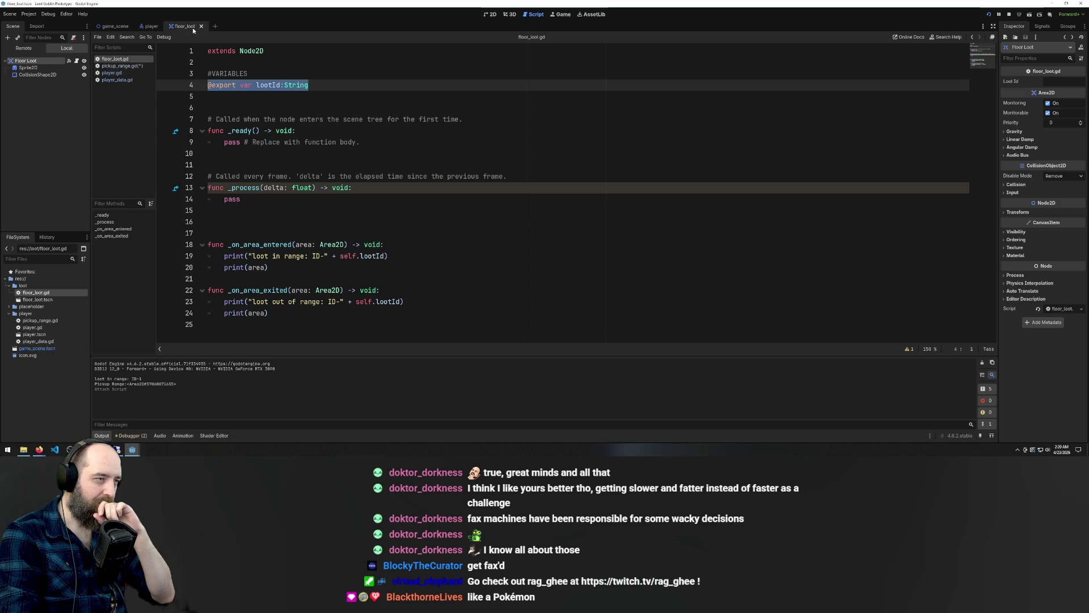
left_click(123, 66)
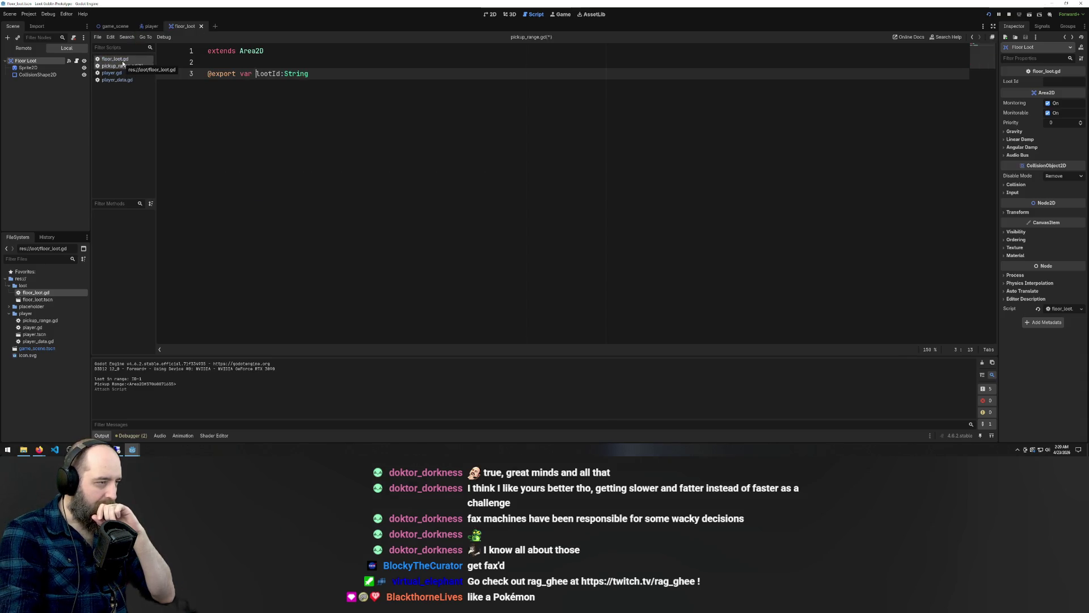
left_click(122, 61)
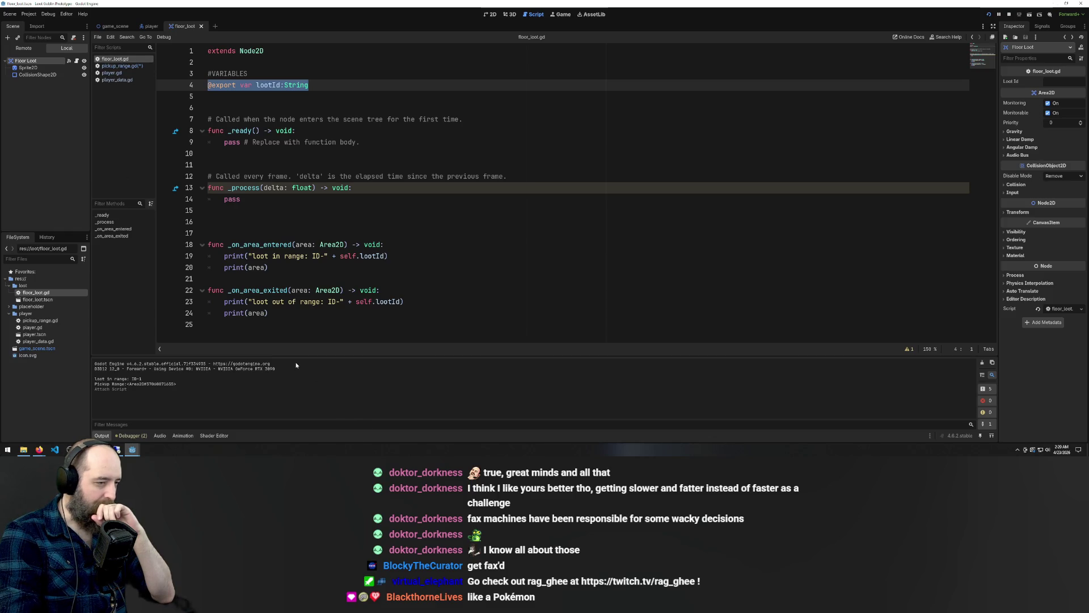
left_click(253, 271)
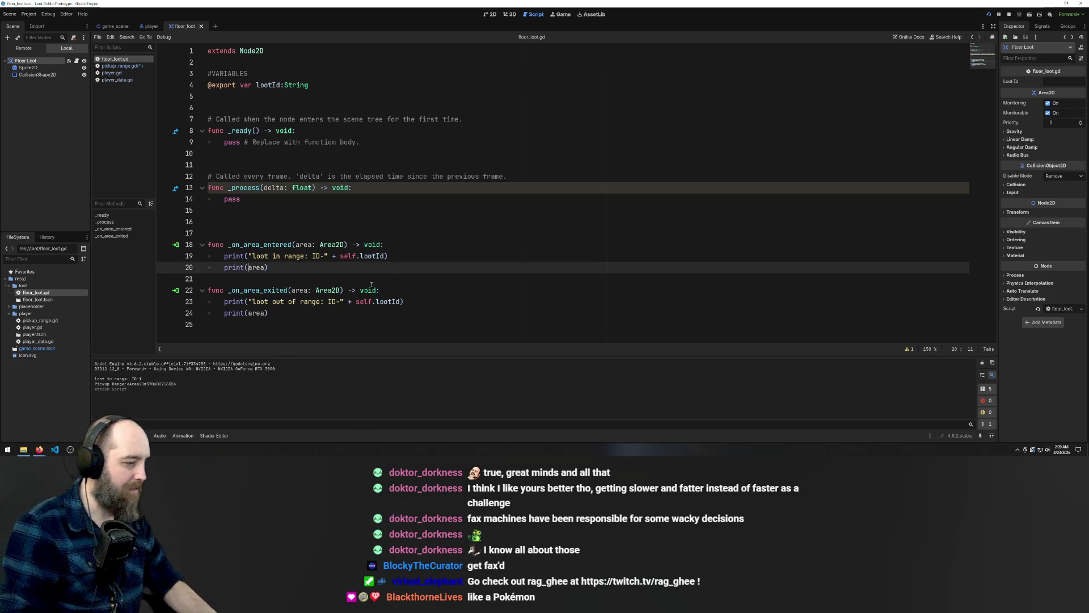
key("alt+Tab")
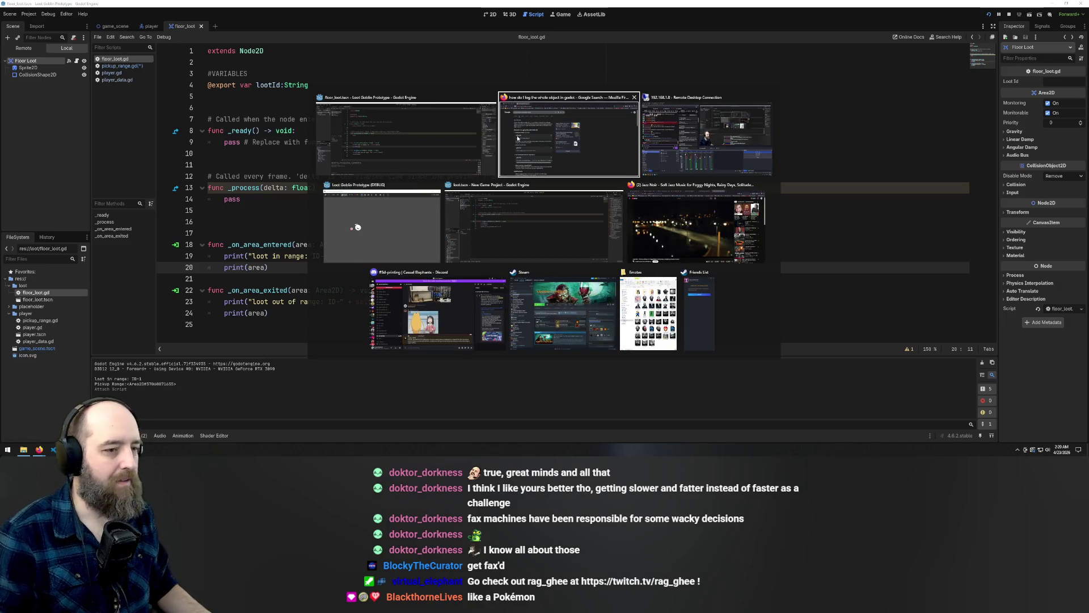
Copy var_to_str from the search results, wrap line 20's area in it, and save floor_loot.gd
left_click(521, 151)
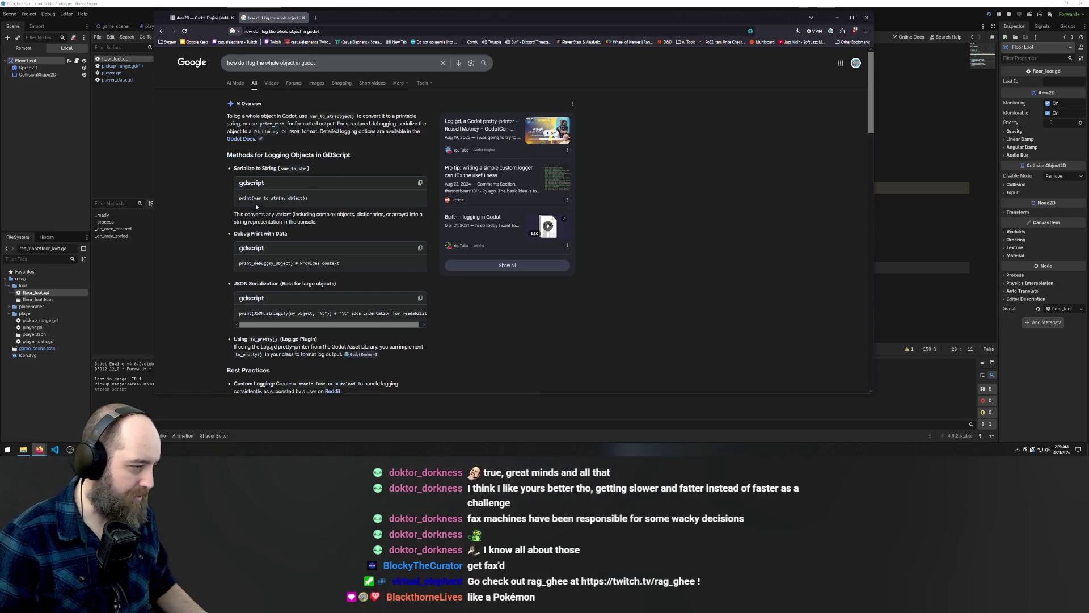
left_click_drag(255, 197, 279, 198)
key("ctrl+c")
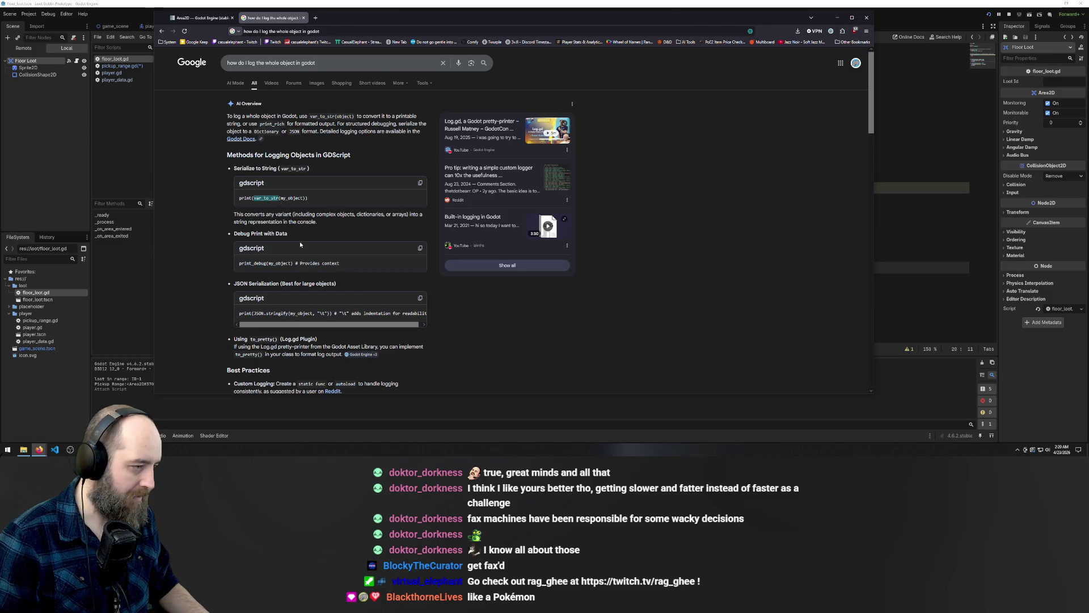
left_click(137, 264)
key("ctrl+v")
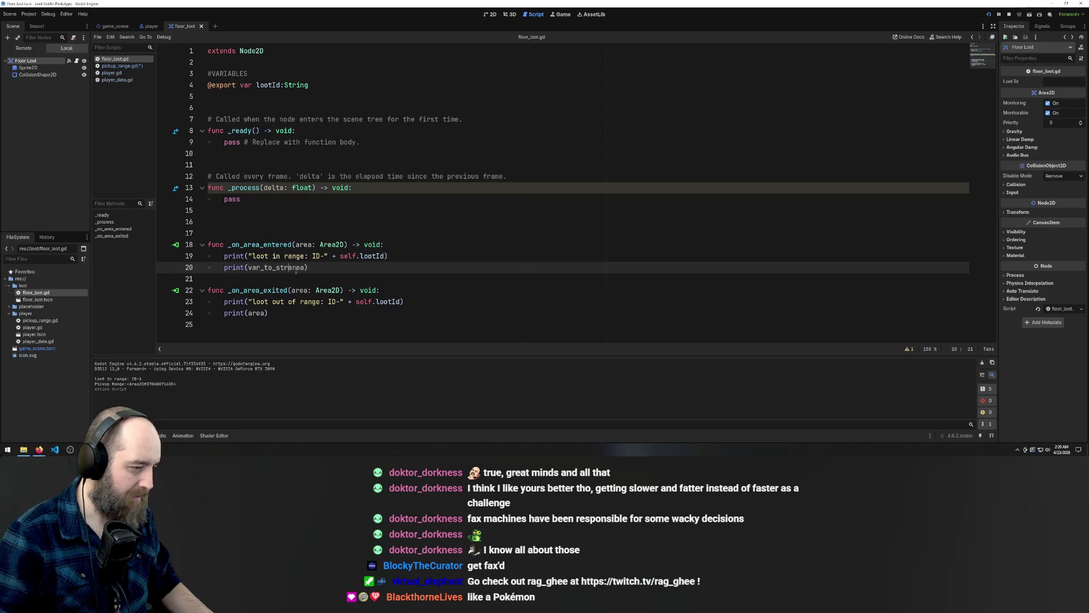
key("End")
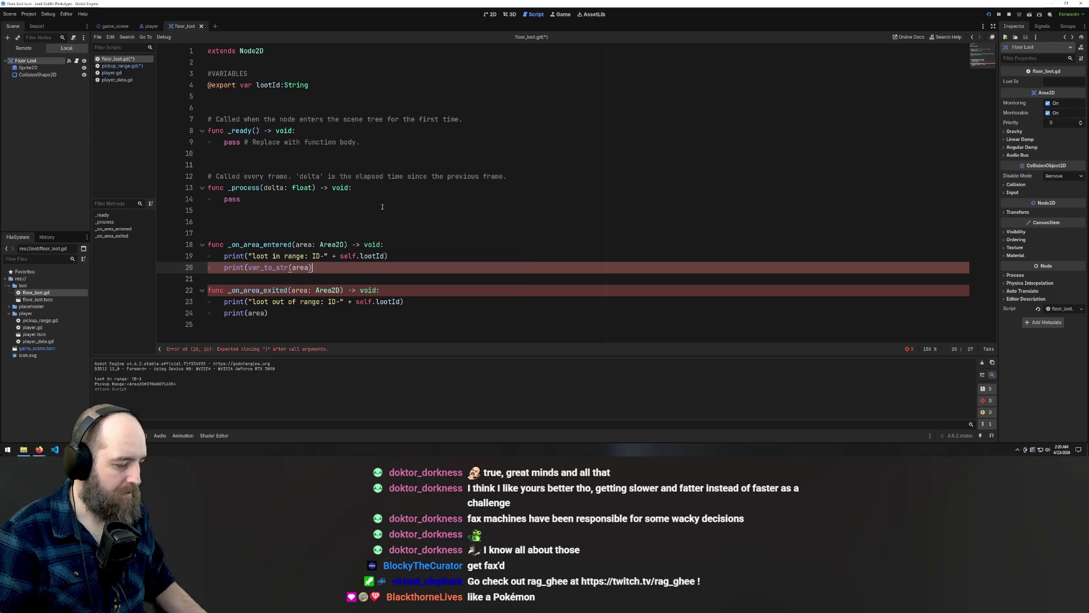
key("ctrl+s")
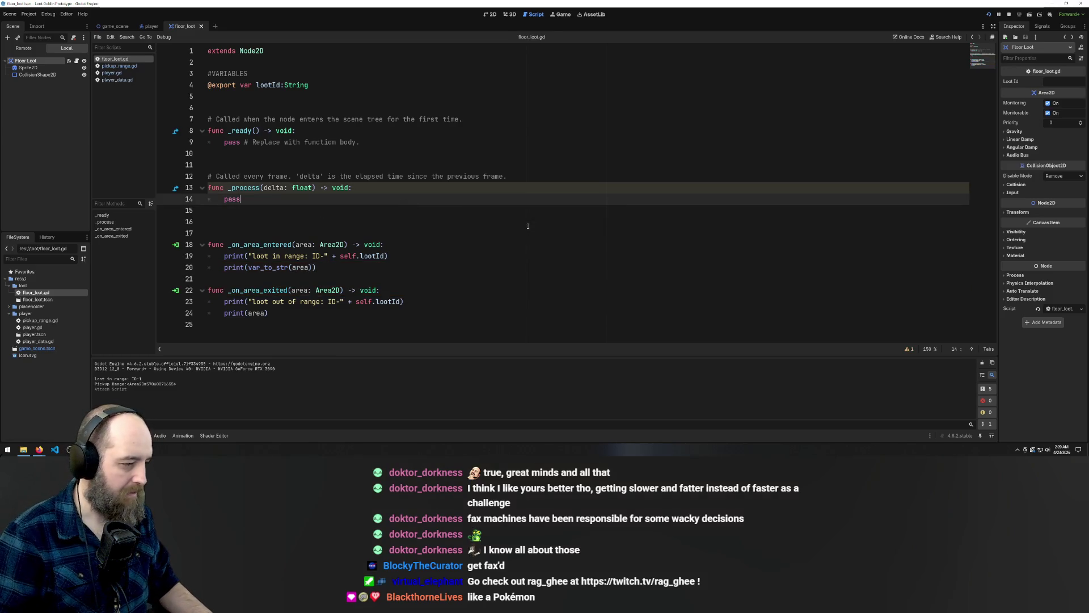
left_click(504, 278)
Run the game, walk onto the loot, close it, and enlarge the output panel to read the dump
key("F5")
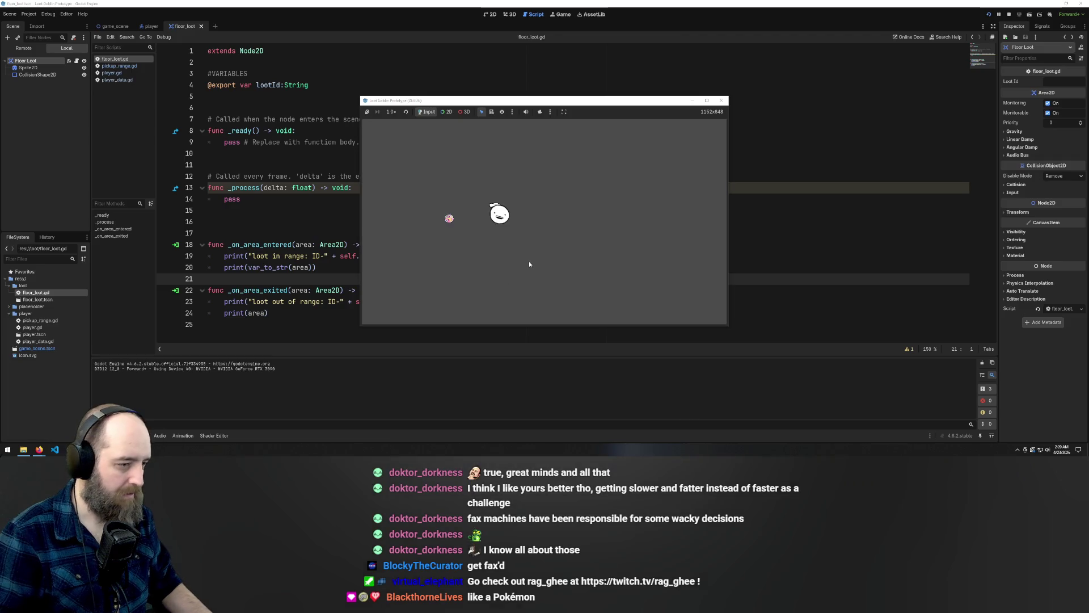
key("Left")
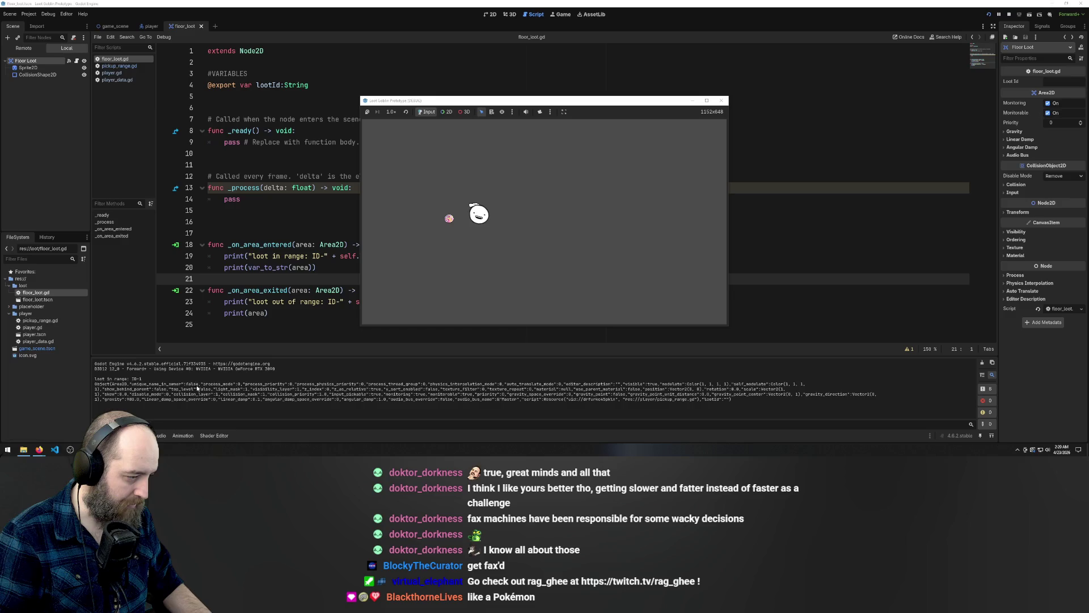
left_click(256, 389)
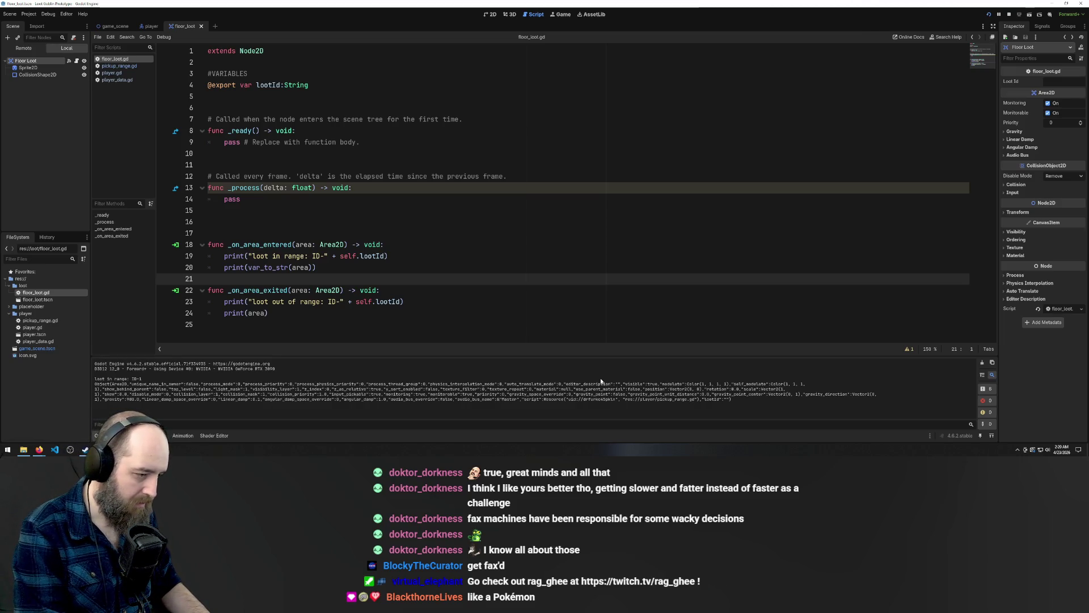
left_click_drag(607, 356, 605, 342)
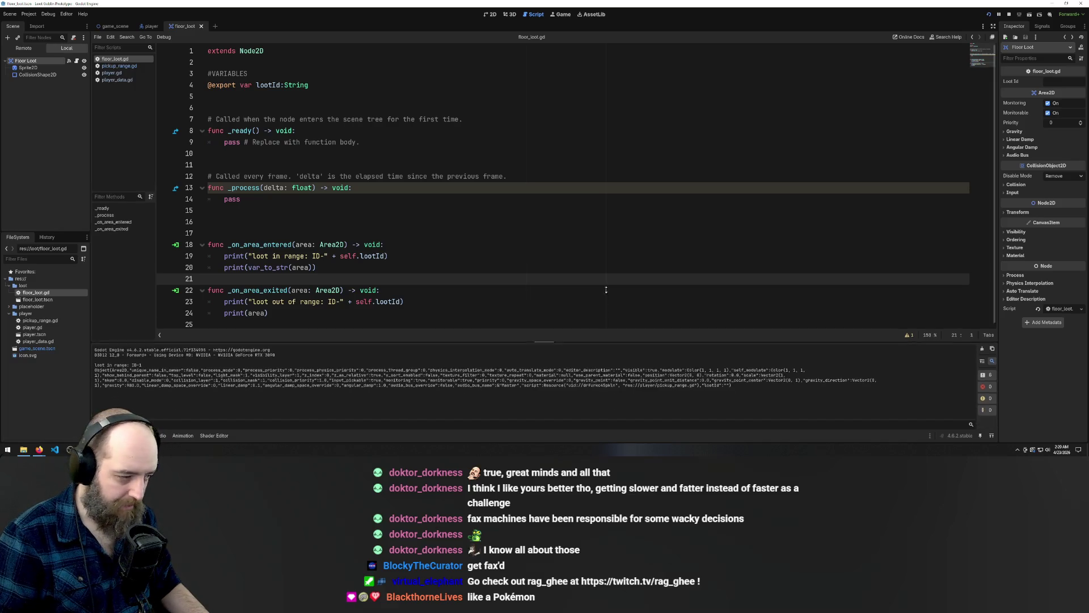
mouse_move(606, 289)
left_mouse_down()
mouse_move(606, 279)
mouse_move(607, 309)
left_mouse_up()
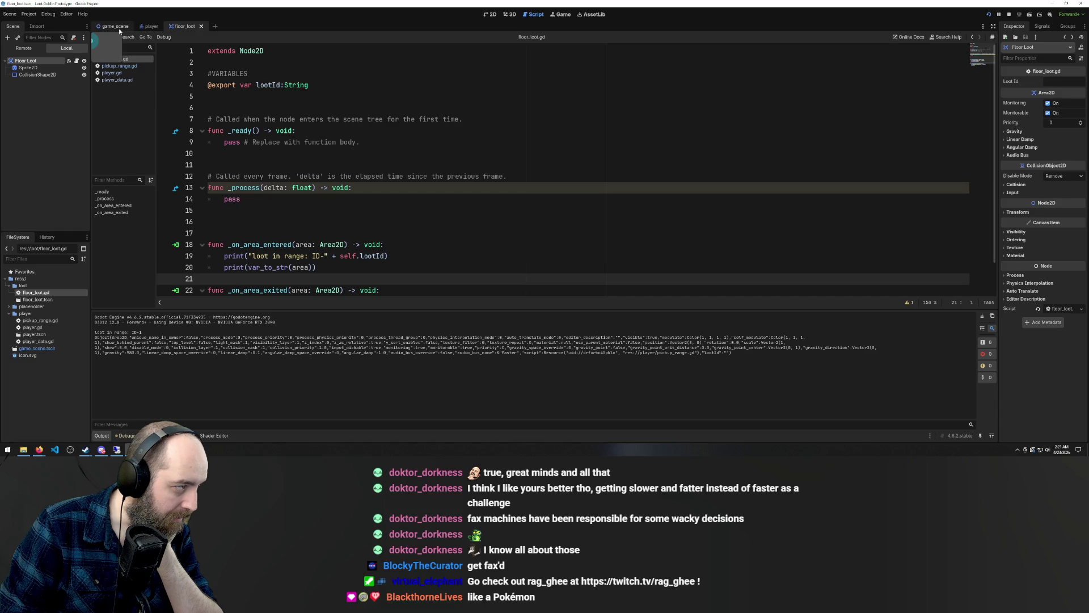
Open pickup_range.gd and place the caret at the end of the lootId declaration
left_click(145, 27)
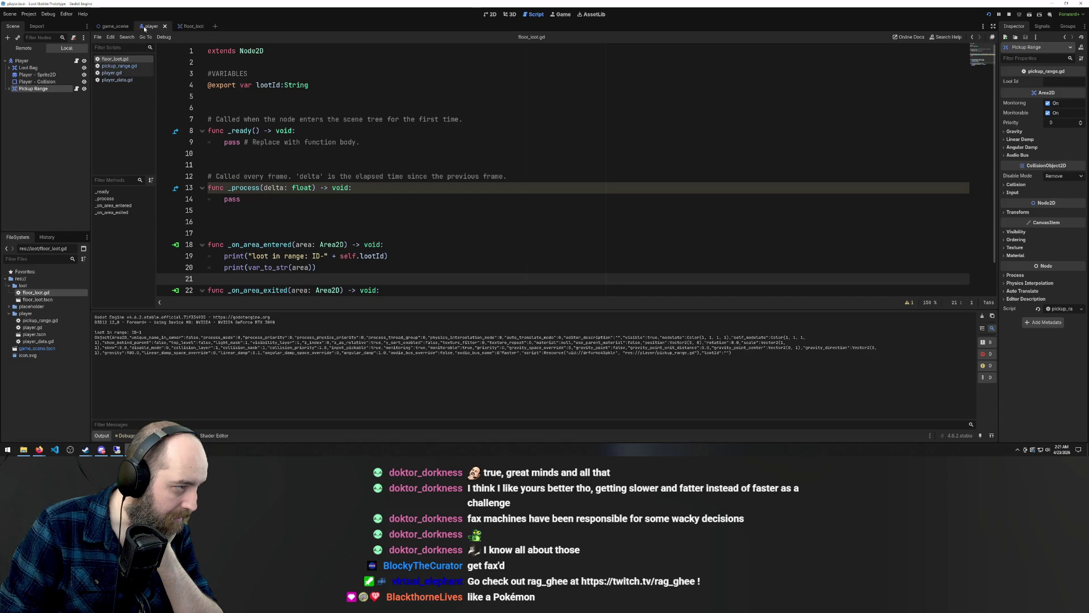
left_click(187, 27)
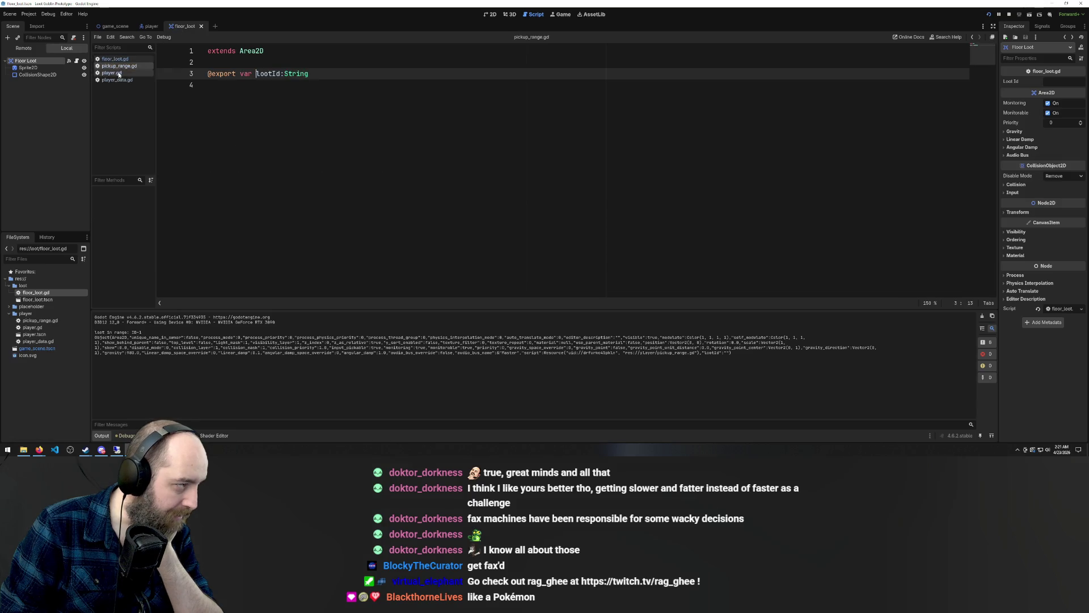
left_click(111, 73)
left_click(119, 66)
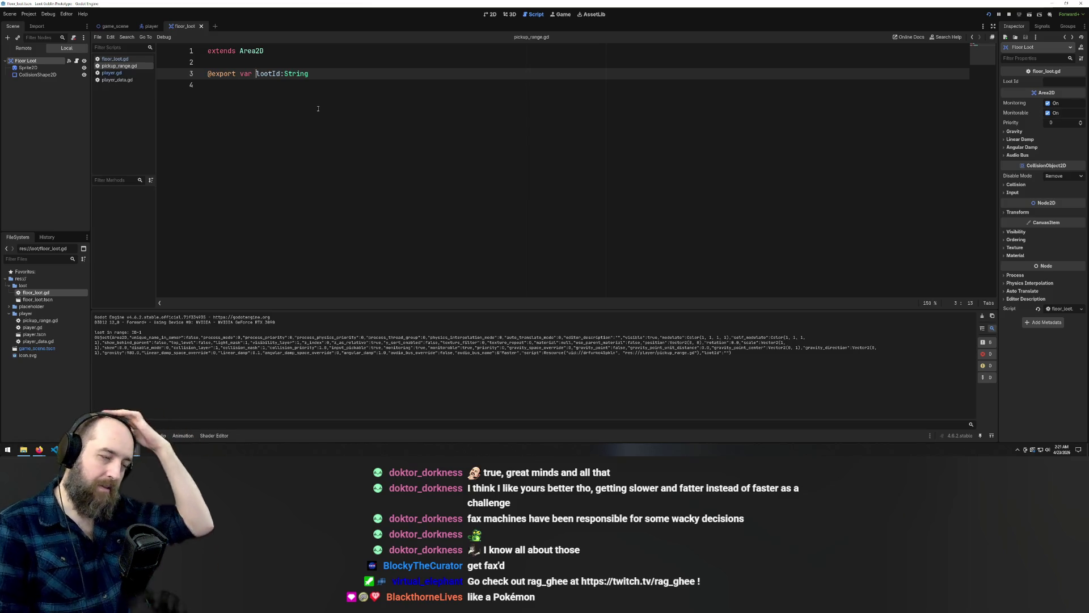
double_click(270, 75)
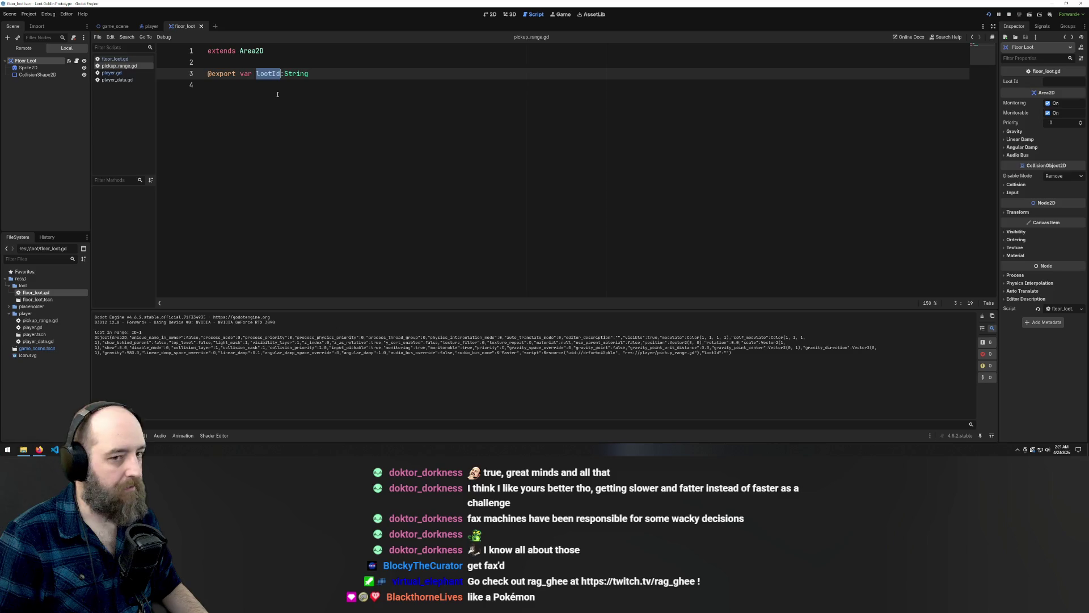
left_click(348, 75)
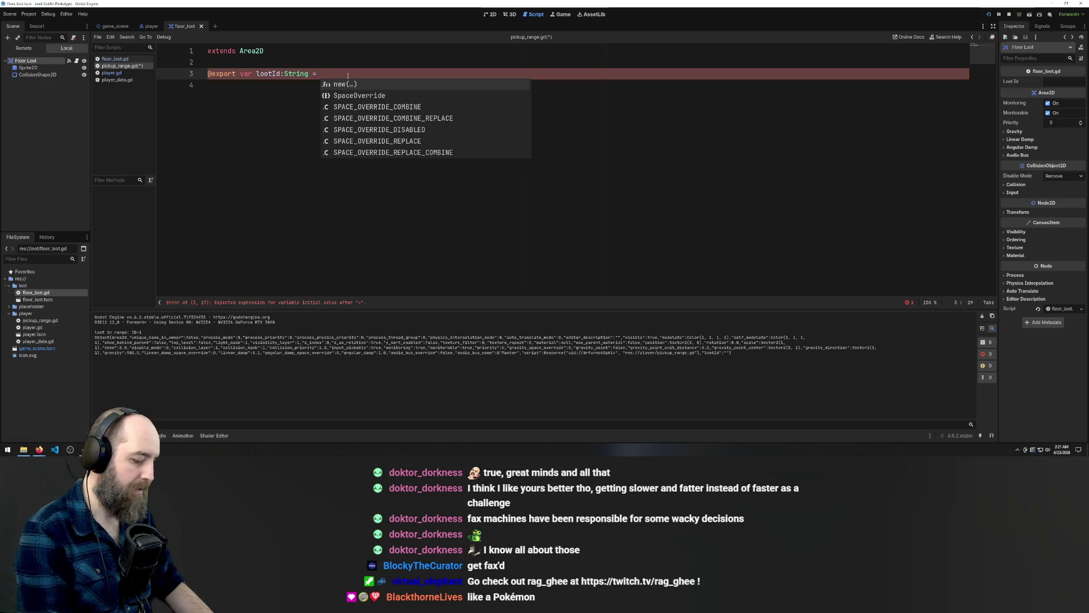
Type the default value 'pickupRange' for lootId, fixing typos, and save pickup_range.gd
type("'")
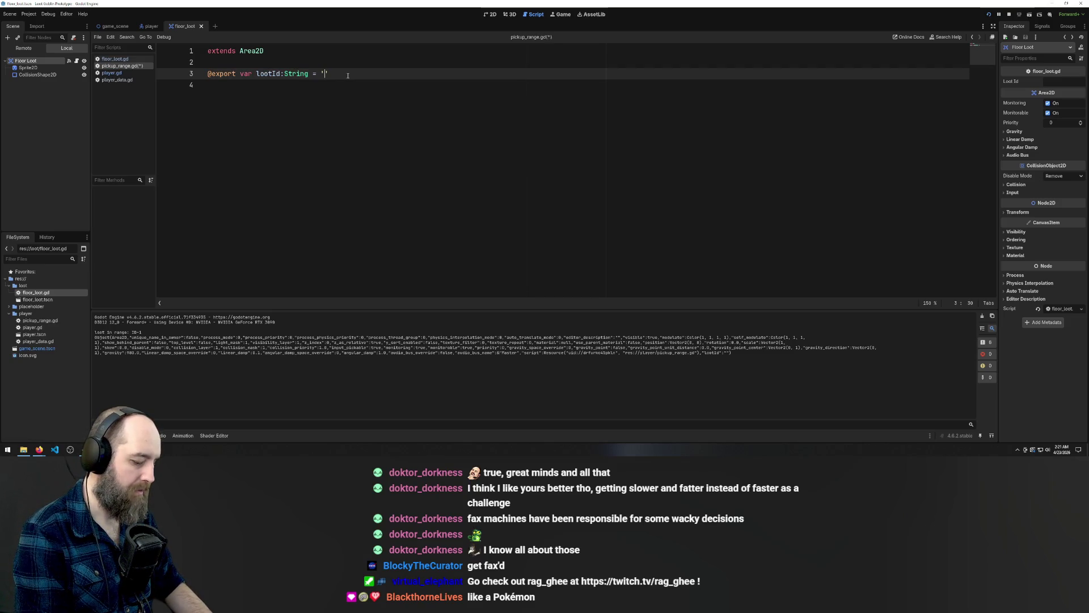
type("player")
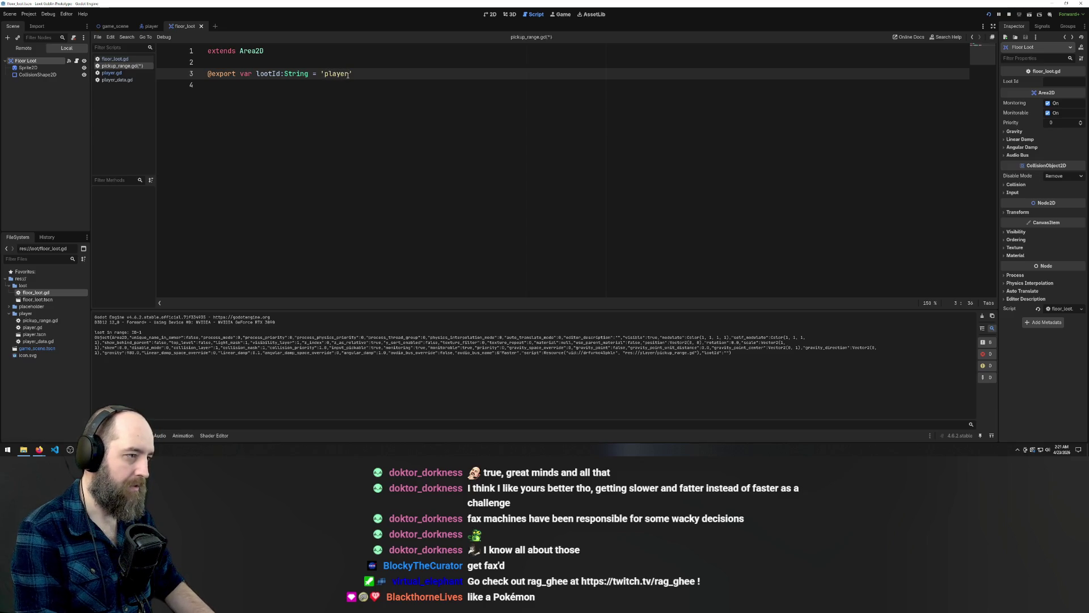
type("V")
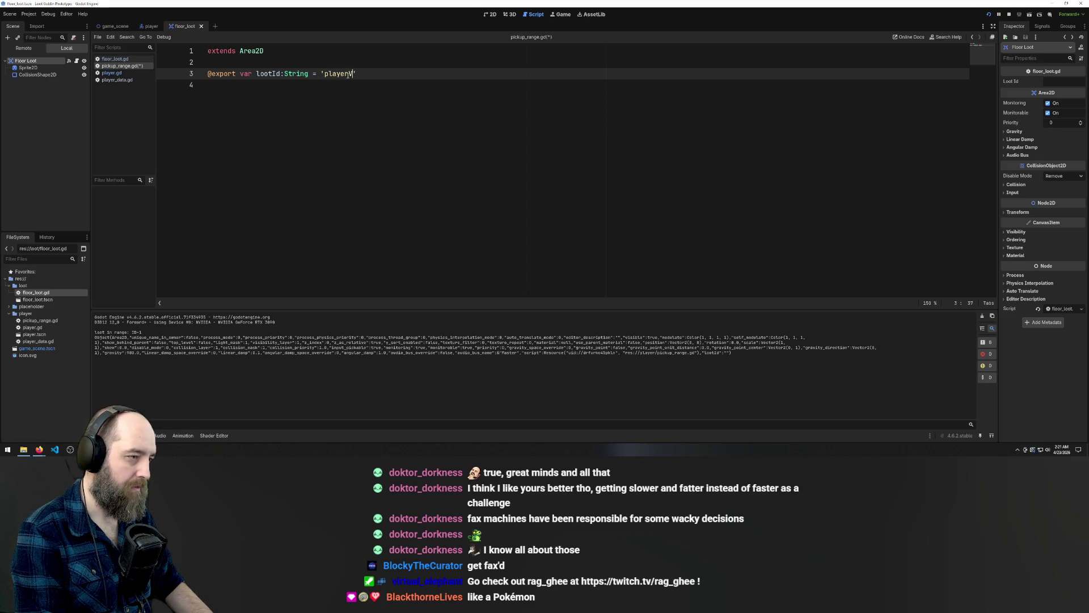
key("BackSpace")
type("PickupR")
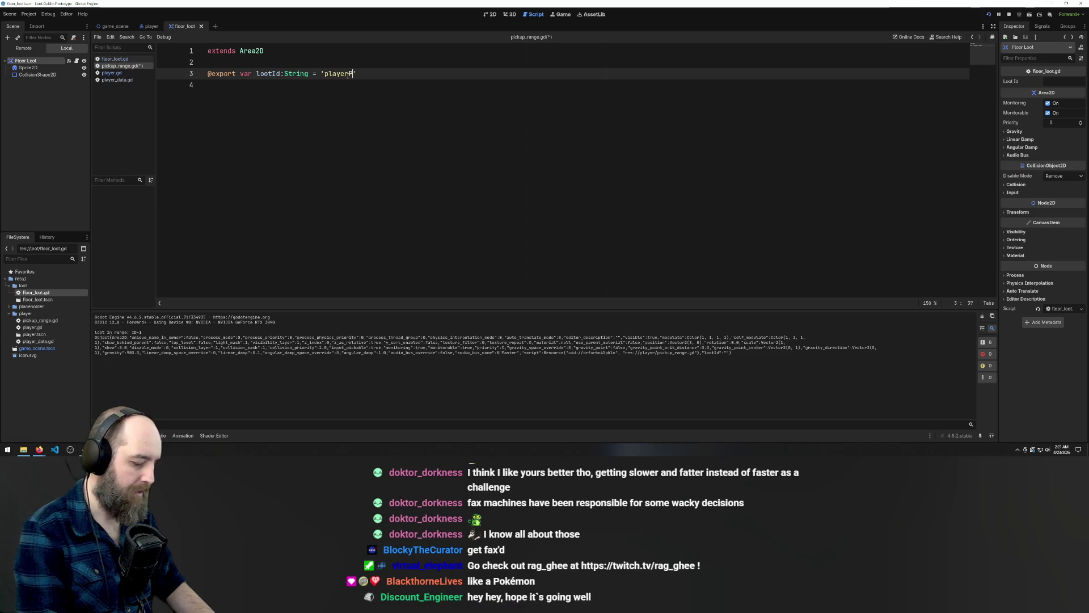
type("anbge")
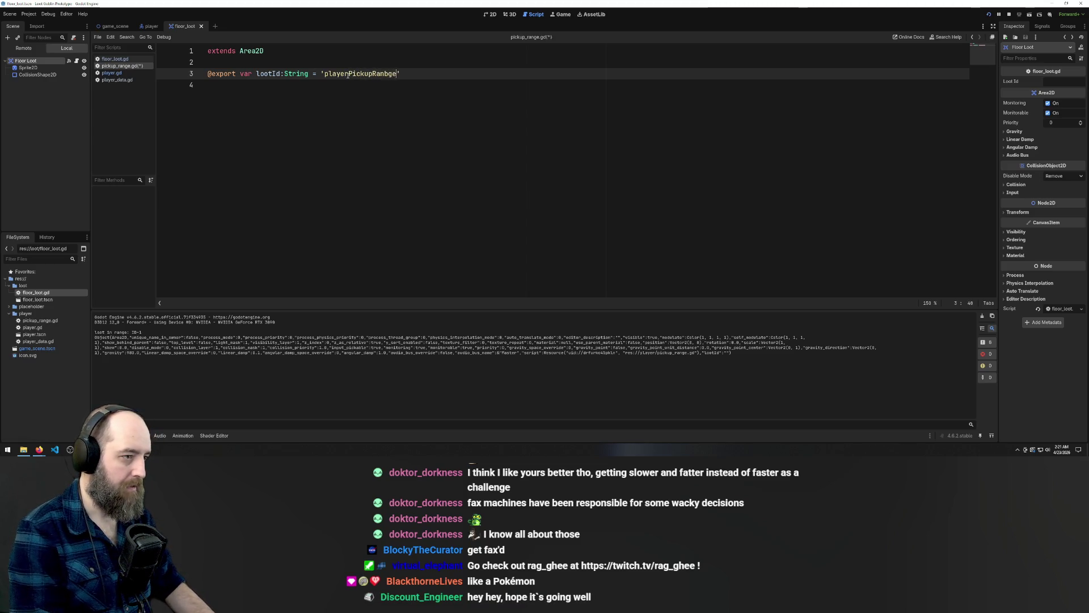
key("BackSpace")
key("BackSpace")
key("BackSpace")
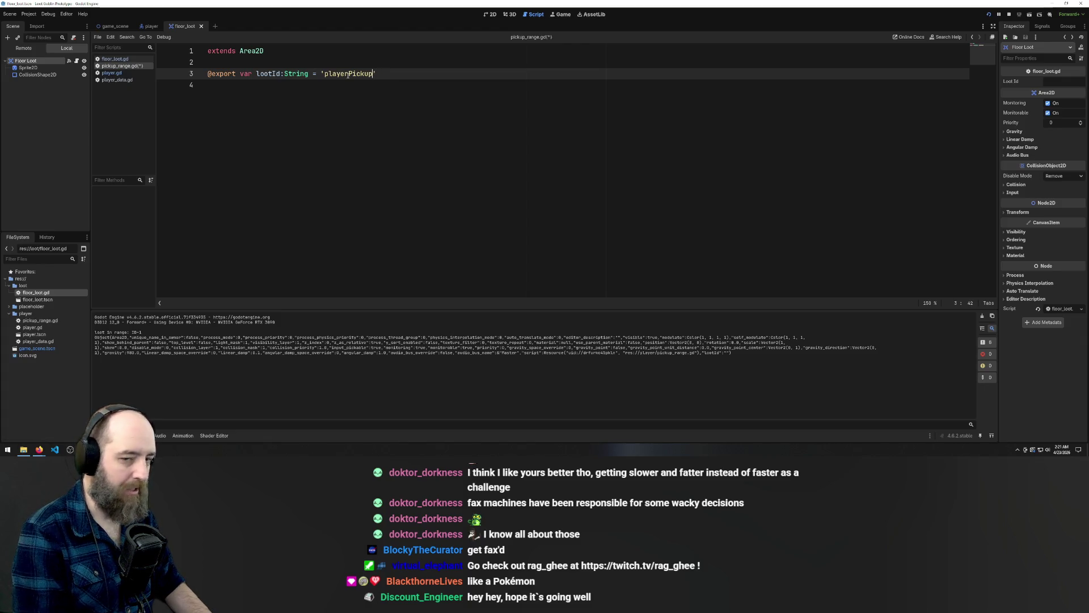
key("BackSpace")
key("BackSpace")
key("BackSpace")
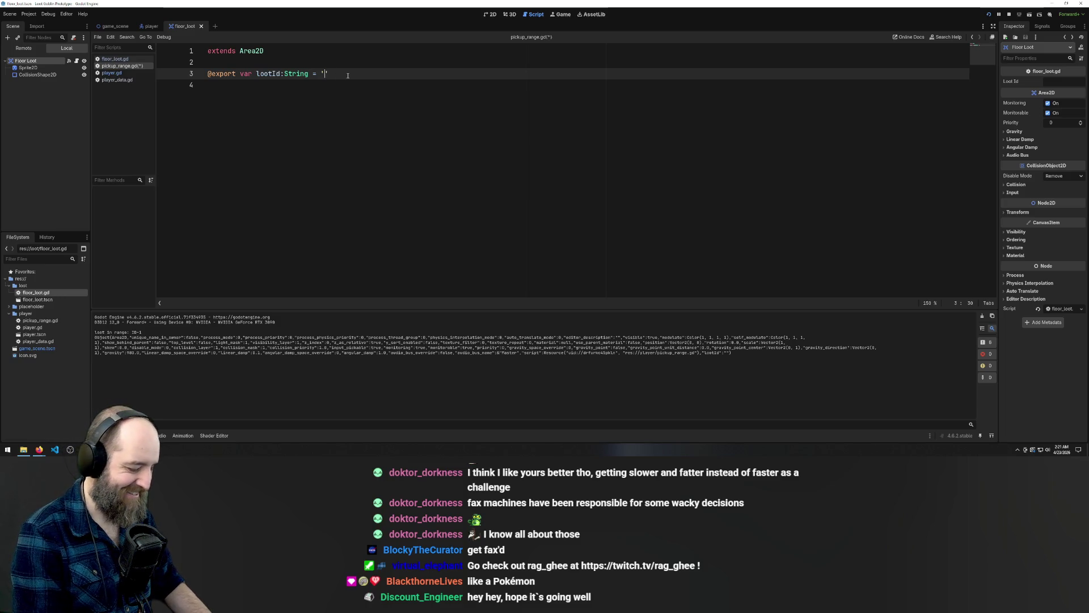
type("pick")
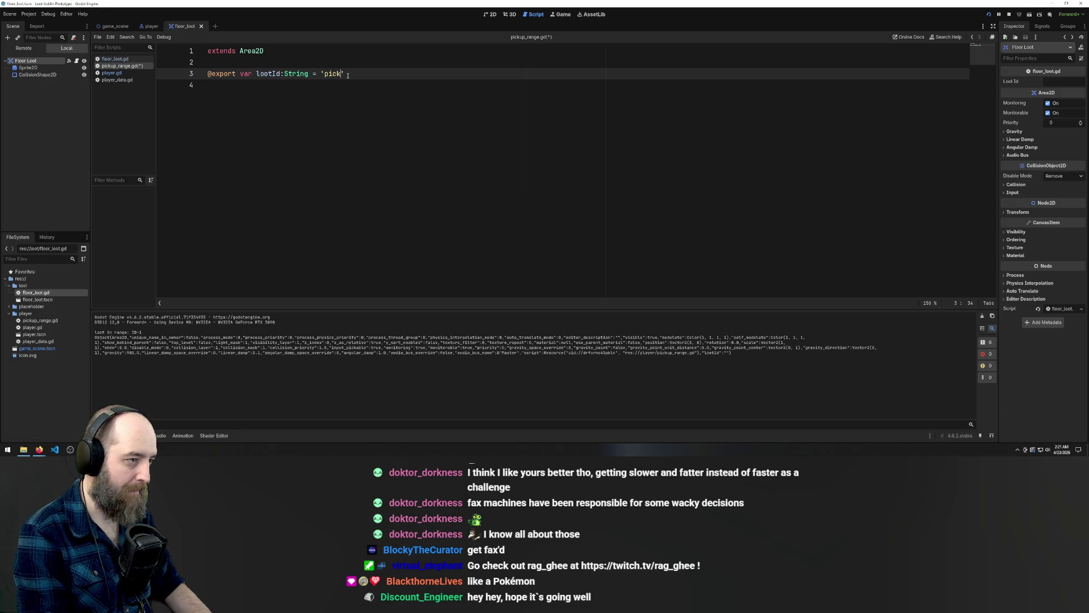
type("upRan")
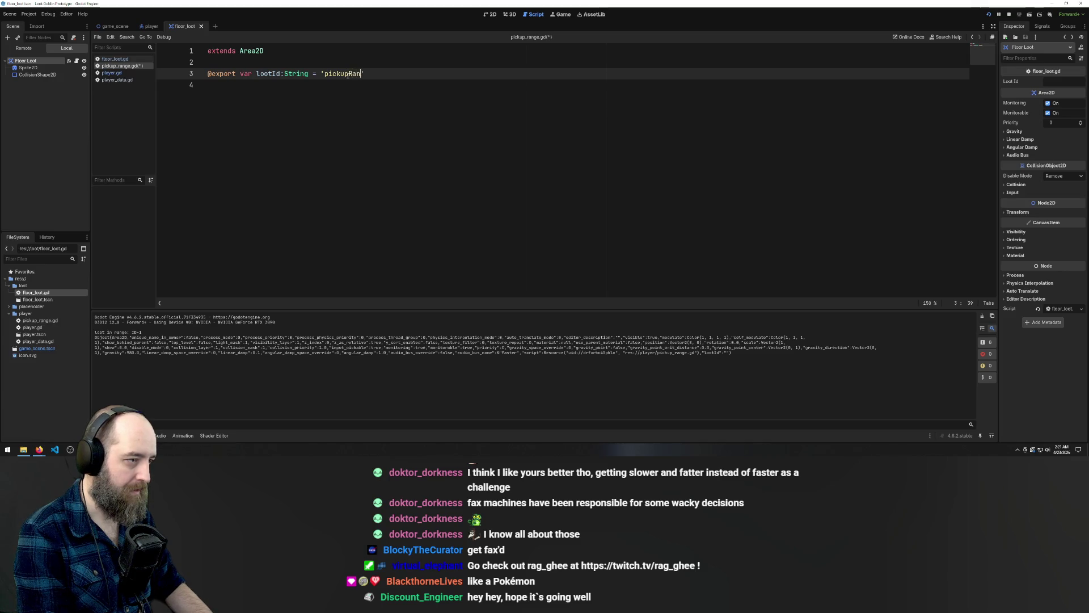
type("ge")
key("ctrl+s")
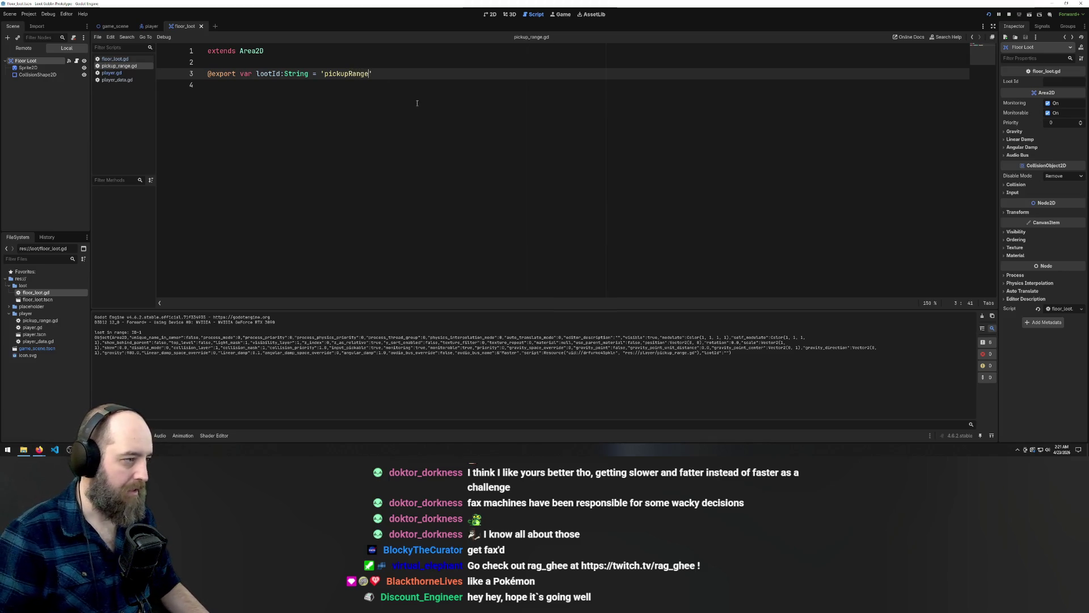
left_click(341, 107)
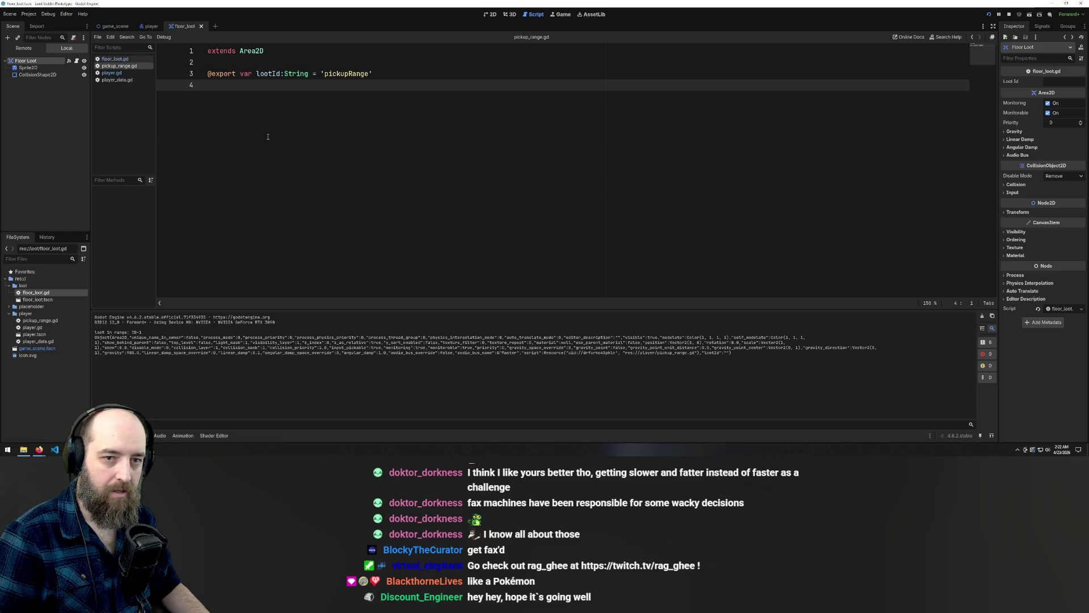
left_click(489, 14)
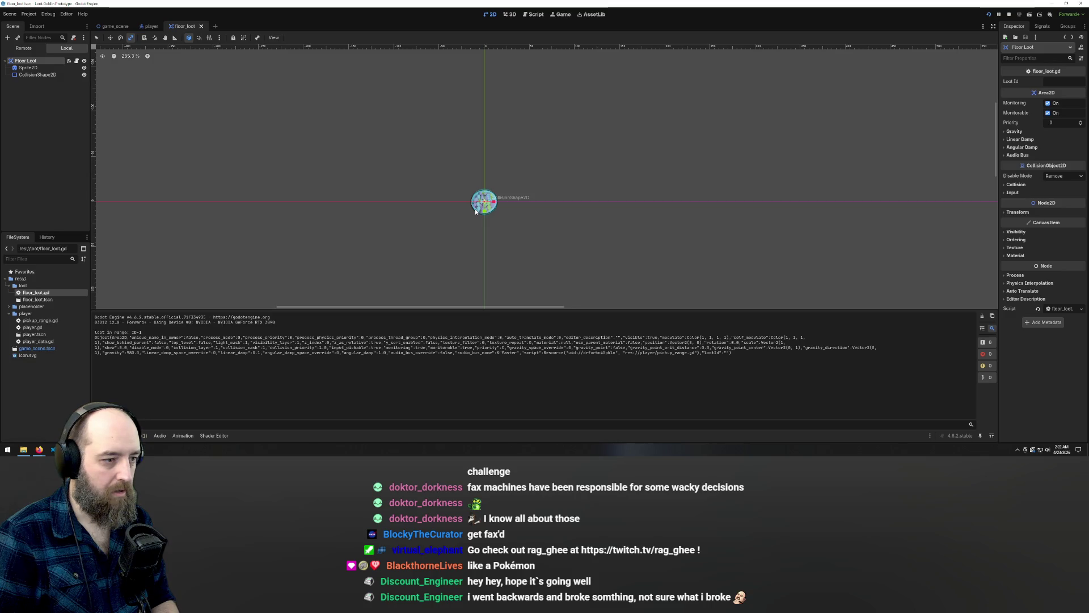
Delete the Floor Loot node, then undo the accidental deletion
key("Delete")
left_click(525, 233)
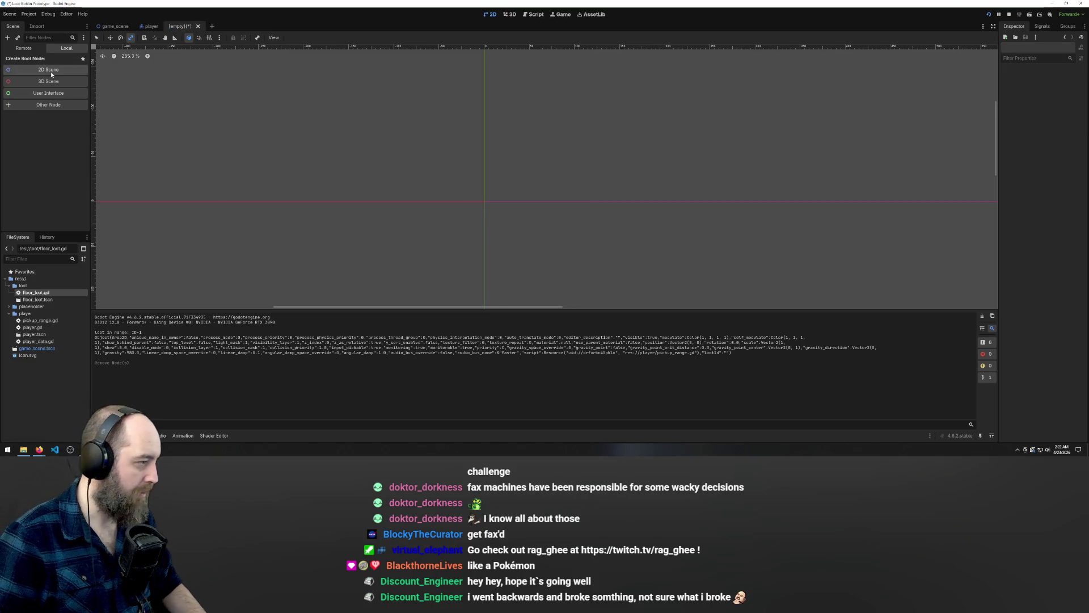
scroll(458, 209, "down", 3)
scroll(458, 210, "down", 3)
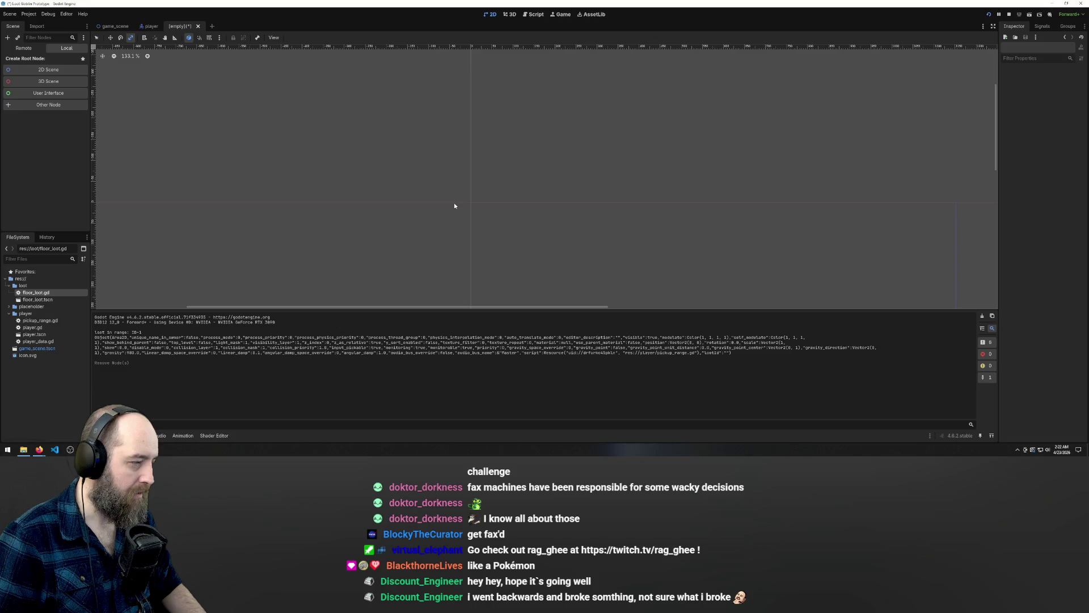
scroll(454, 203, "up", 3)
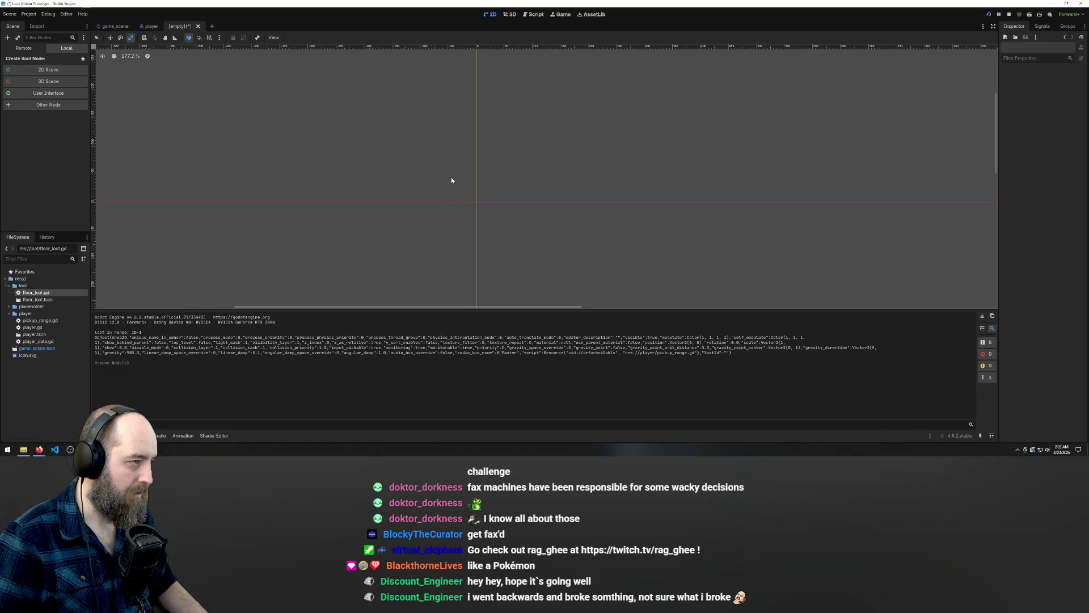
key("ctrl+z")
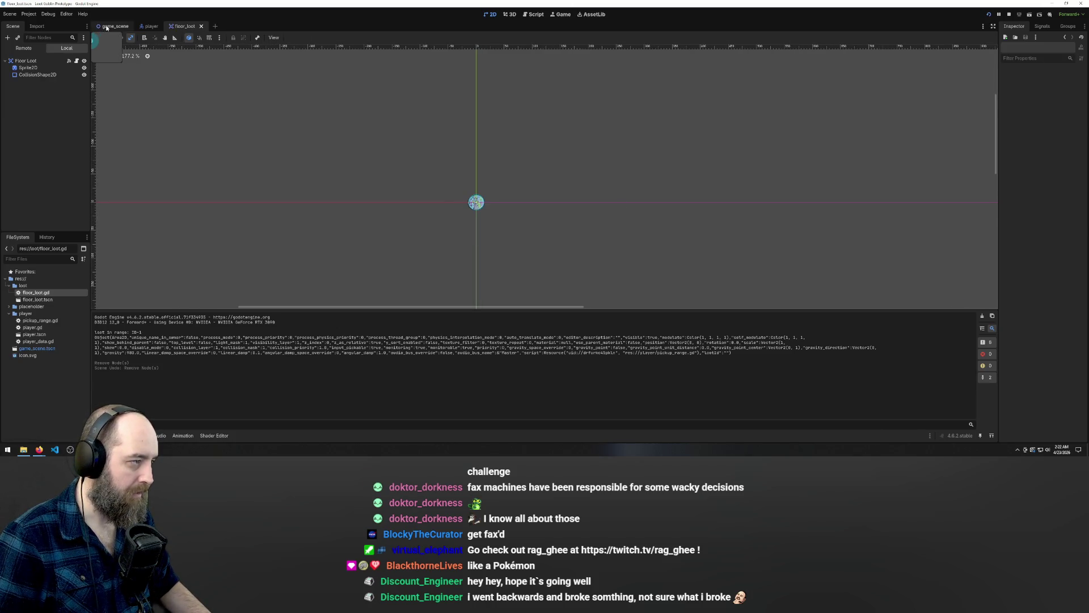
In the player scene, edit Pickup Range's Loot Id so it reads pickupRange
left_click(109, 27)
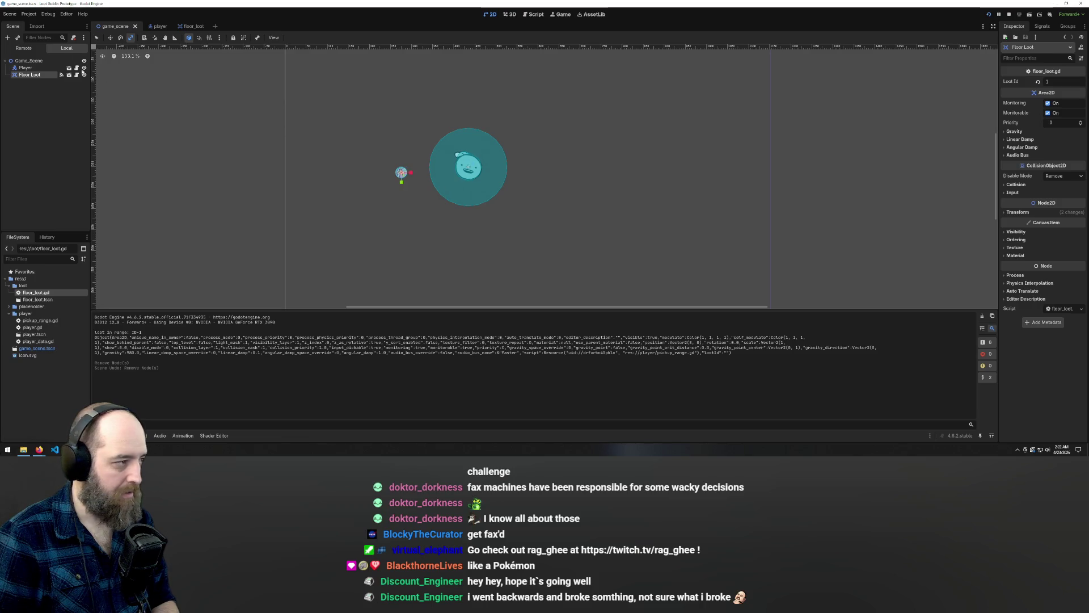
left_click(162, 26)
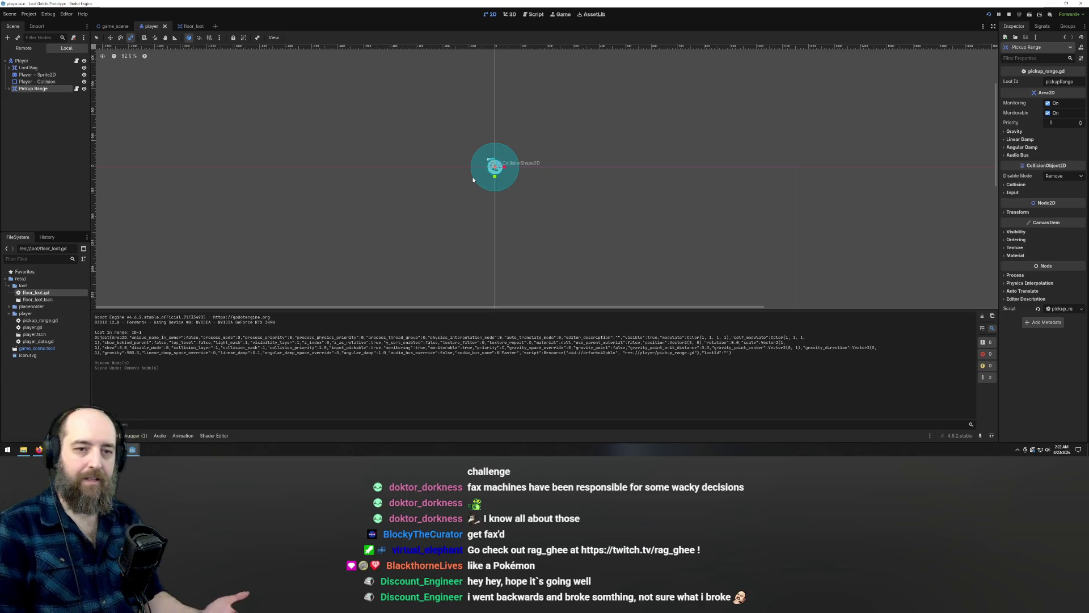
left_click(1075, 82)
key("BackSpace")
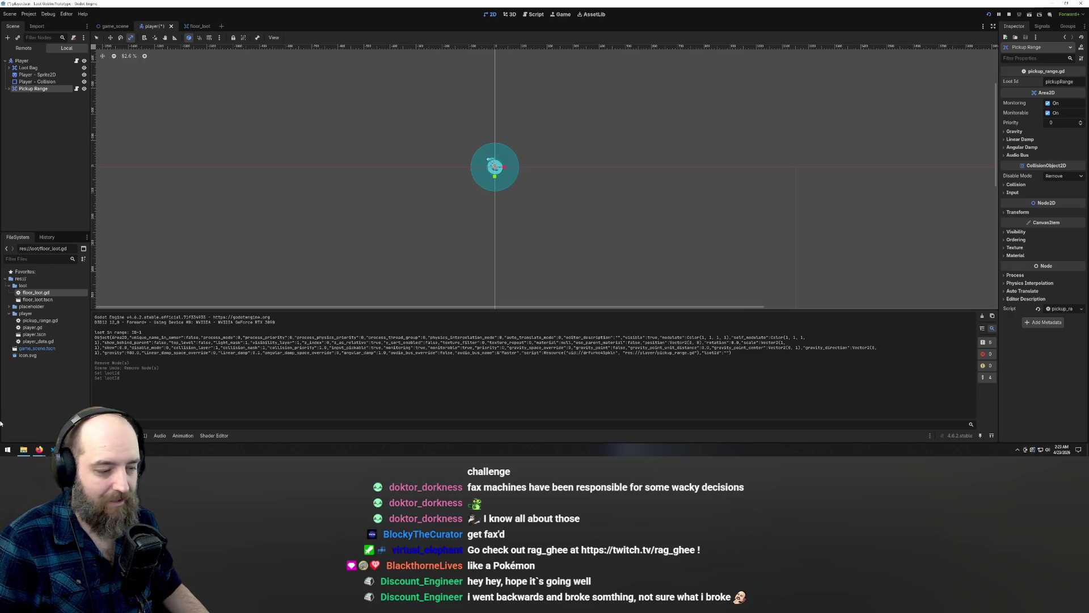
Save the player scene with Ctrl+S
left_click(195, 26)
left_click(152, 26)
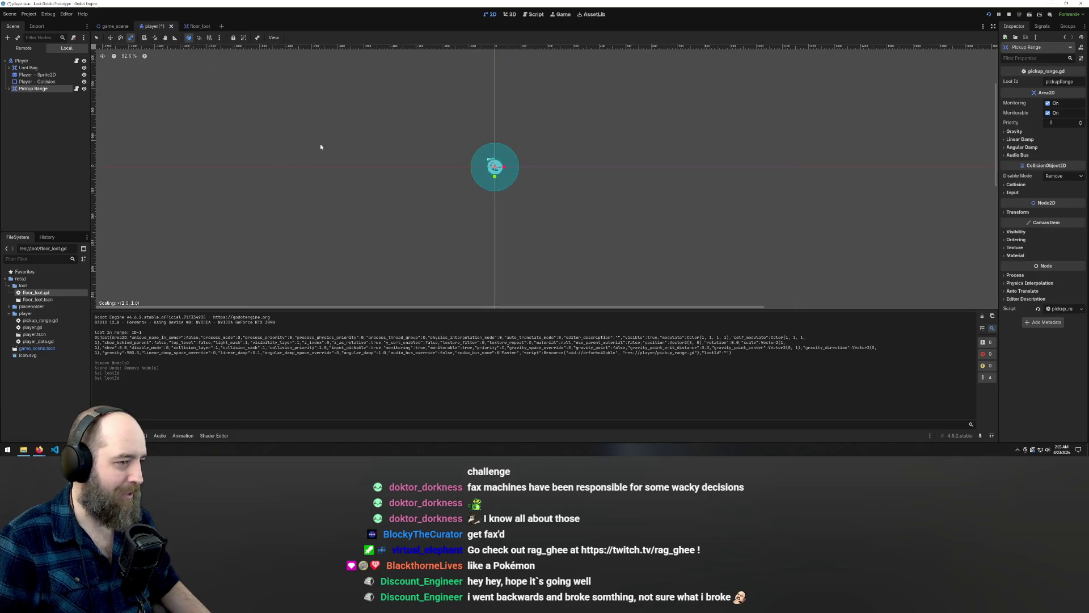
key("ctrl+s")
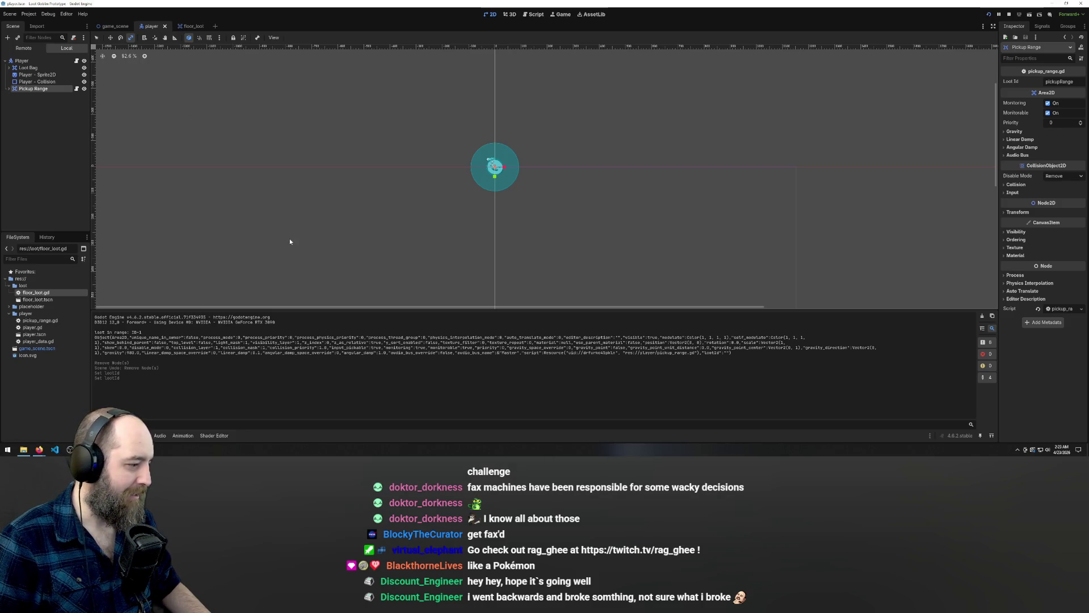
left_click(114, 26)
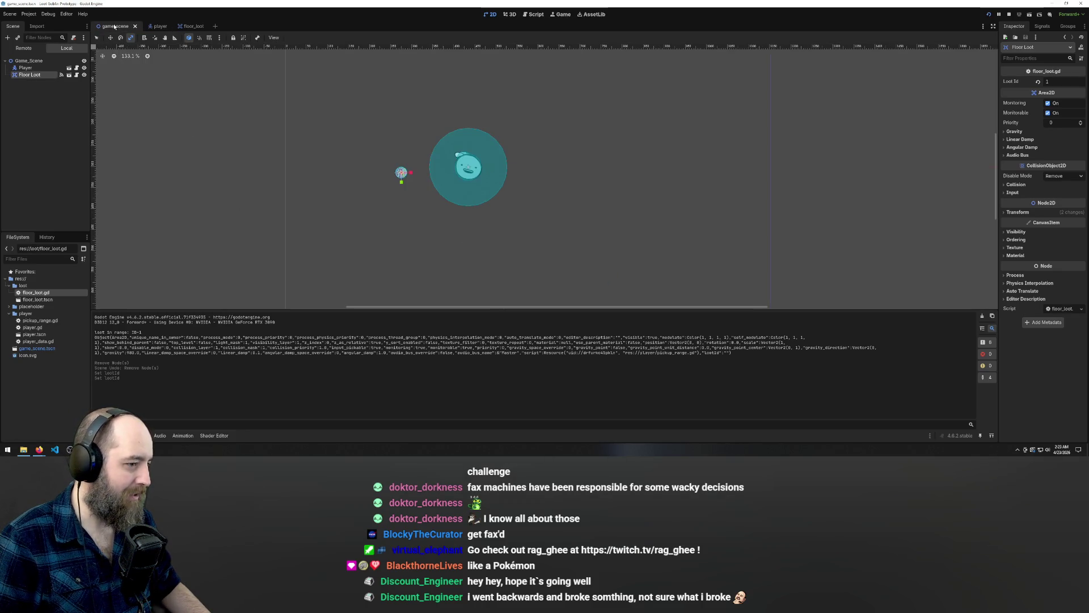
left_click(155, 26)
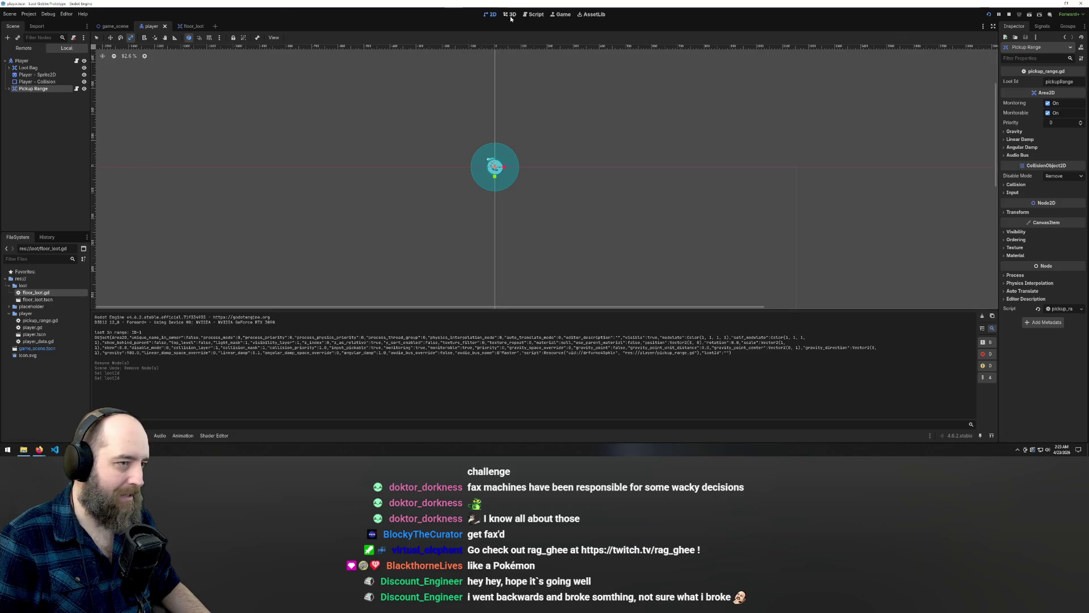
Delete the playerPickup function from player.gd, save it, and bring up pickup_range.gd
left_click(533, 14)
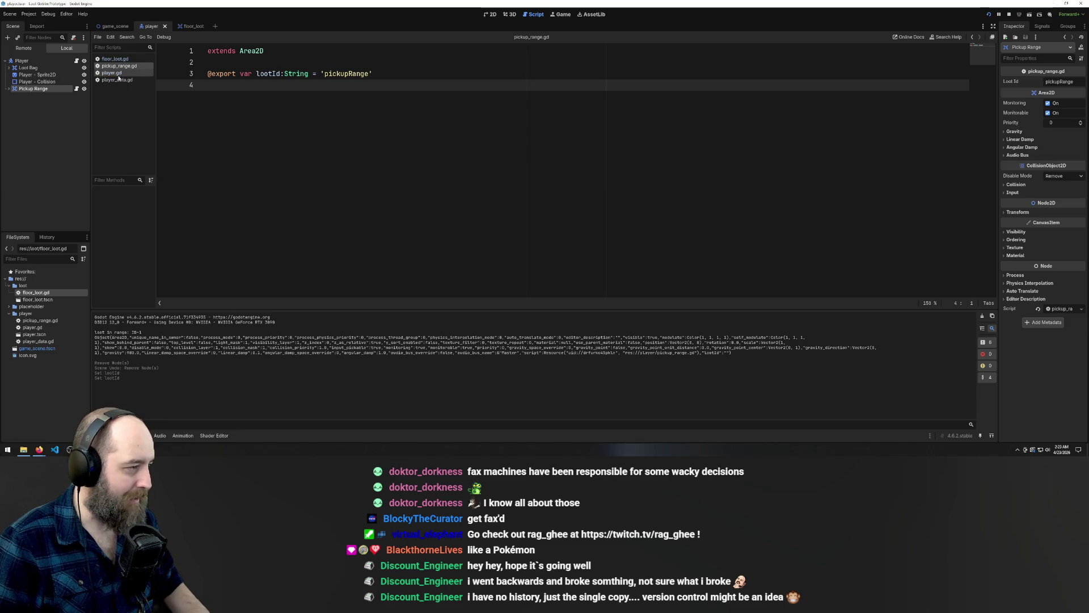
key("Up")
key("Up")
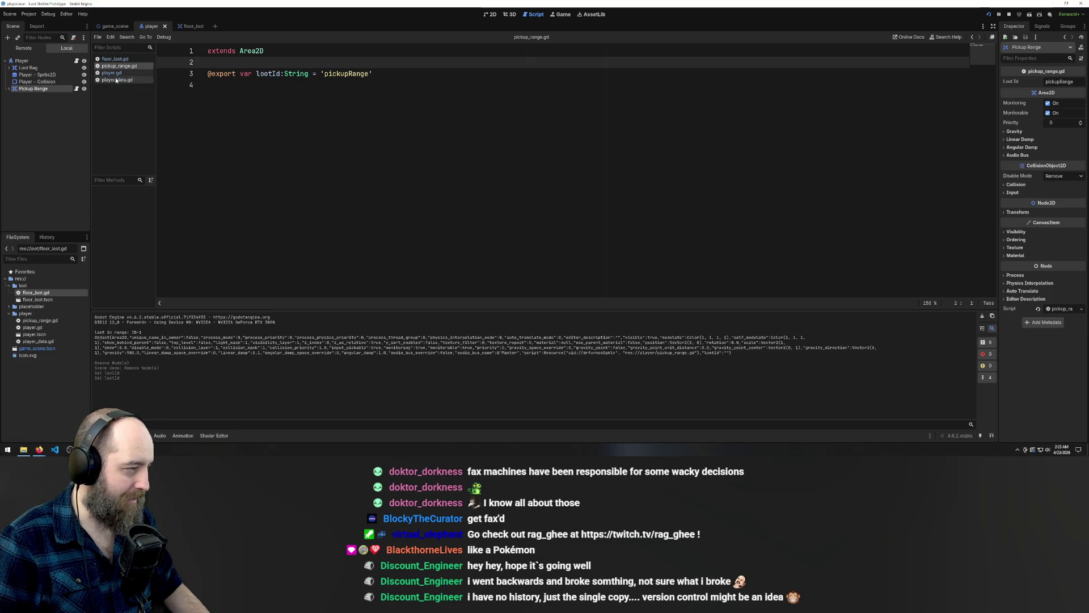
left_click(112, 73)
left_click(383, 201)
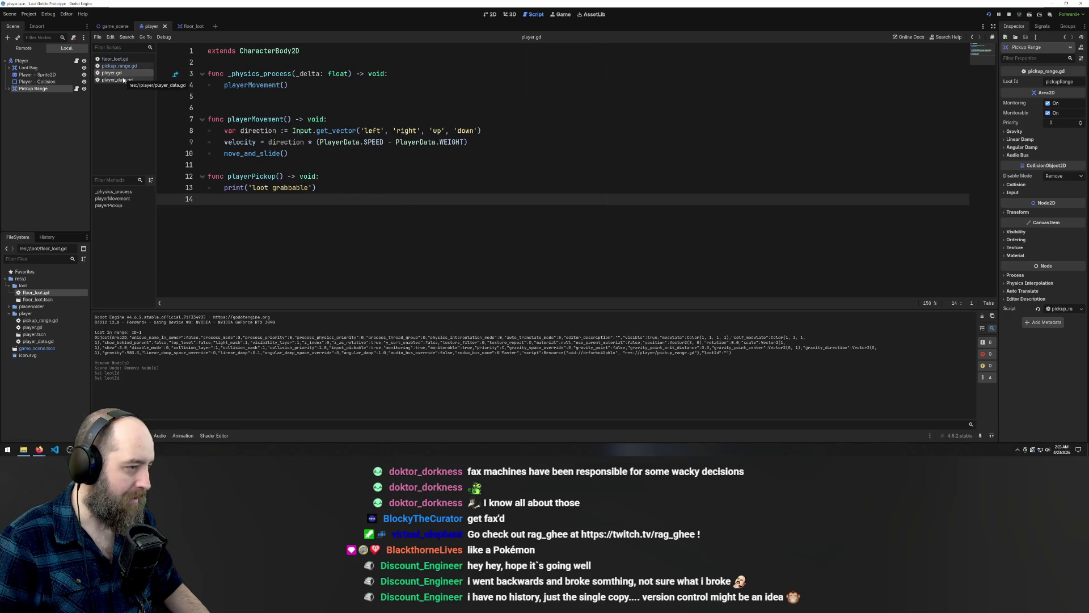
left_click(273, 164)
left_click(282, 176)
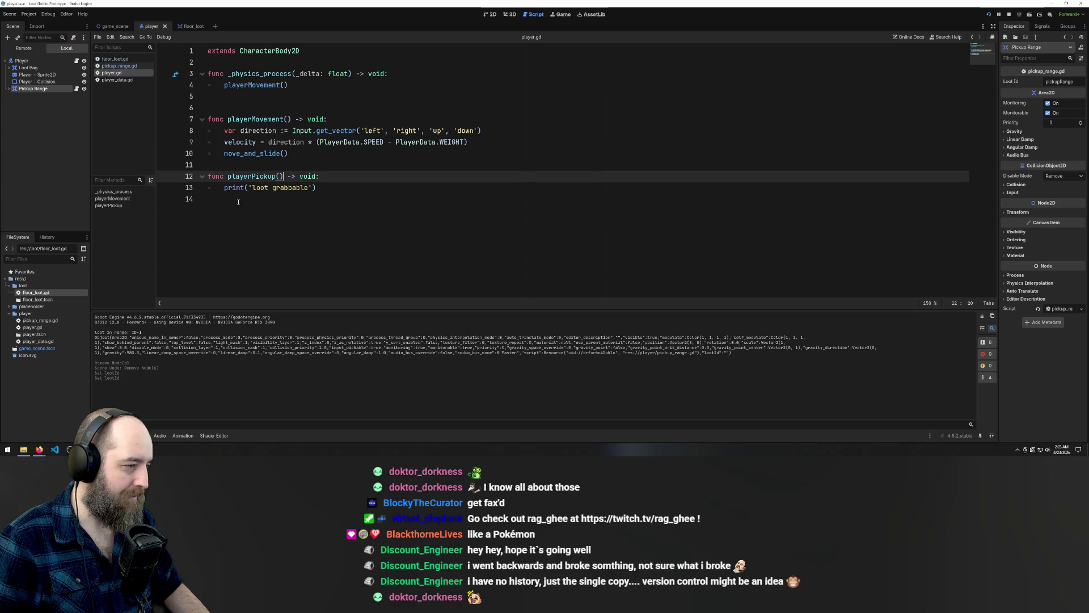
left_click(222, 204)
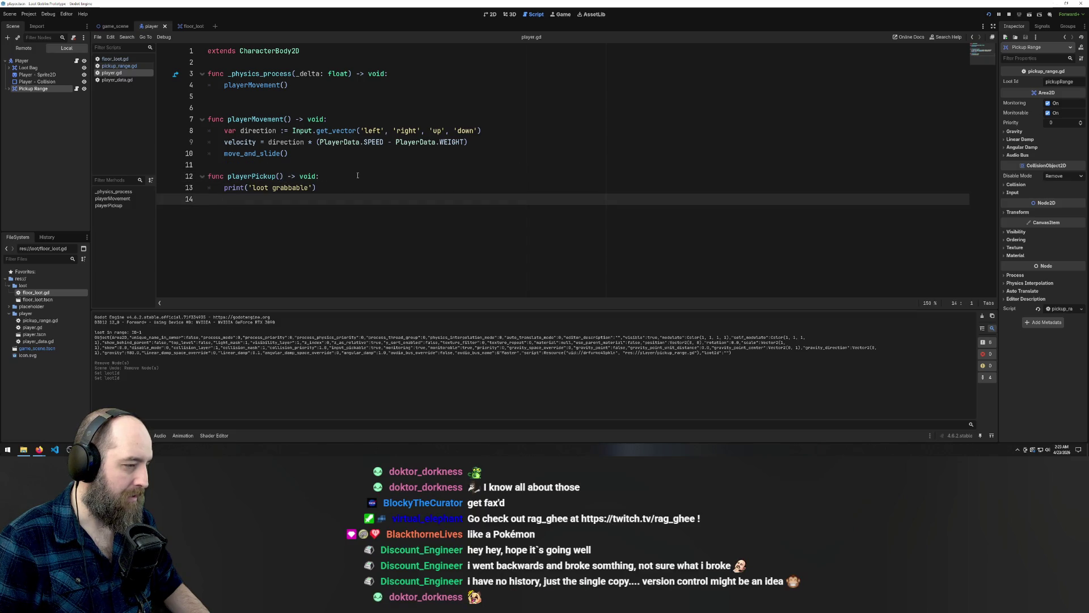
key("Up")
key("Up")
key("Up")
left_click_drag(331, 191, 177, 179)
key("BackSpace")
key("BackSpace")
key("BackSpace")
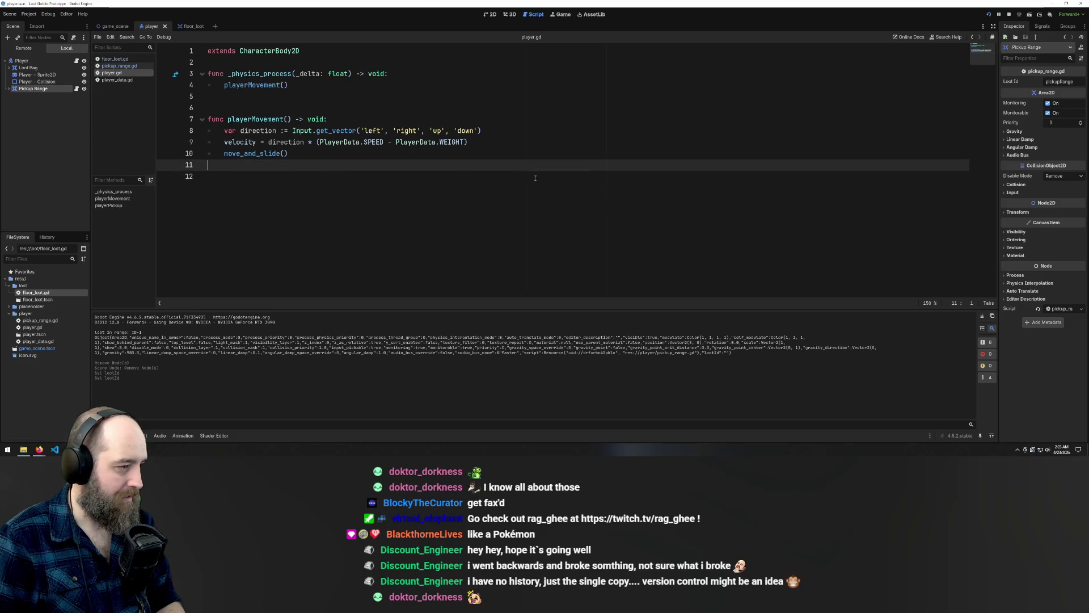
key("ctrl+s")
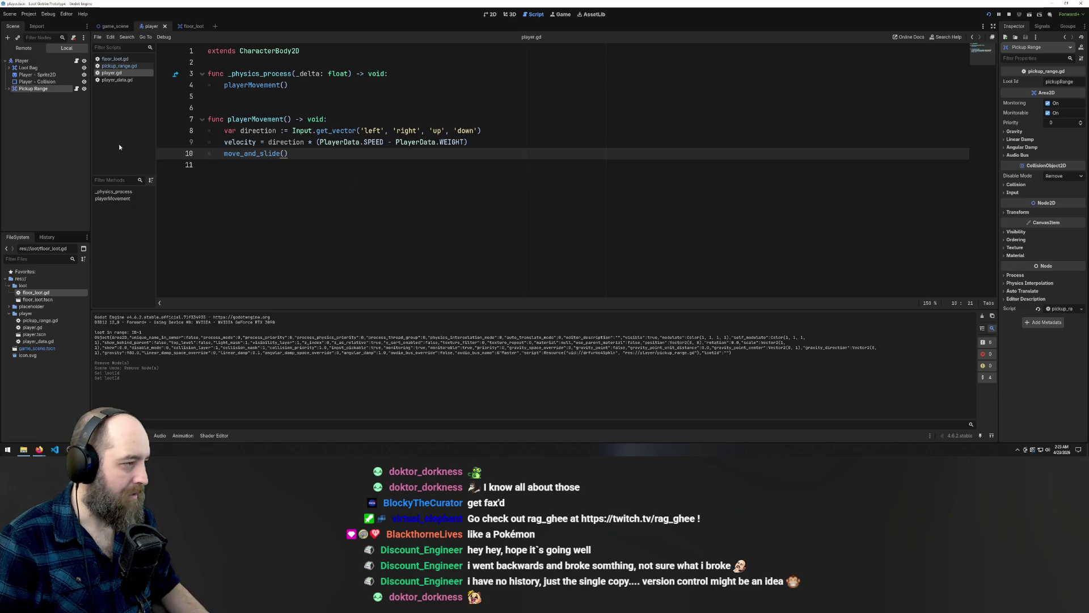
left_click(118, 65)
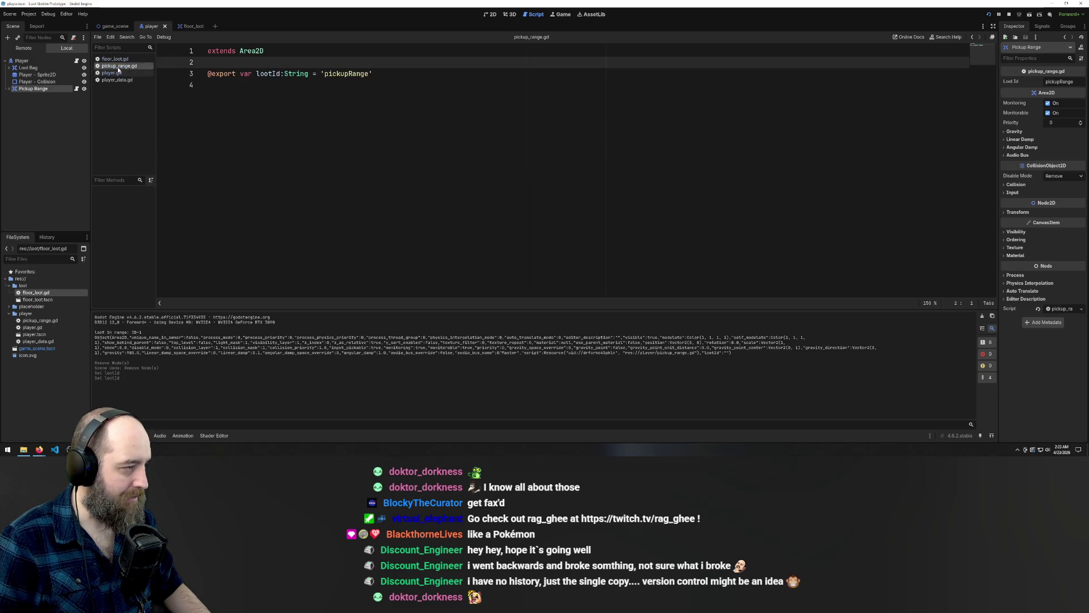
Add a period after area on line 20 of floor_loot.gd, then return to pickup_range.gd
left_click(115, 59)
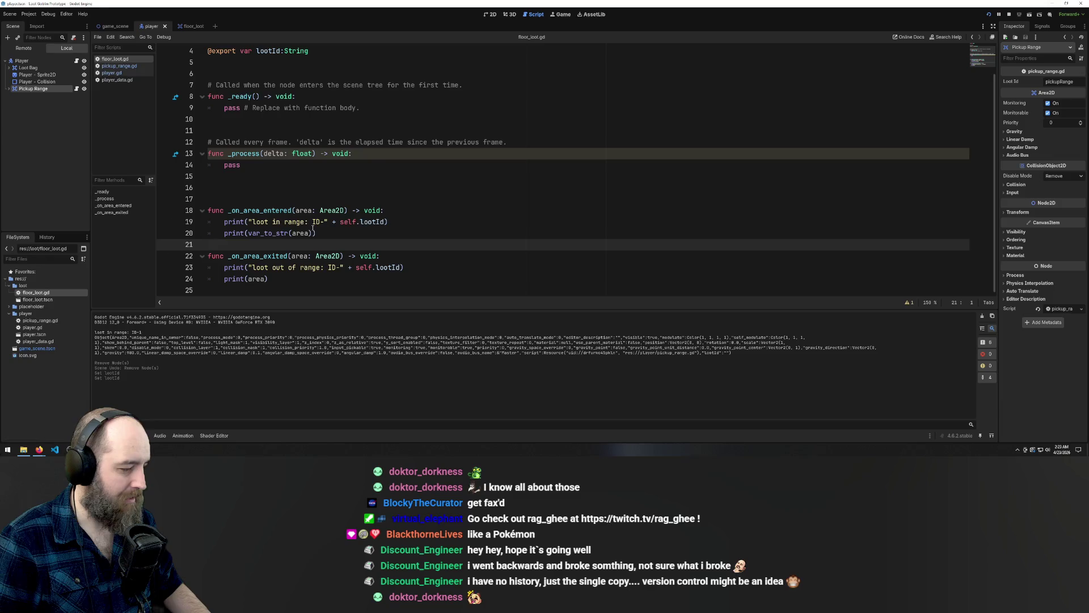
left_click(318, 233)
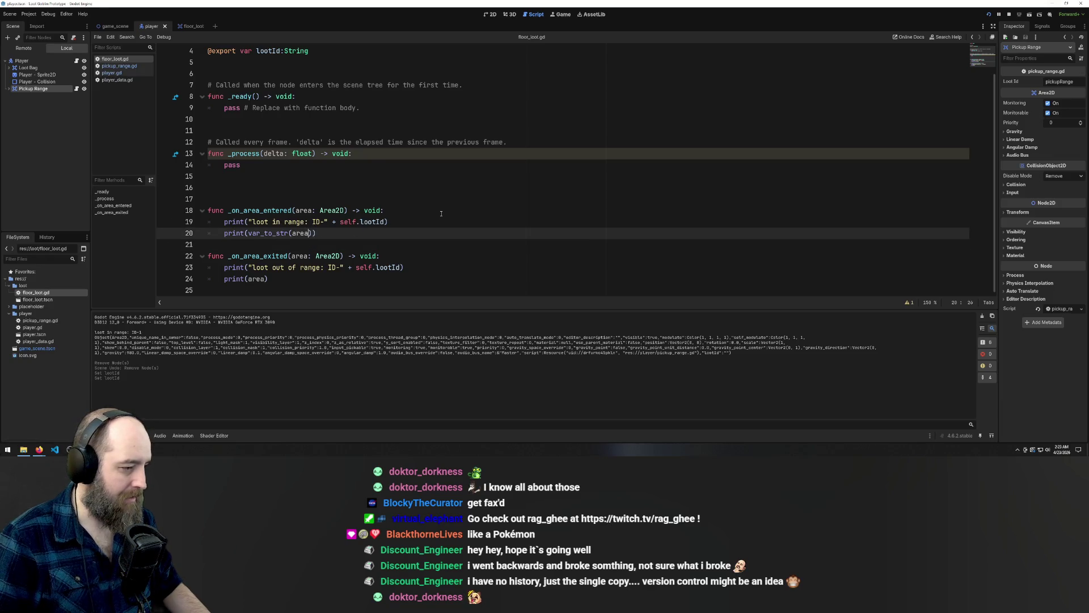
type(".")
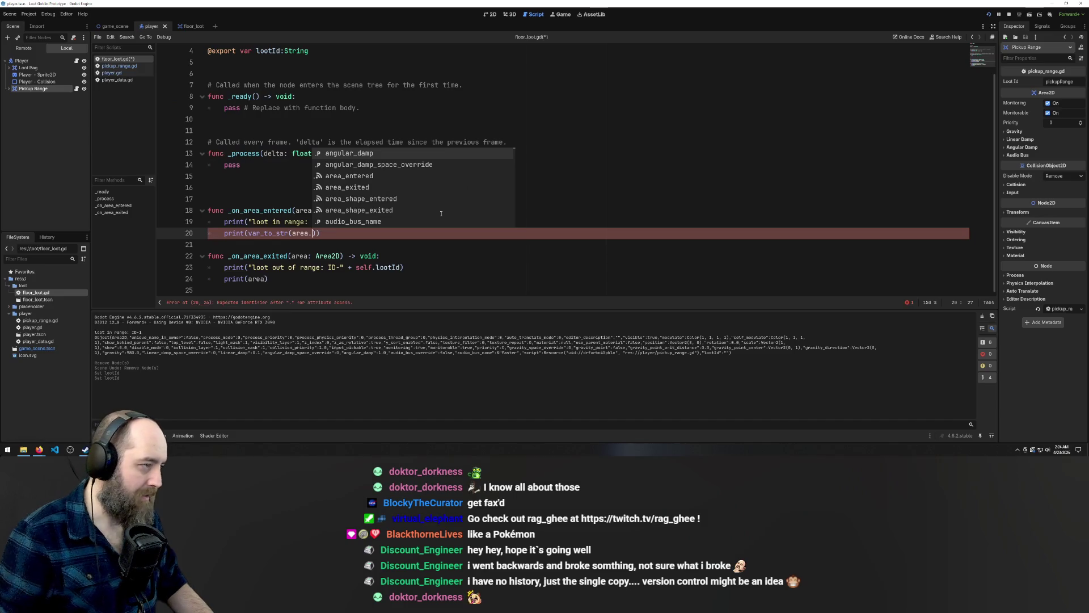
left_click(119, 66)
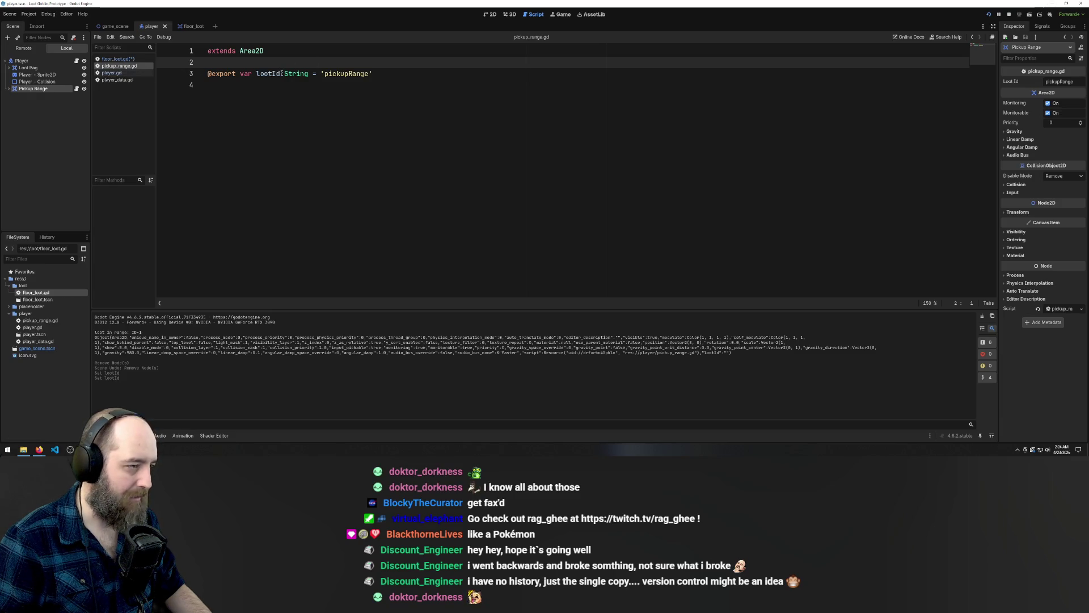
Rename the exported lootId variable on line 3 of pickup_range.gd to id and save
left_click_drag(281, 73, 255, 73)
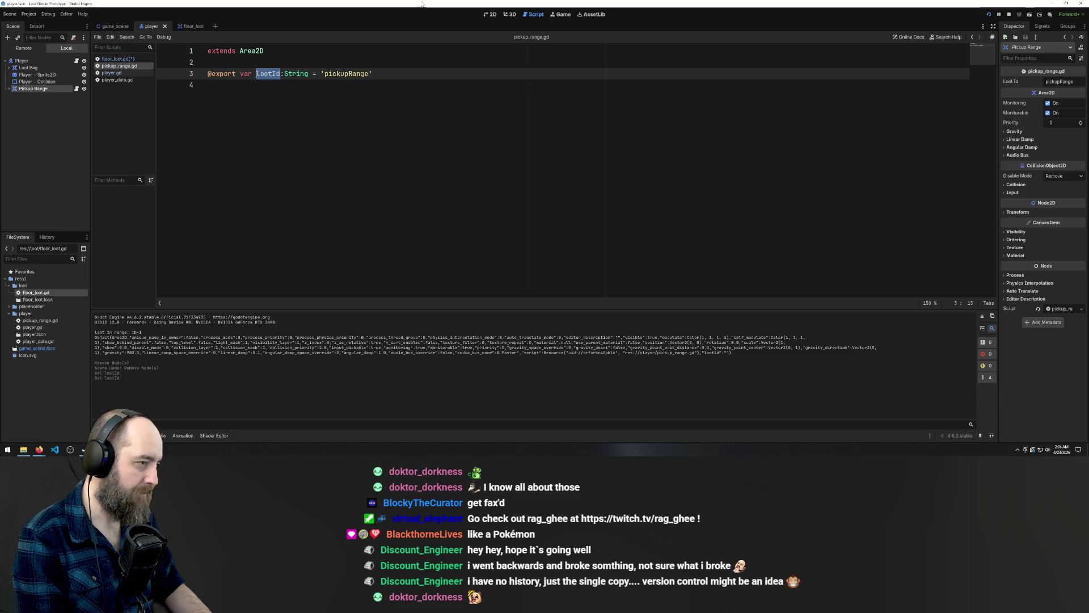
type("detecto")
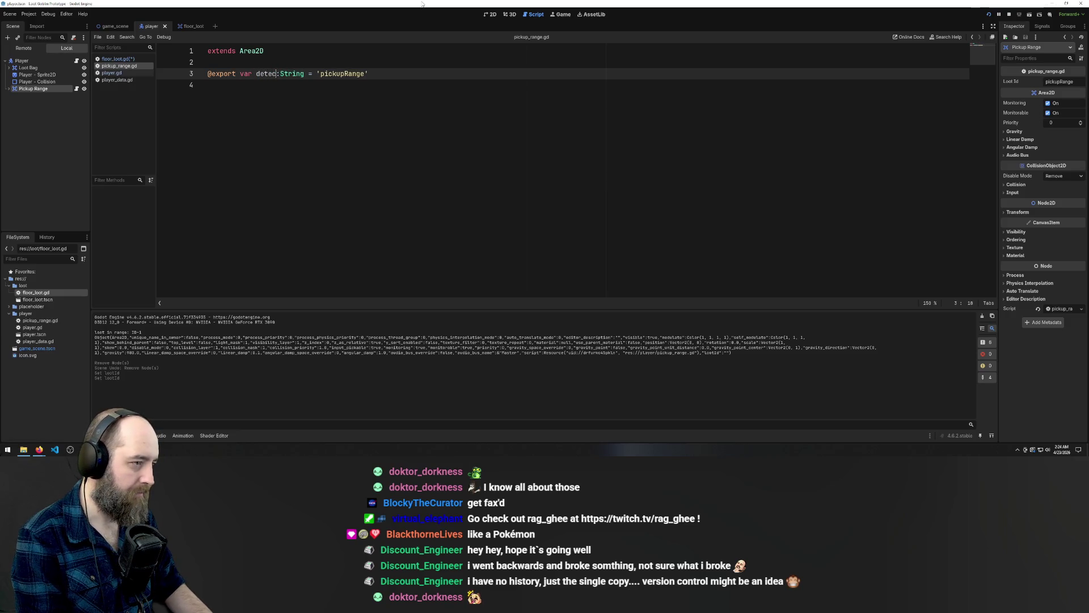
type("rId")
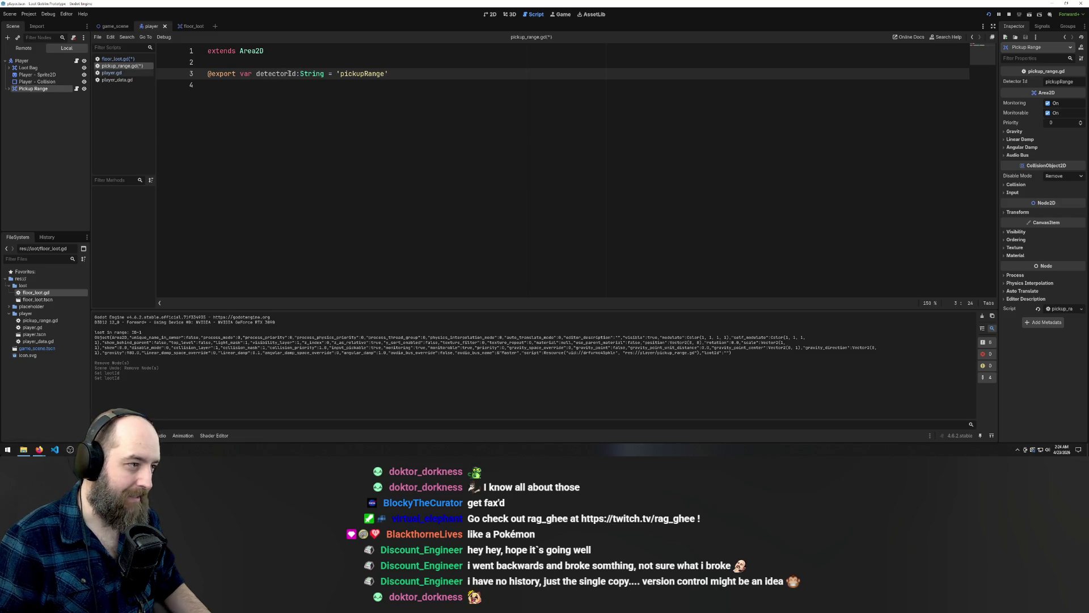
left_click_drag(289, 73, 256, 73)
key("BackSpace")
left_click(372, 119)
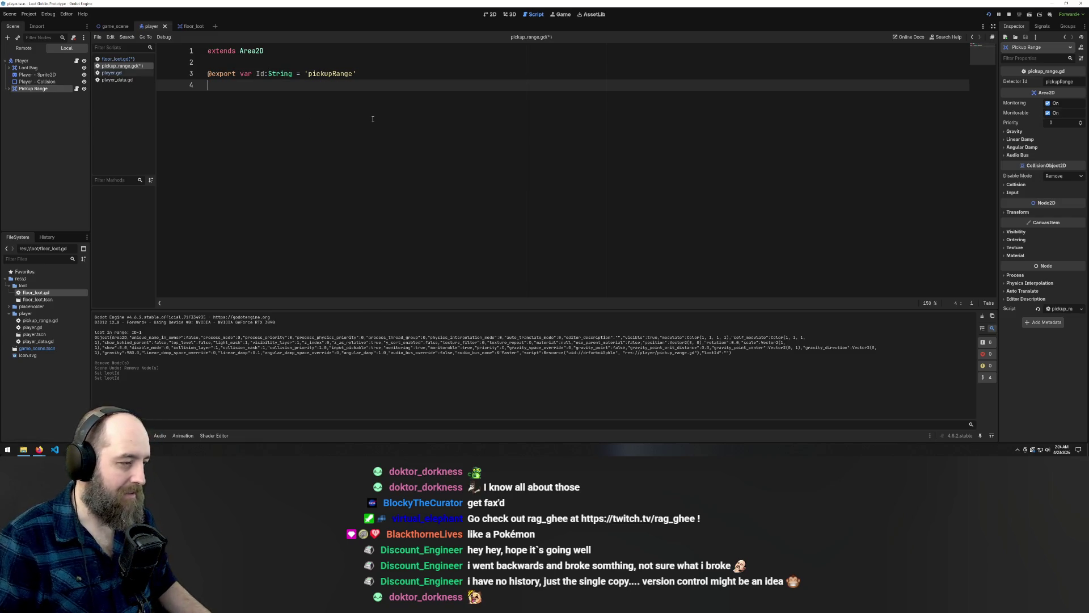
key("ctrl+s")
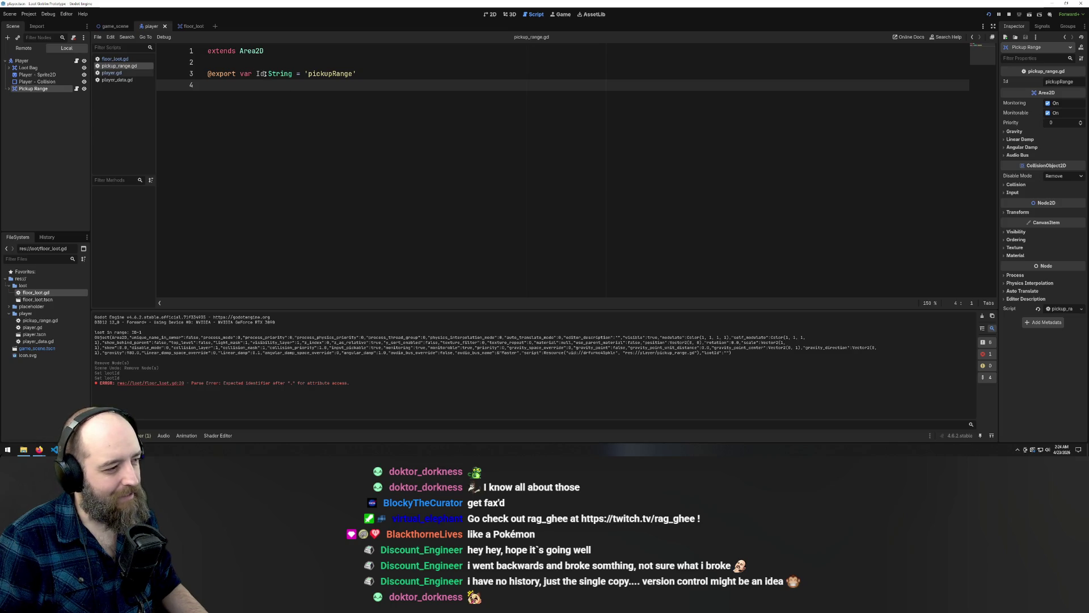
double_click(264, 74)
type("id")
key("ctrl+s")
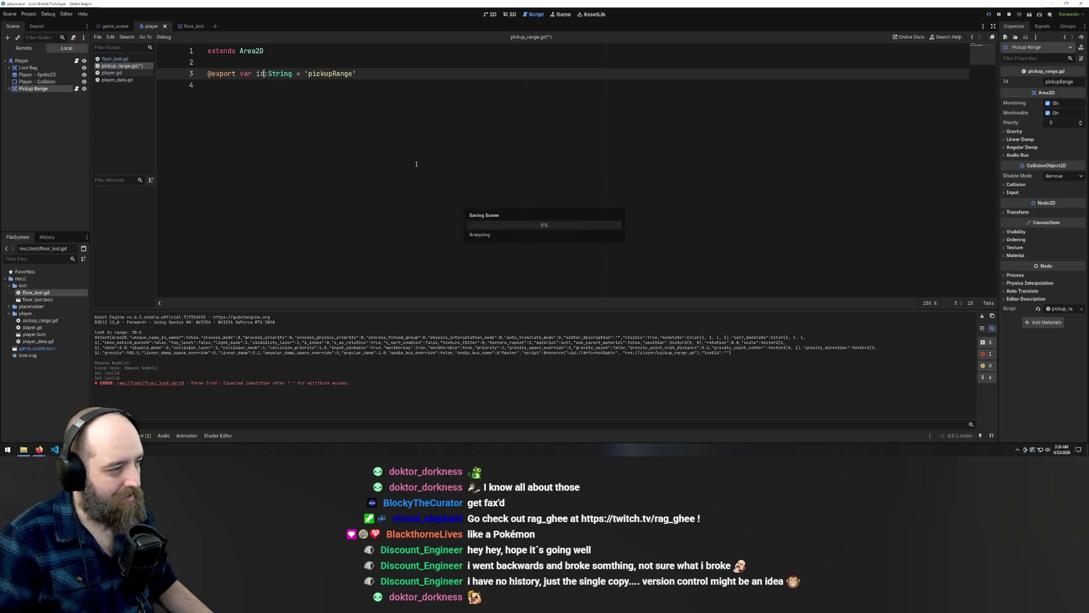